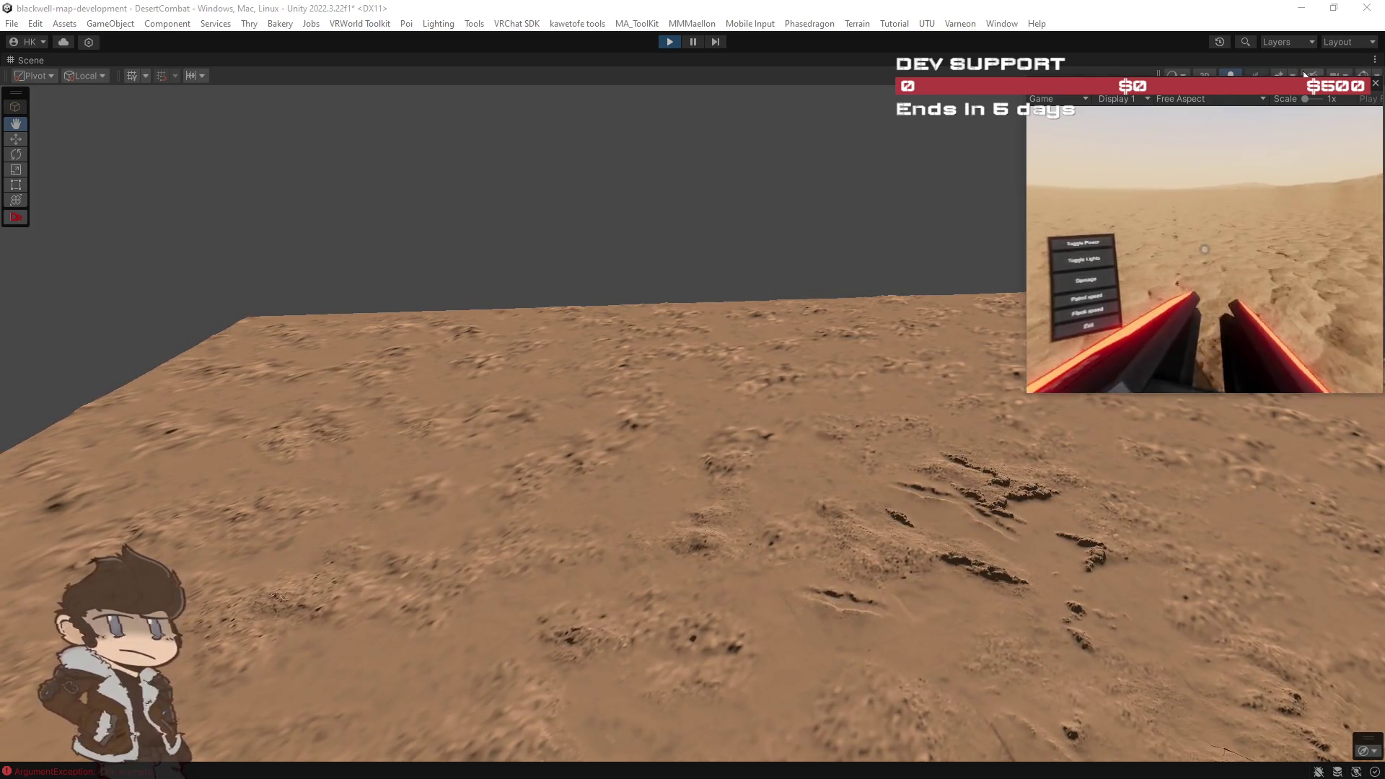
Step: Restore the editor layout and uncheck Fog in the Lighting window's Environment settings
click(1279, 75)
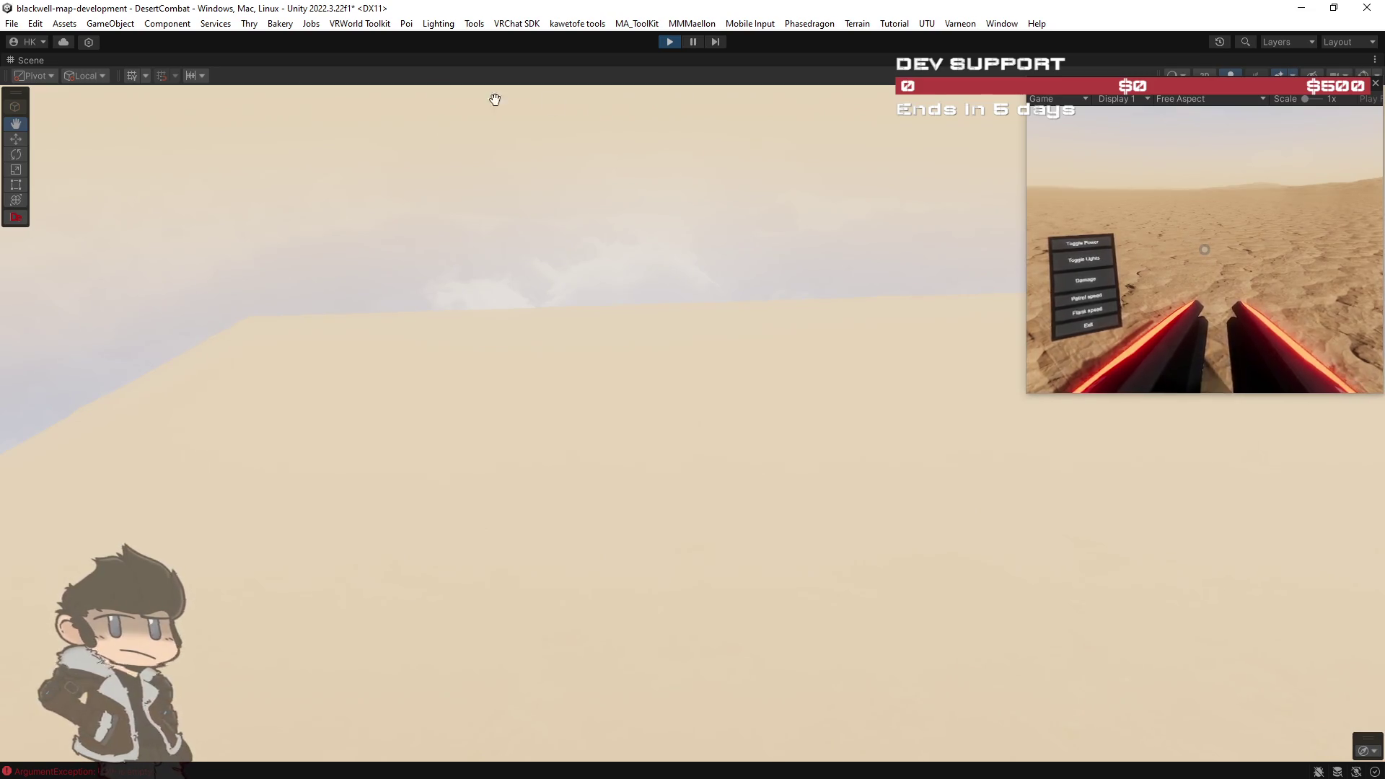
double_click(30, 59)
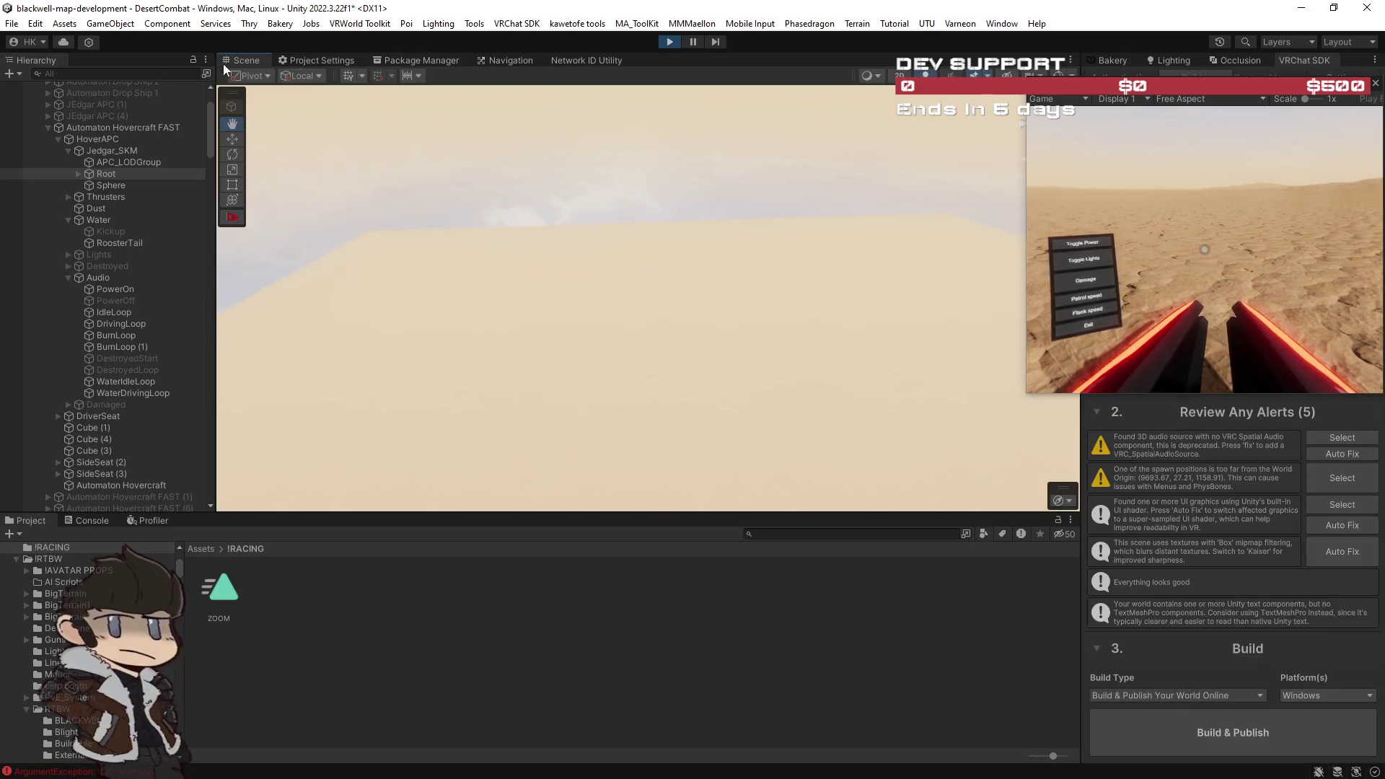
click(1169, 63)
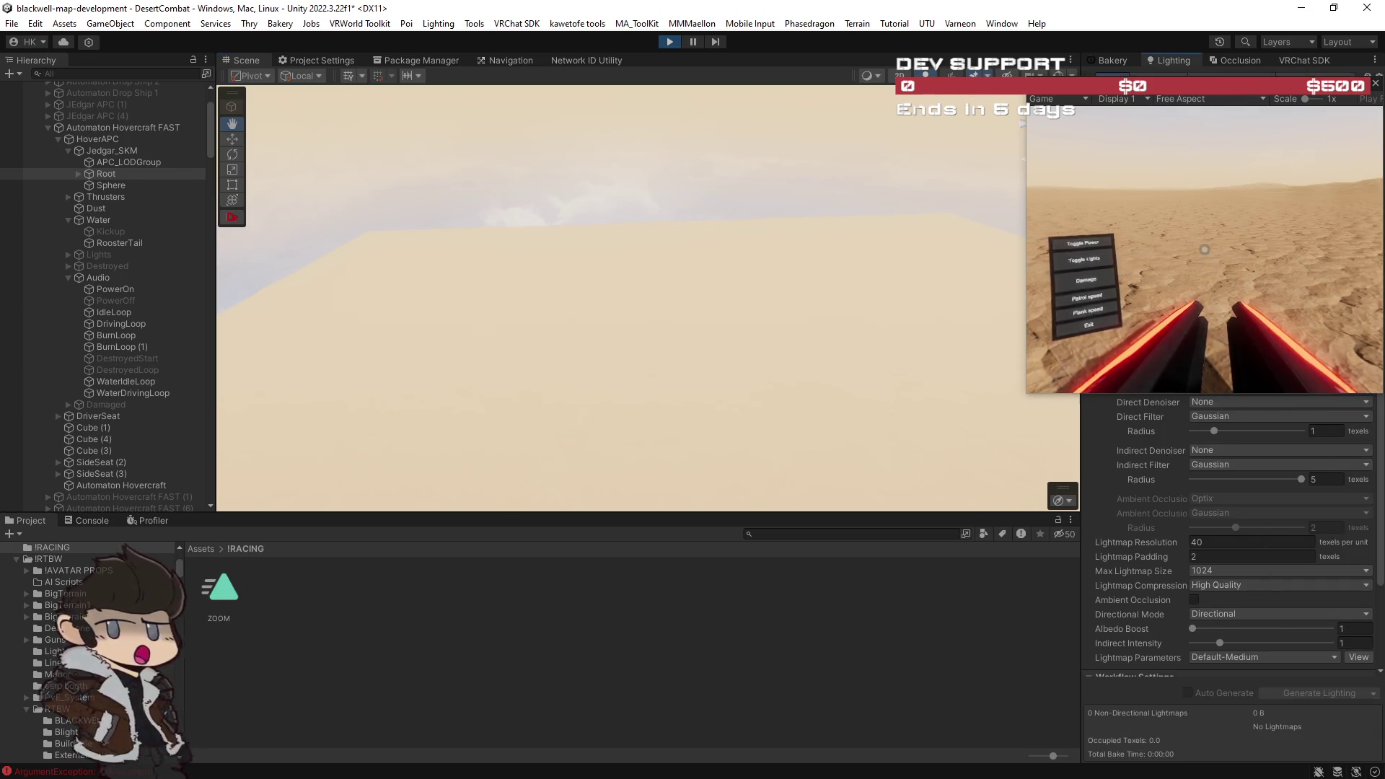
click(1152, 77)
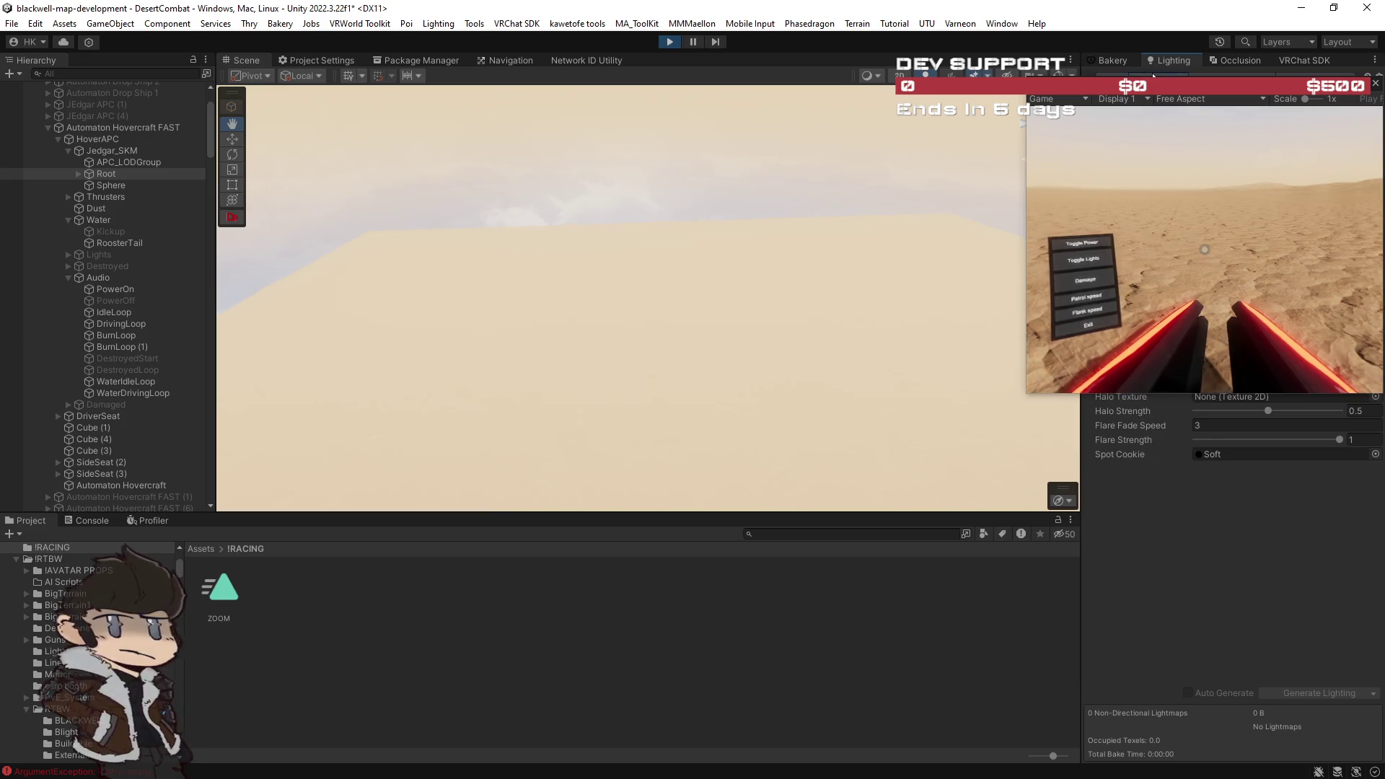
drag(1054, 85, 1047, 406)
click(1197, 333)
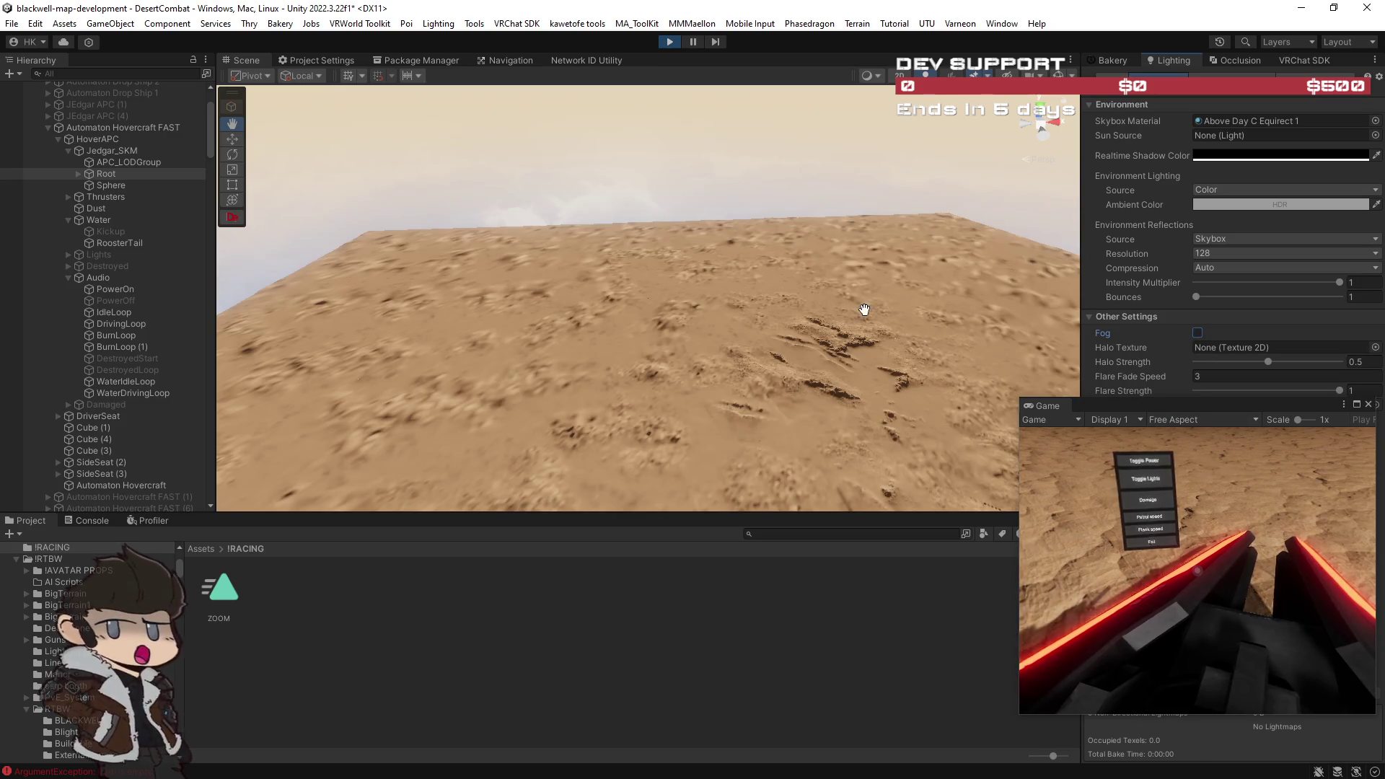
Step: Maximize the Scene view, zoom in toward the desert terrain, then restore the full layout
double_click(243, 60)
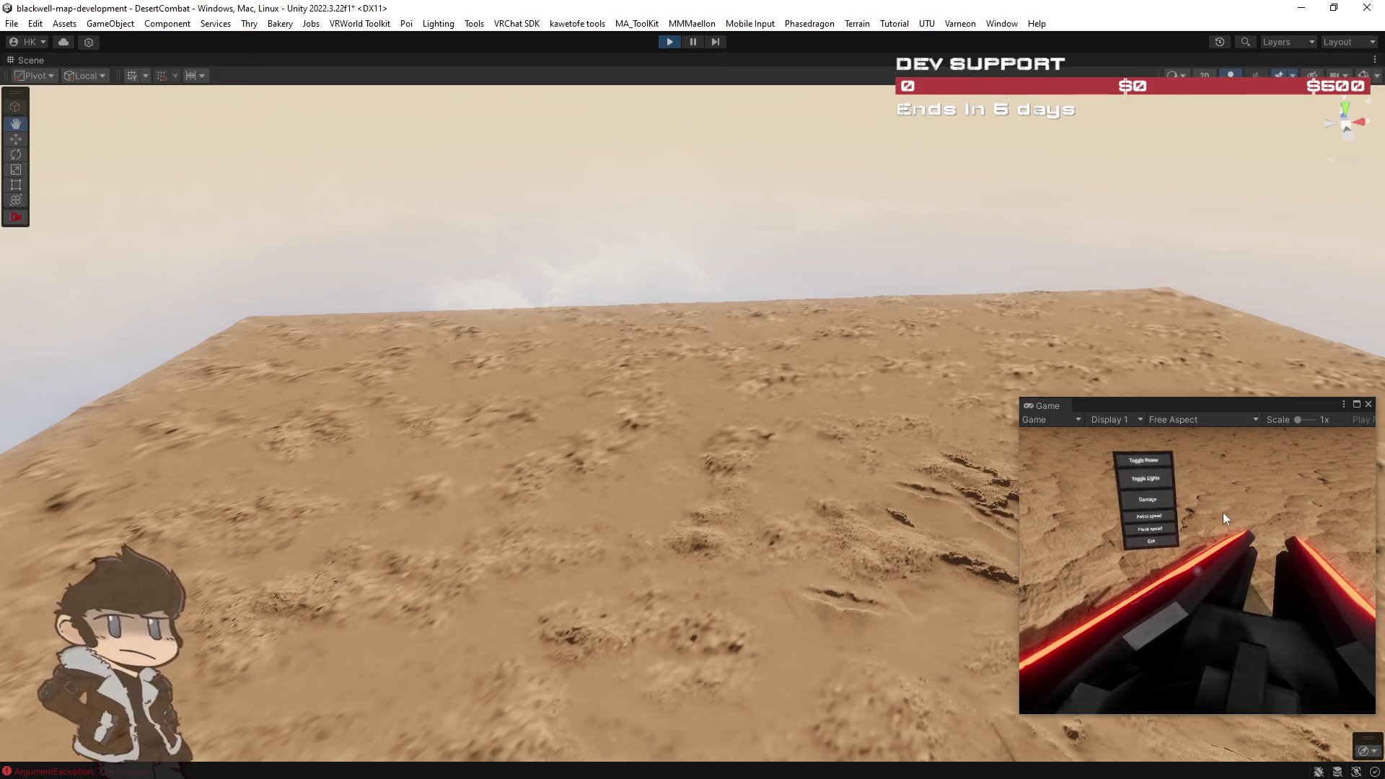
scroll(786, 450, up, 5)
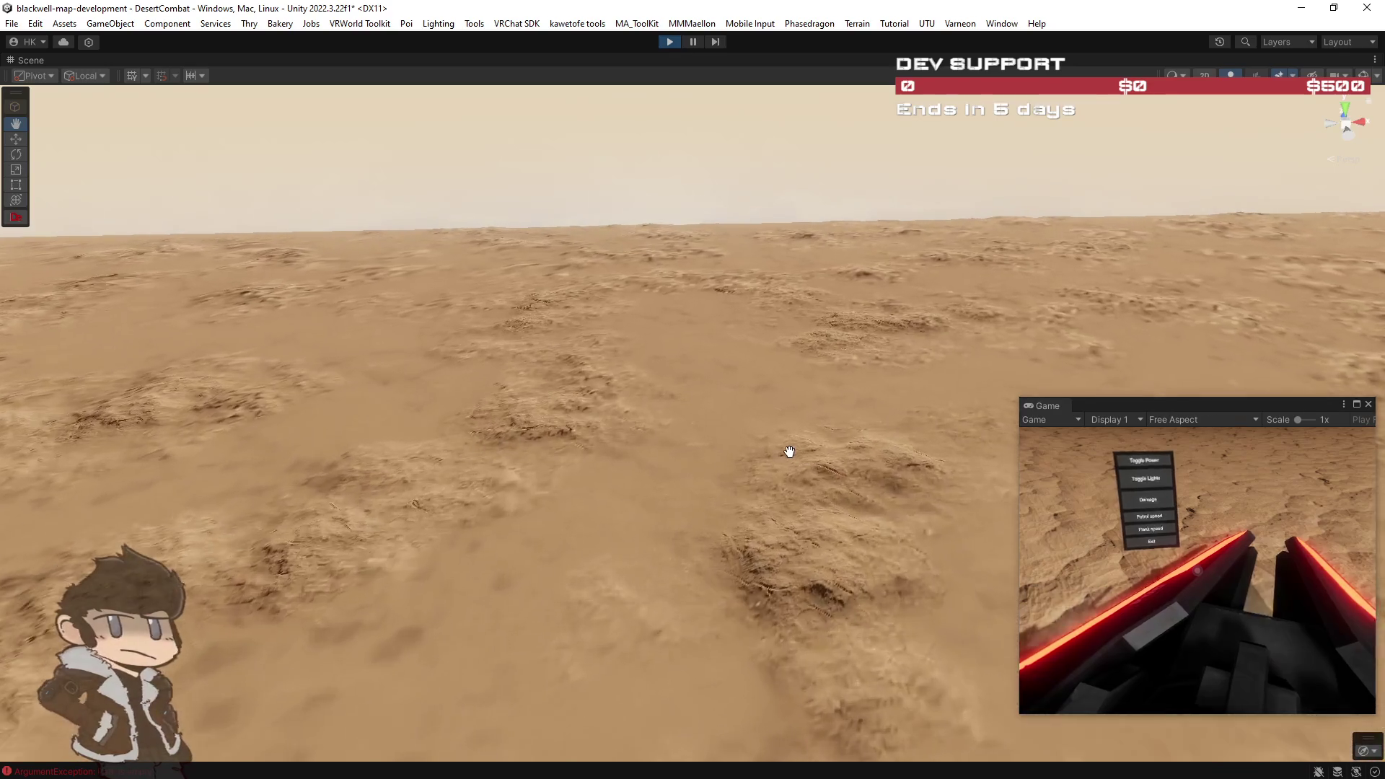
scroll(791, 453, up, 2)
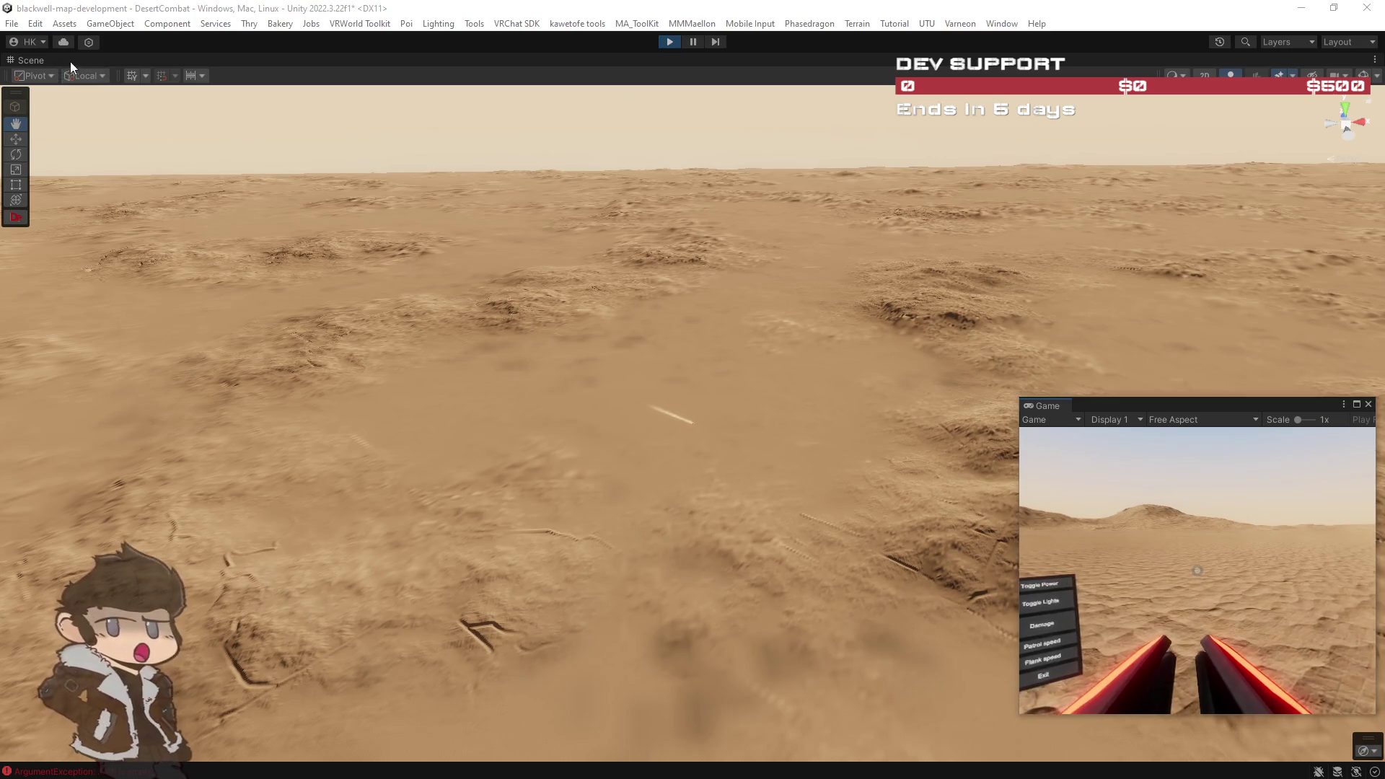
double_click(39, 64)
Step: Copy the Sphere object in the HoverAPC hierarchy and exit play mode
click(111, 184)
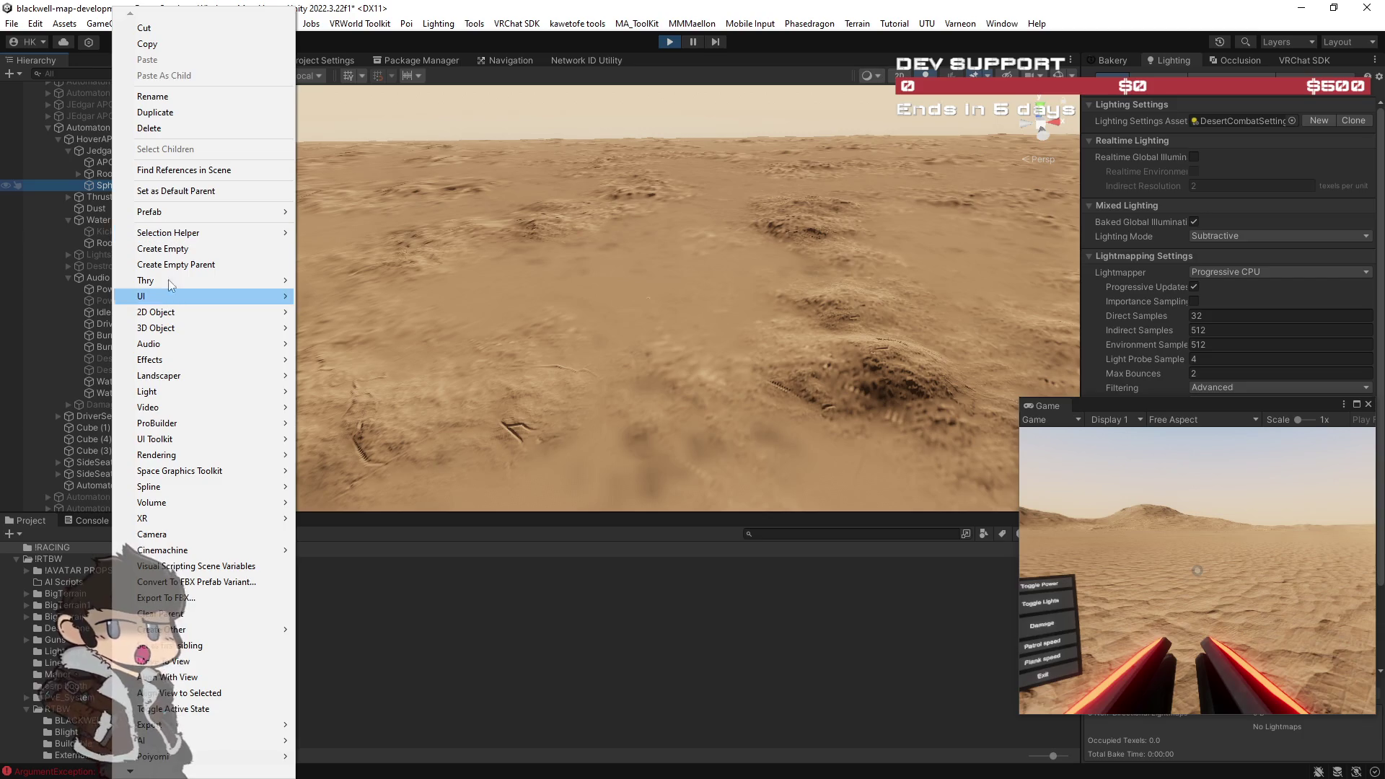
click(149, 44)
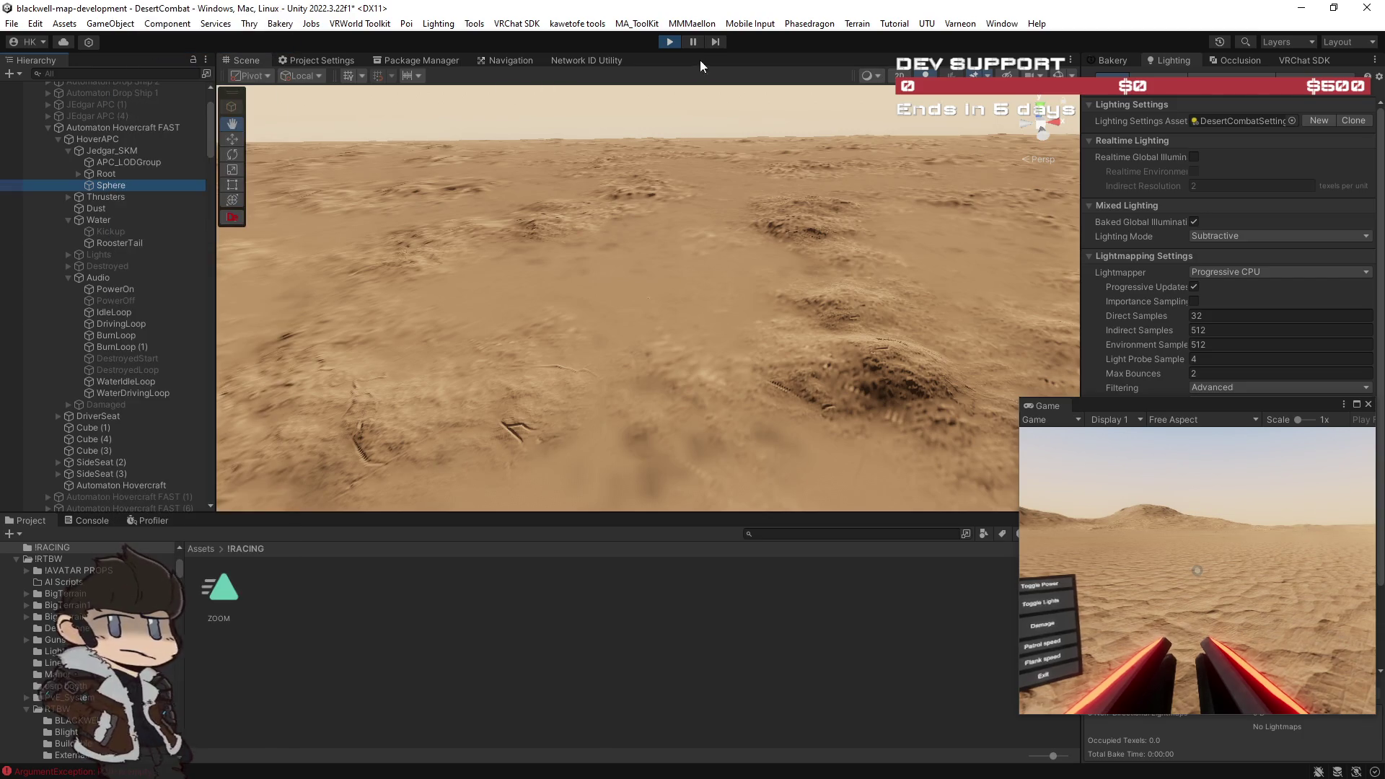
click(669, 42)
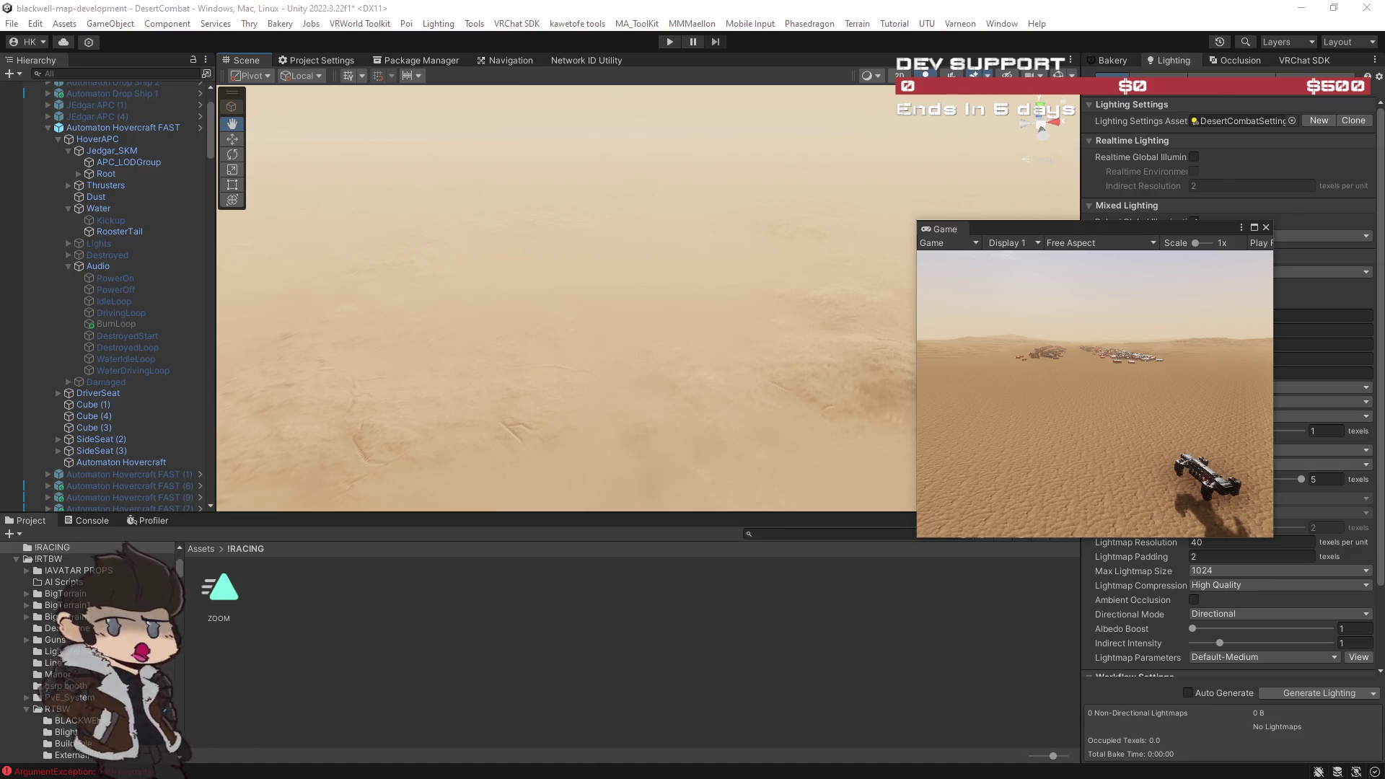
Step: Open the Animation window with Ctrl+6, dock it at the bottom, and place the Bakery tab after Occlusion
key(ctrl+6)
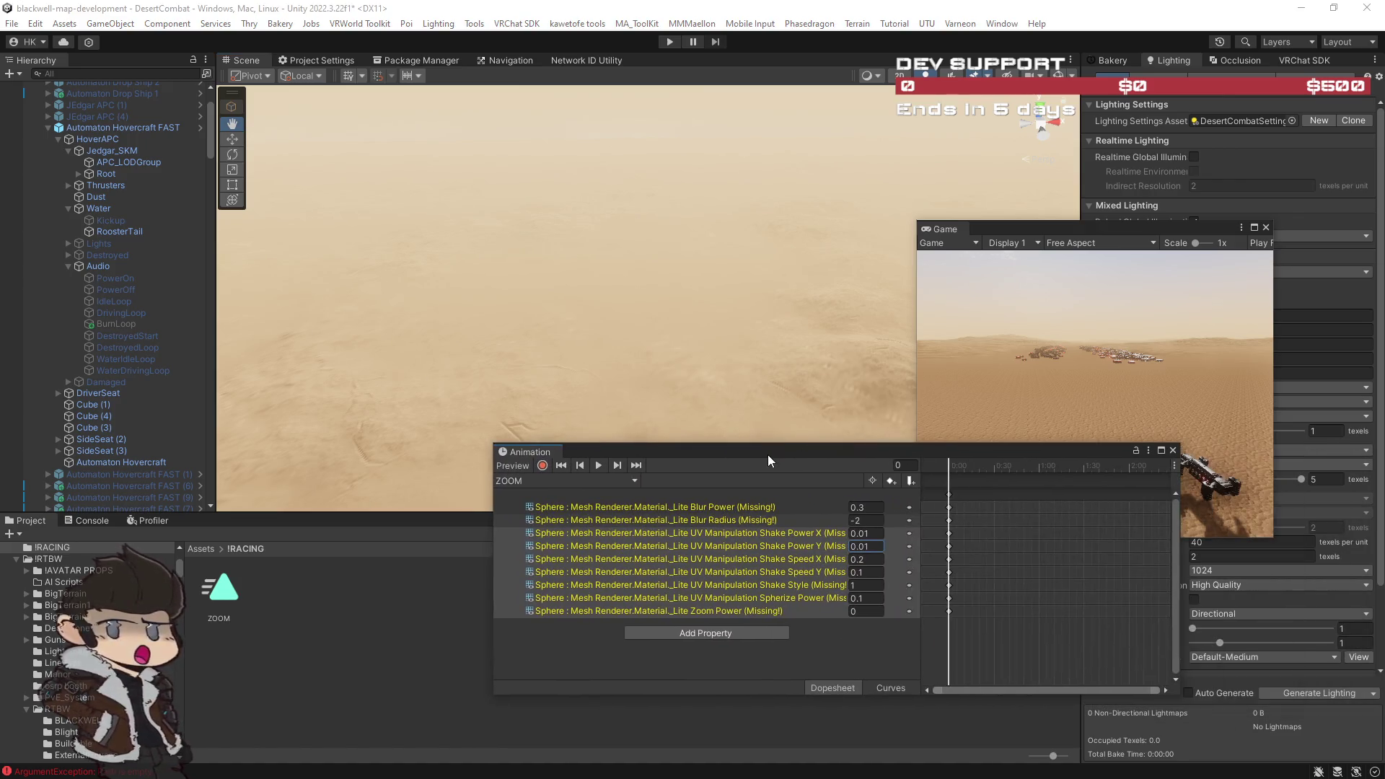
drag(525, 459, 235, 522)
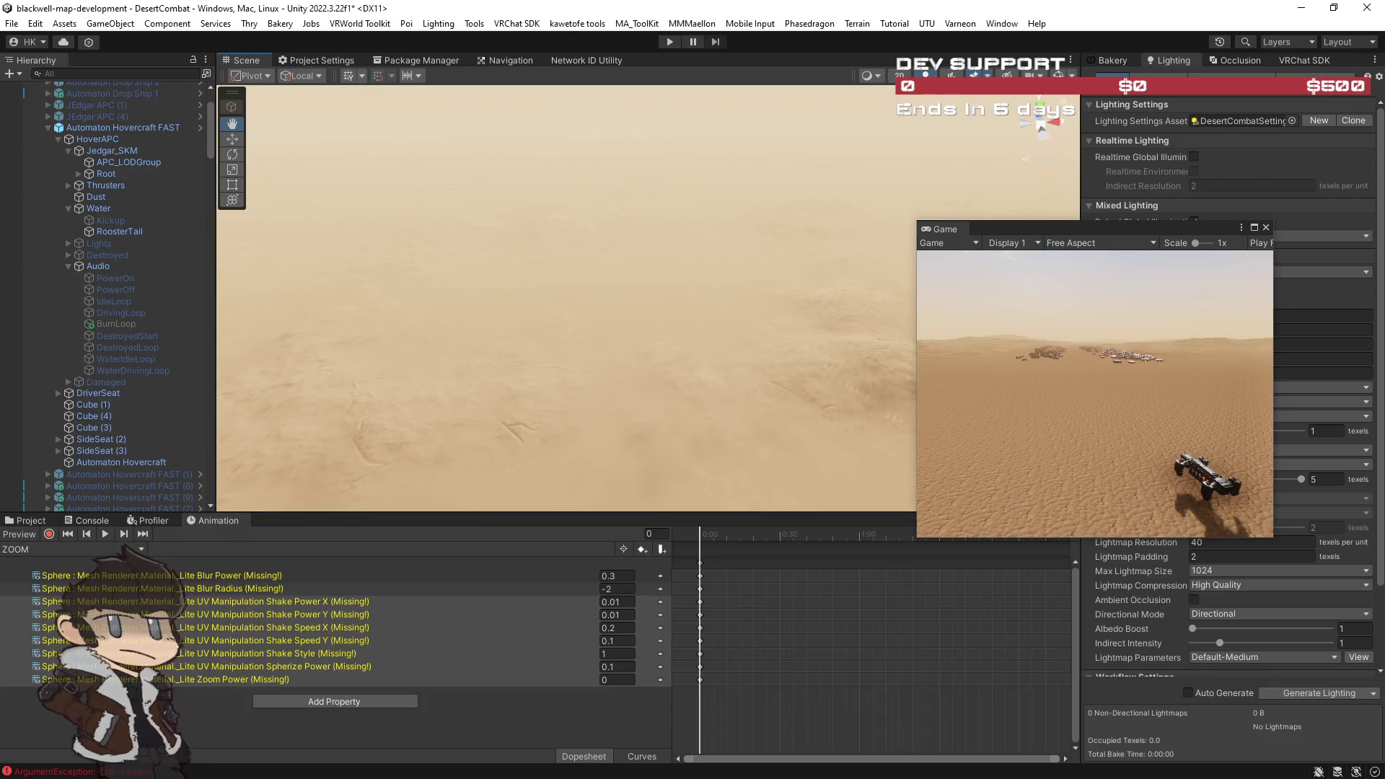
click(1110, 59)
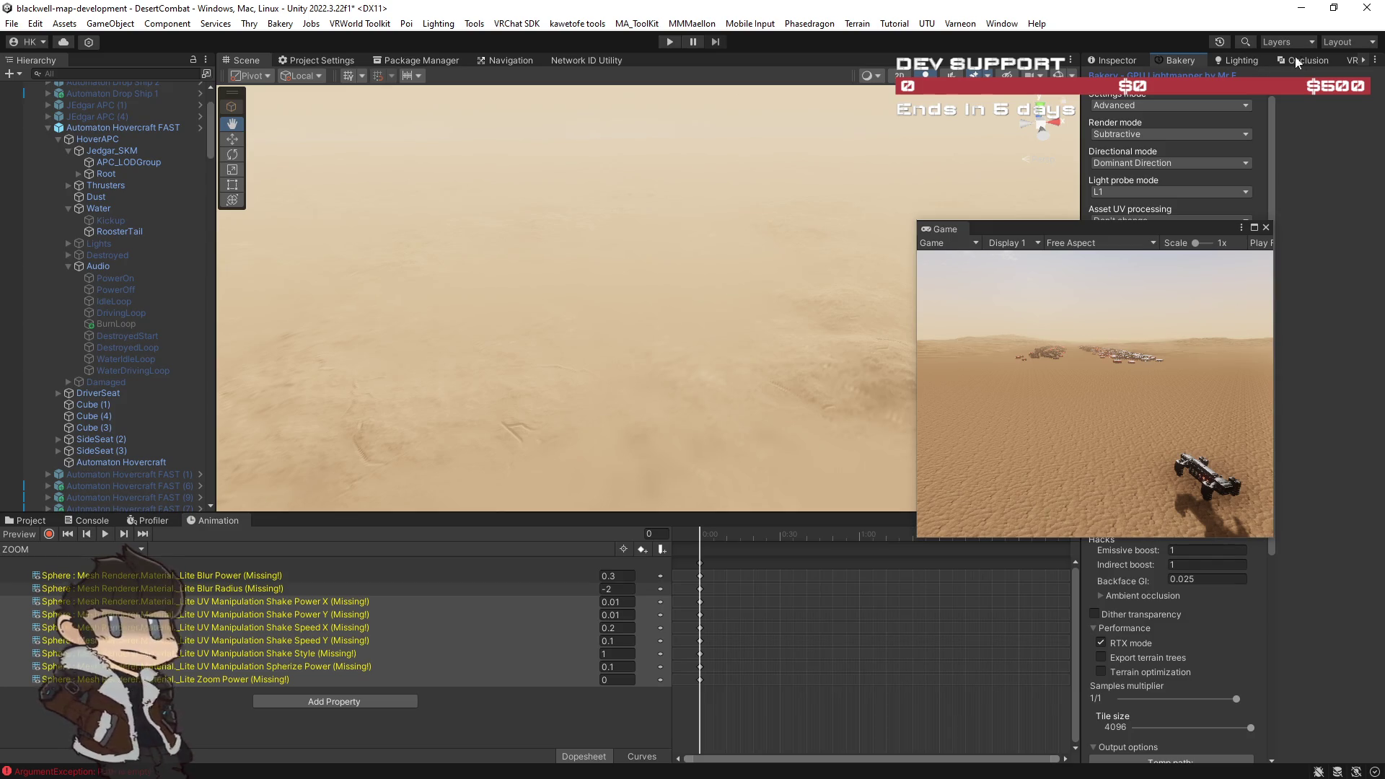
drag(1187, 60, 1323, 62)
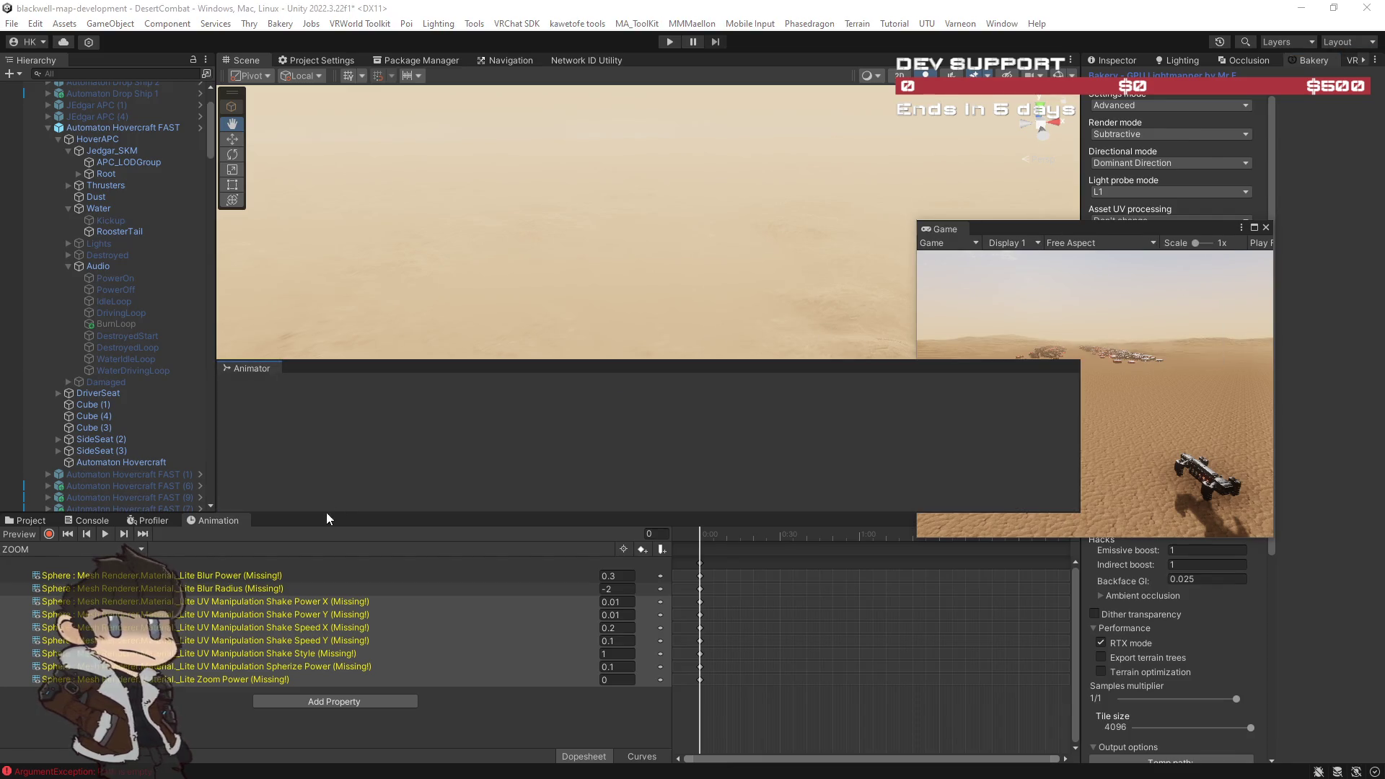
Step: Dock the Animator beside the Animation editor and the Game view beside Scene, then switch to the browser
drag(329, 518, 329, 519)
mouse_move(944, 234)
mouse_down()
mouse_move(400, 129)
mouse_move(287, 66)
mouse_up()
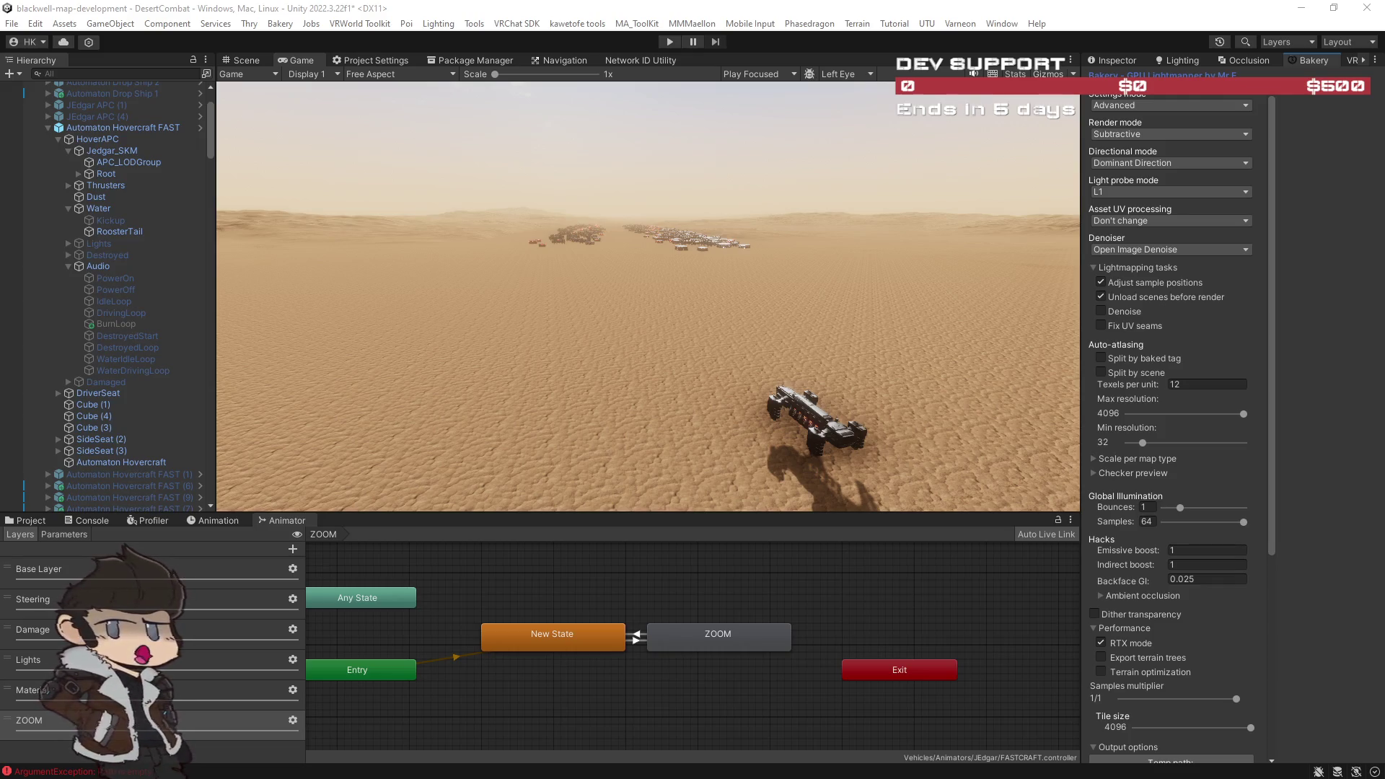
key(alt+Tab)
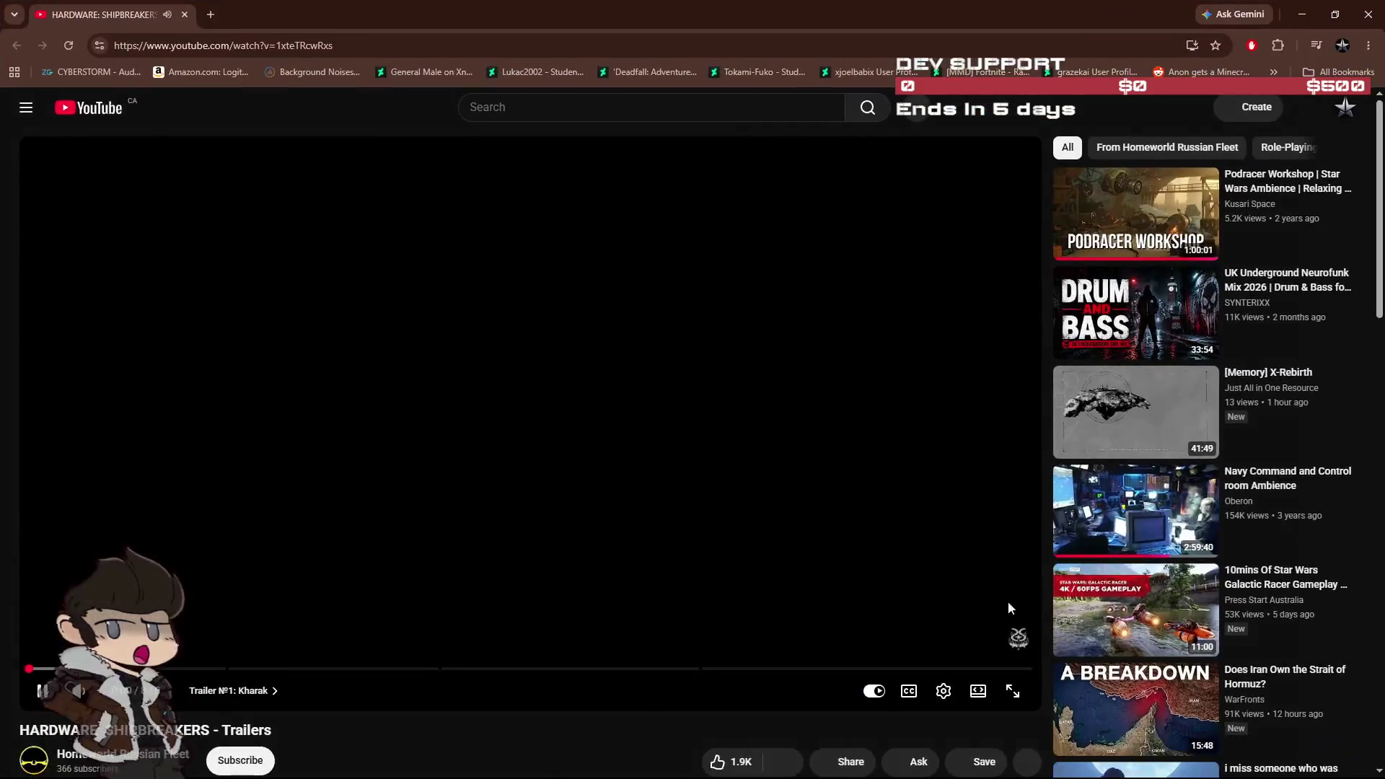
Step: Play the HARDWARE: SHIPBREAKERS trailer in full screen
click(914, 655)
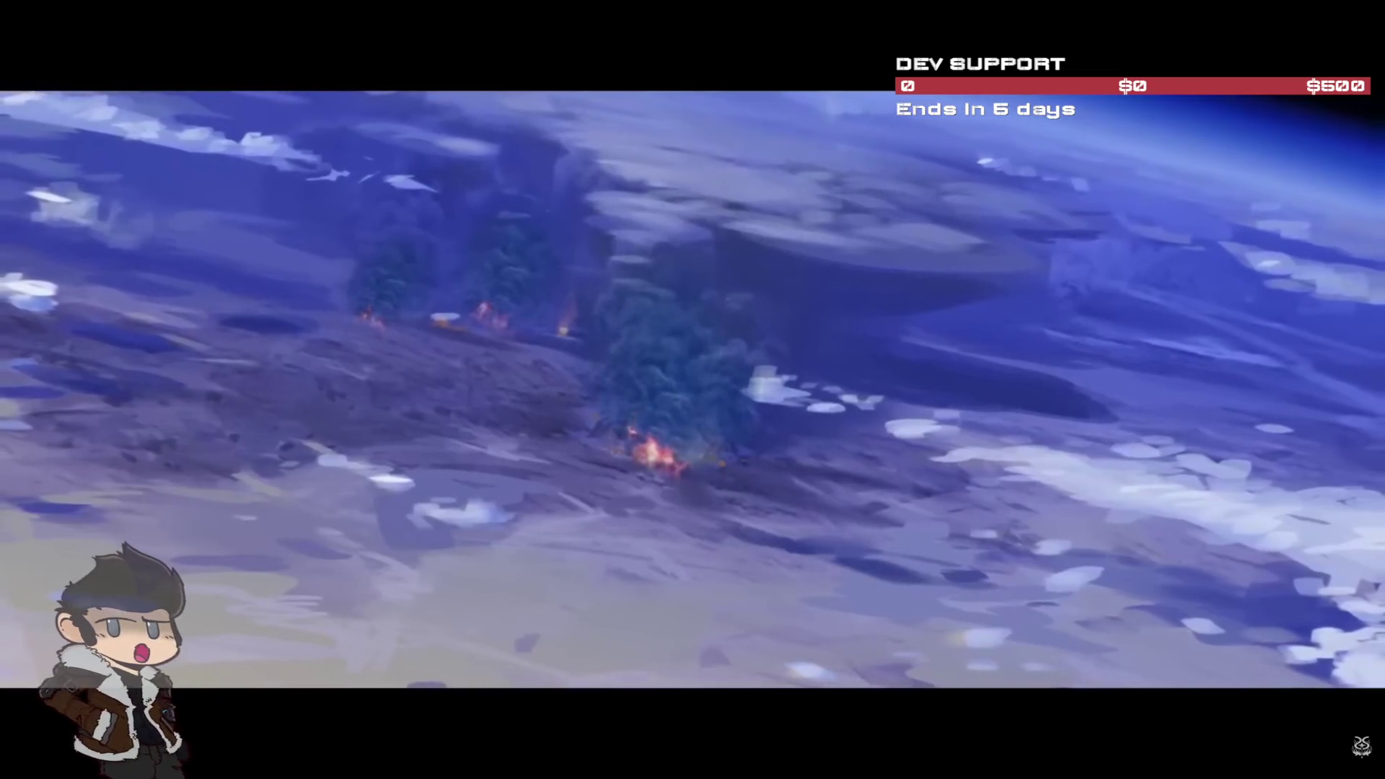
Step: Pause, jump to the Kalash Site trailer around 6:05, and resume playback
mouse_move(1100, 531)
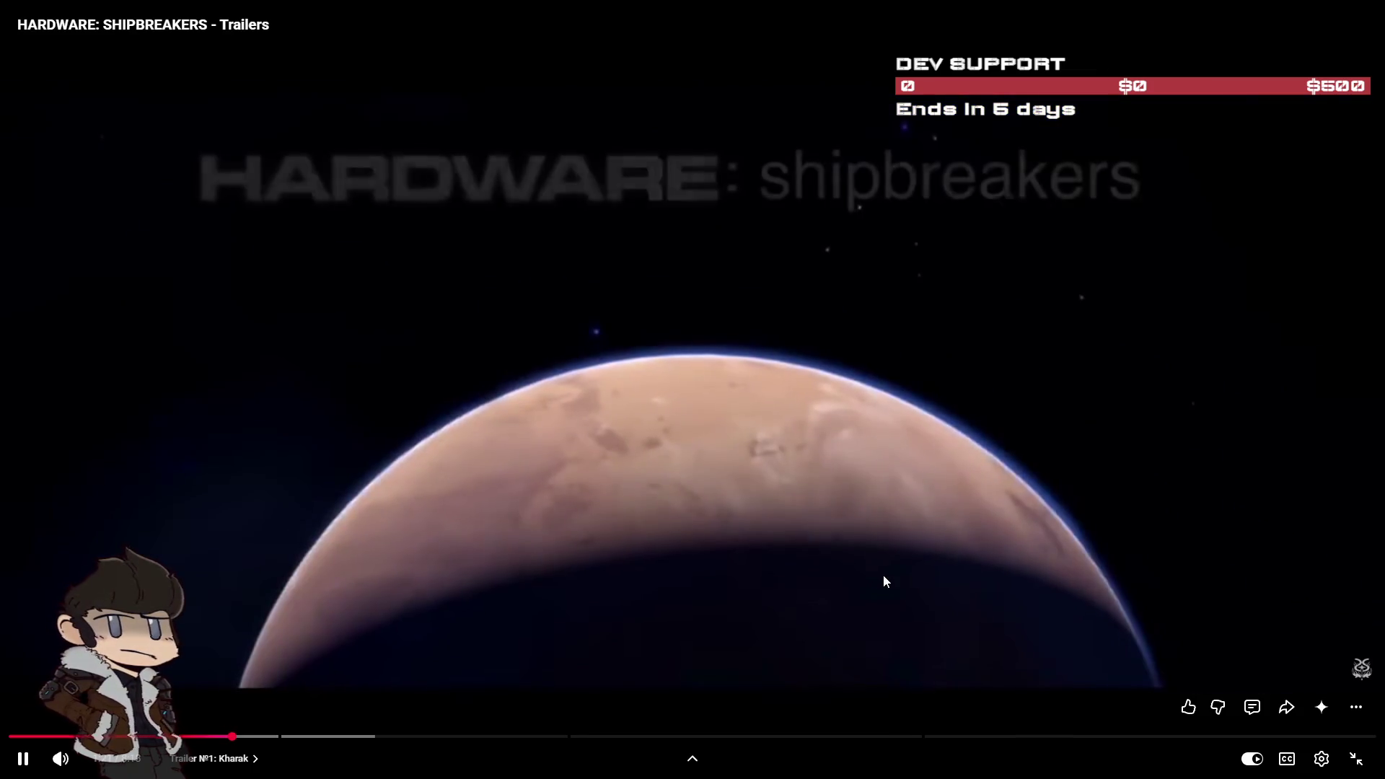
click(882, 581)
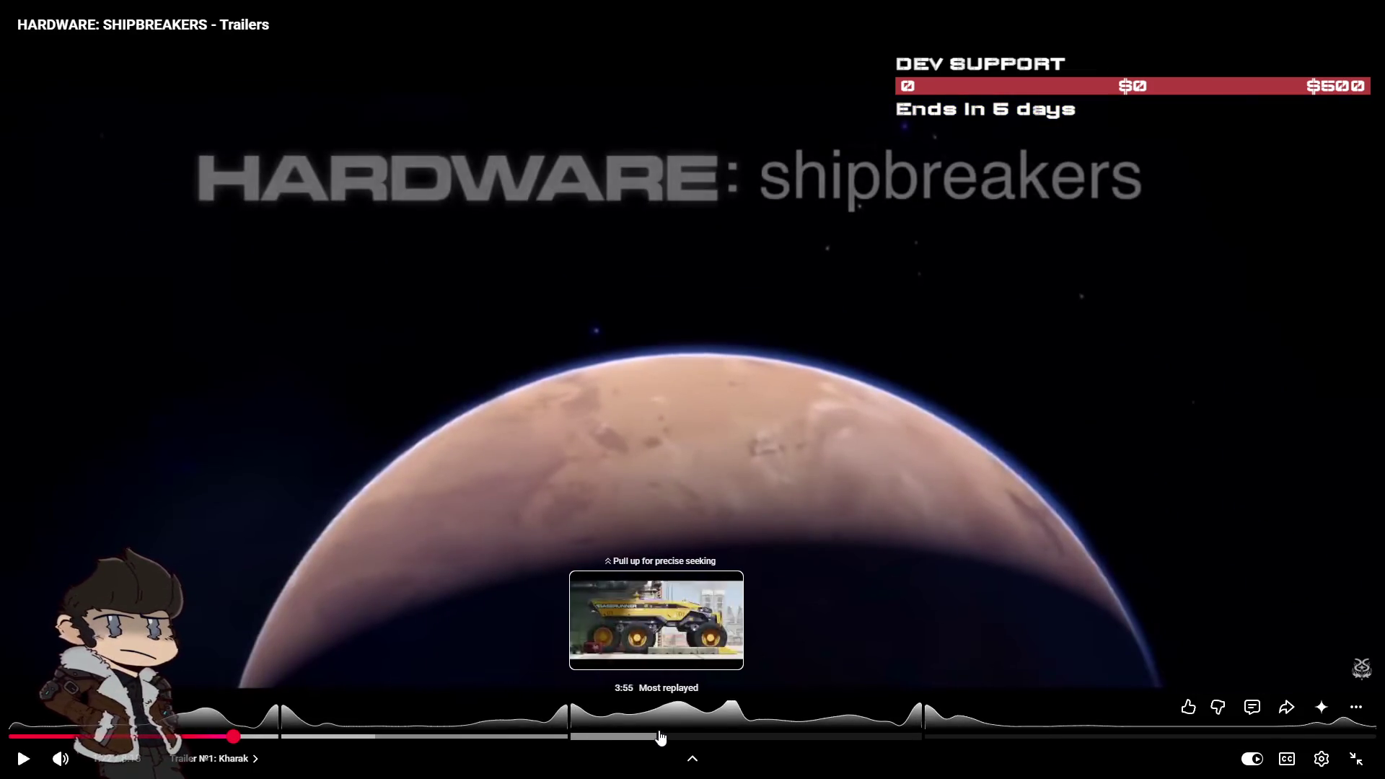
click(1013, 738)
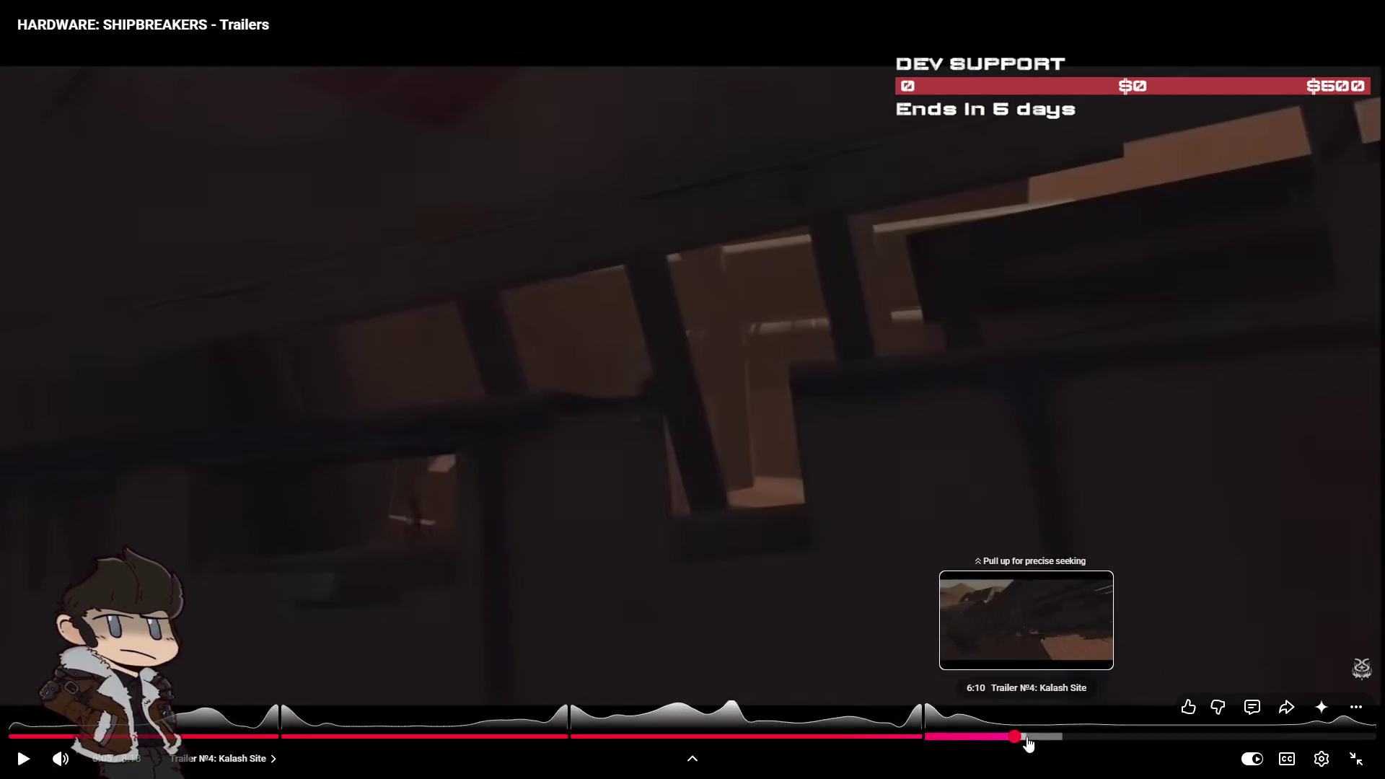
key(space)
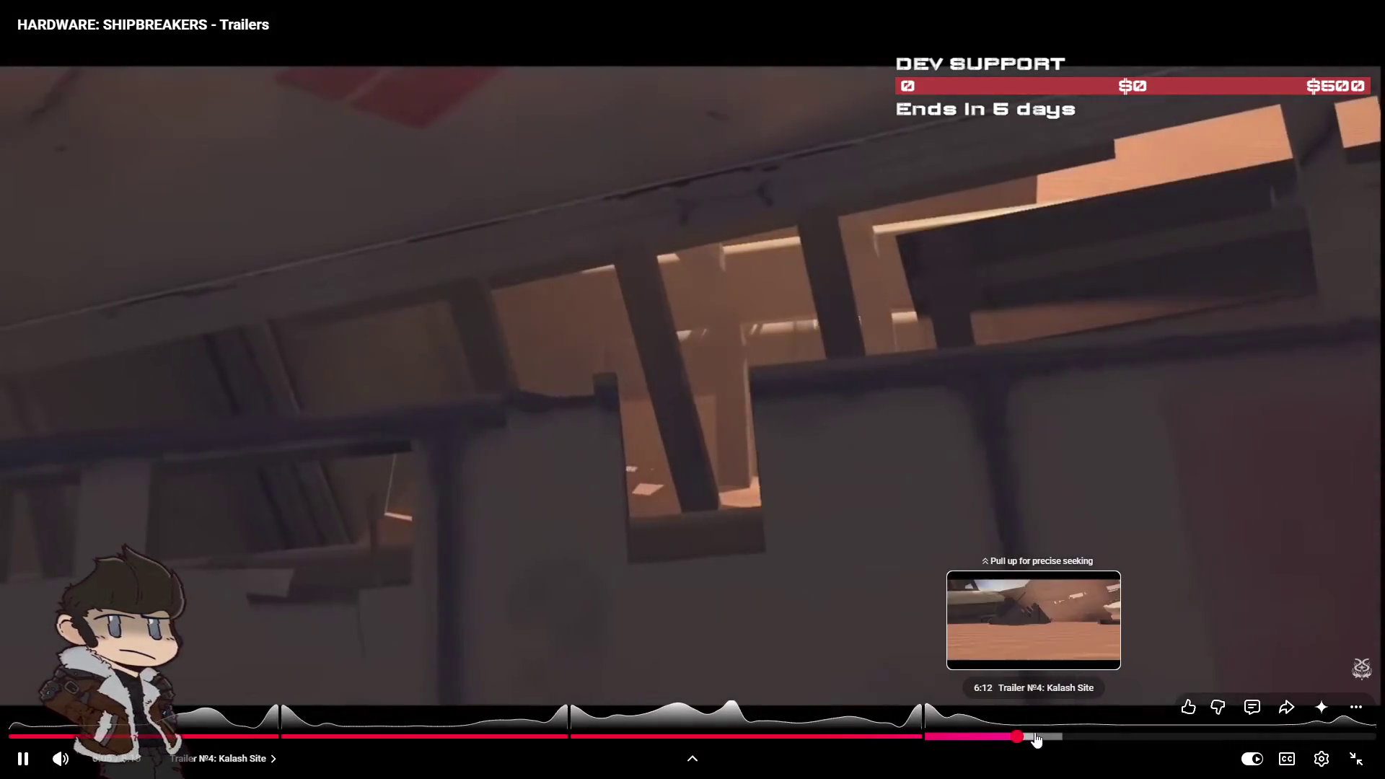
Step: Skim forward to about 6:30 and pause on the yellow six-wheeled vehicle
drag(1036, 740, 1092, 740)
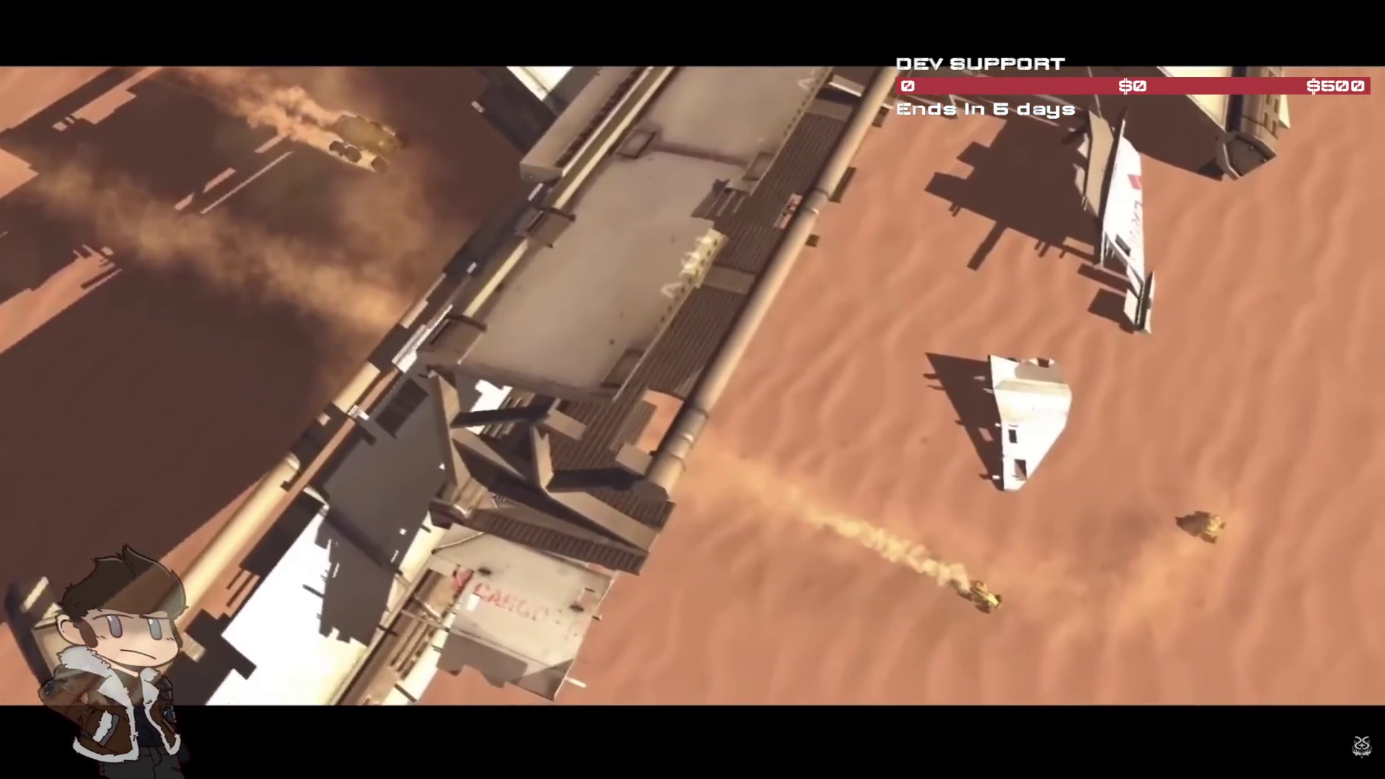
mouse_move(1245, 557)
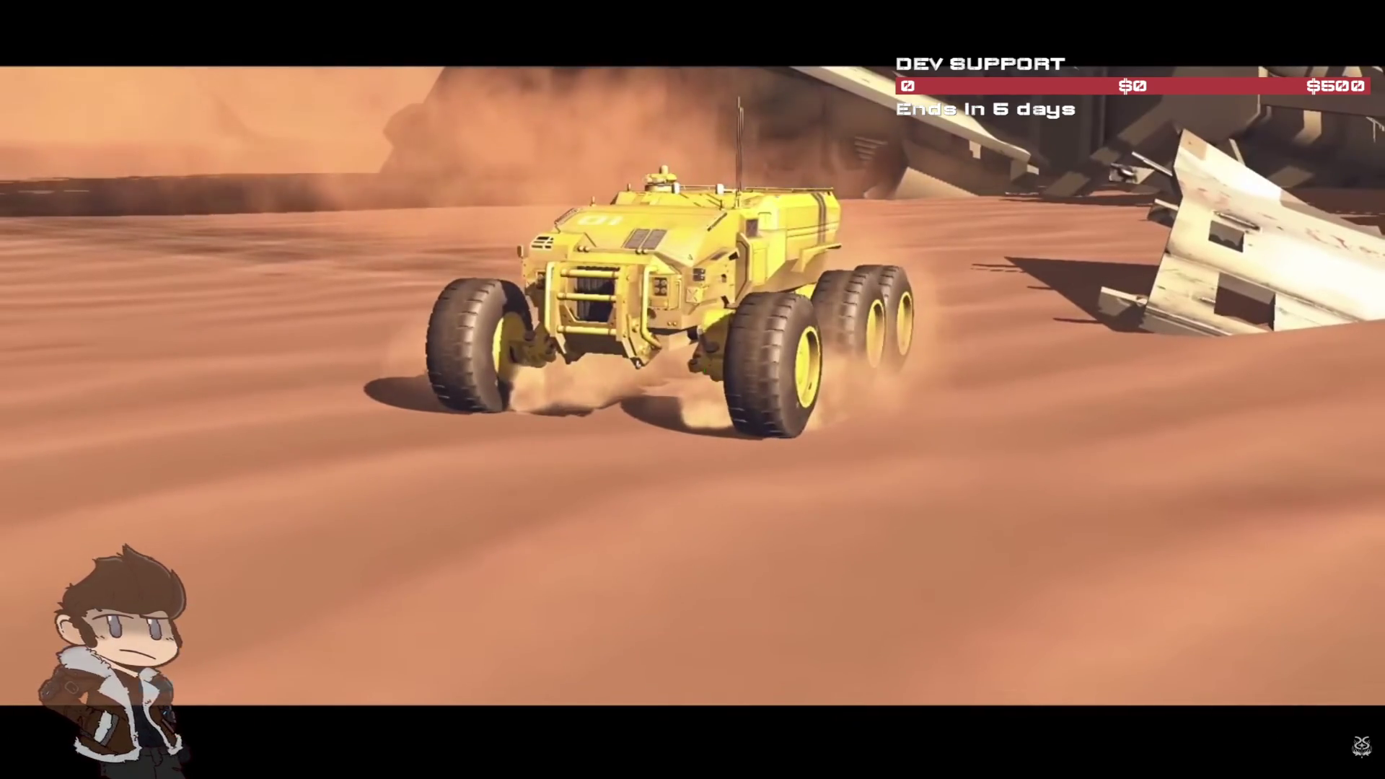
click(1219, 546)
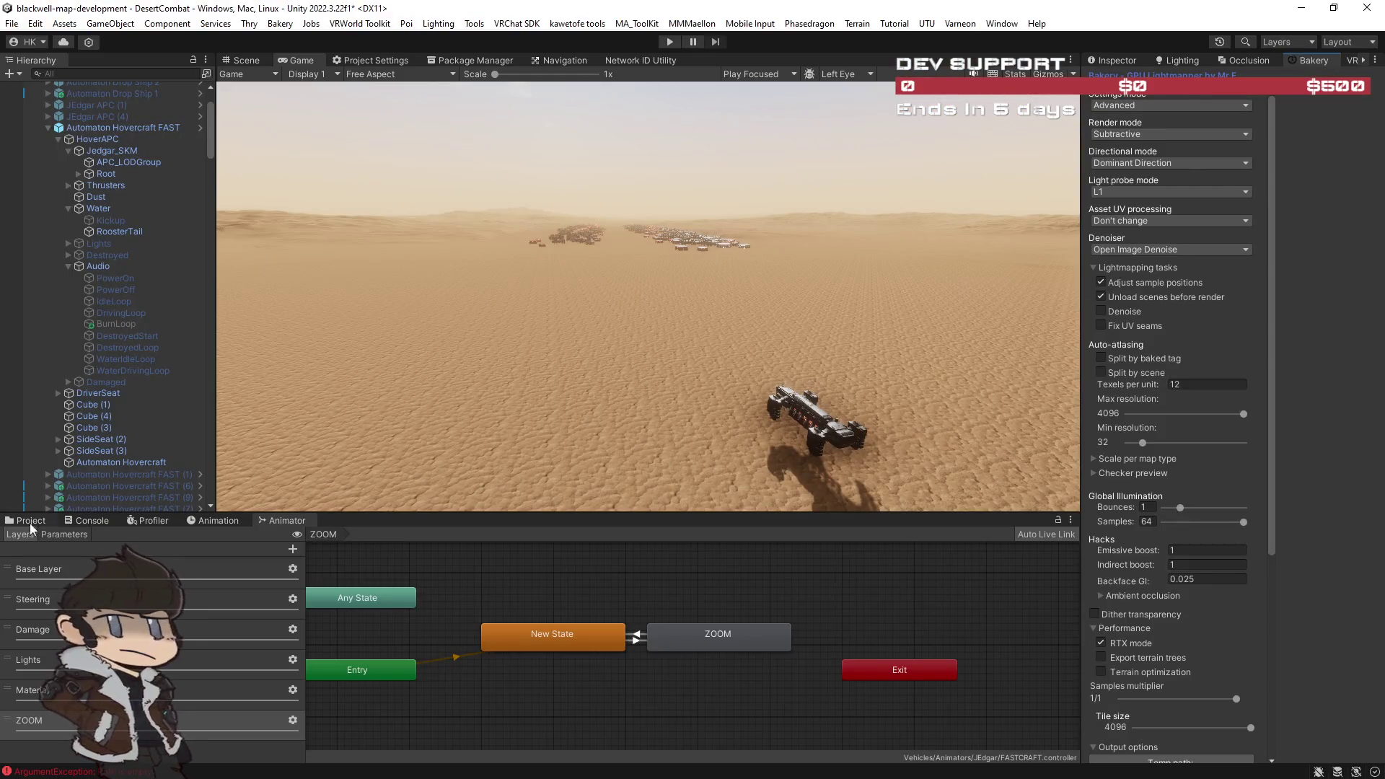
Step: Switch the bottom panel from the Animator to the Project tab, edit its search field, and scroll the Assets grid
click(27, 522)
text(baser)
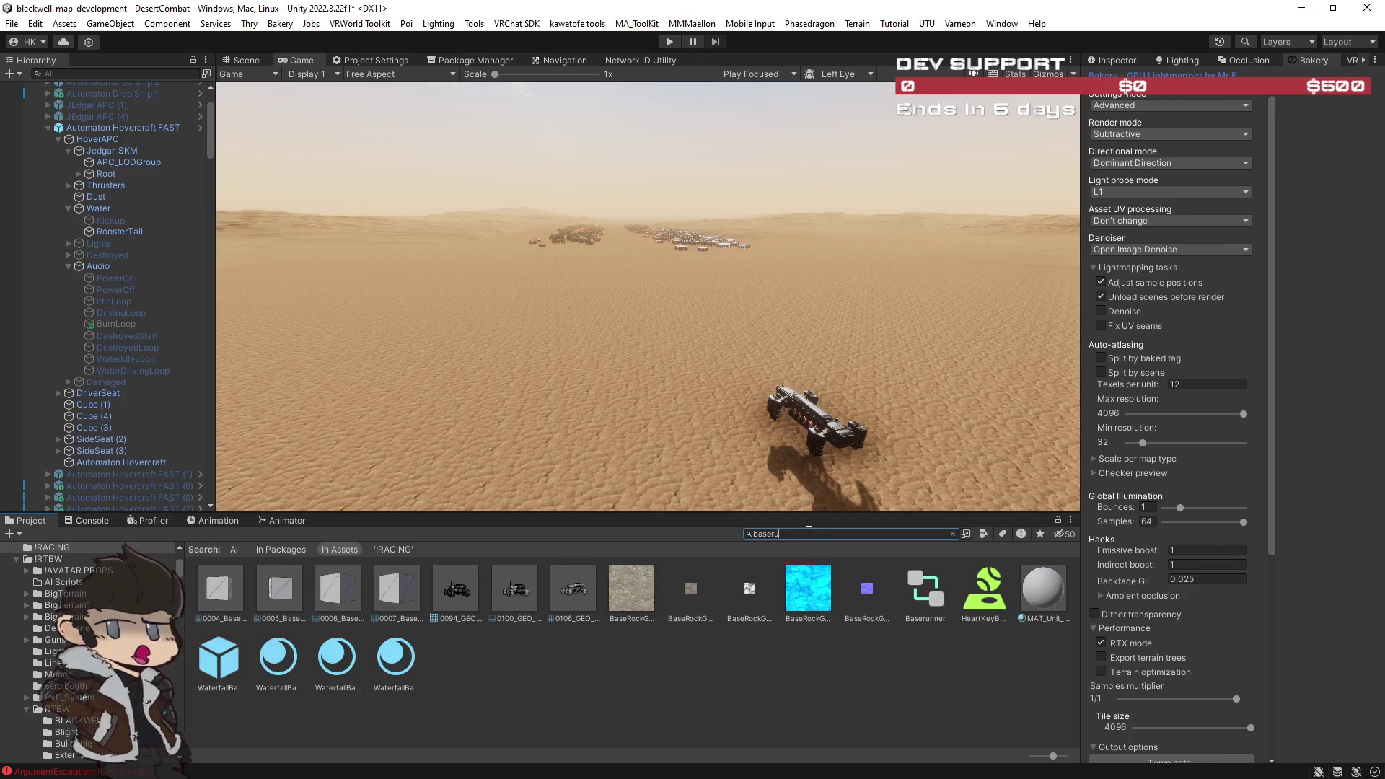
text(u)
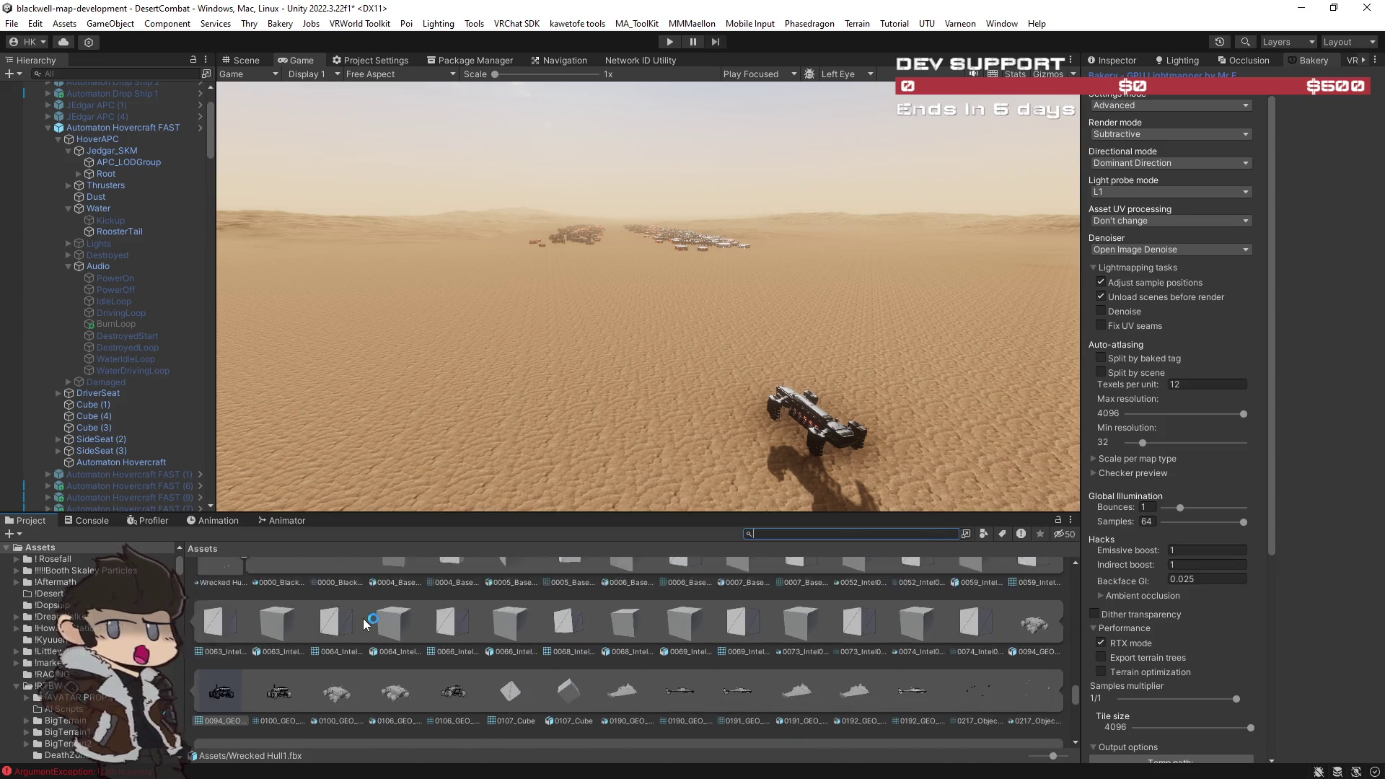
scroll(522, 642, down, 1)
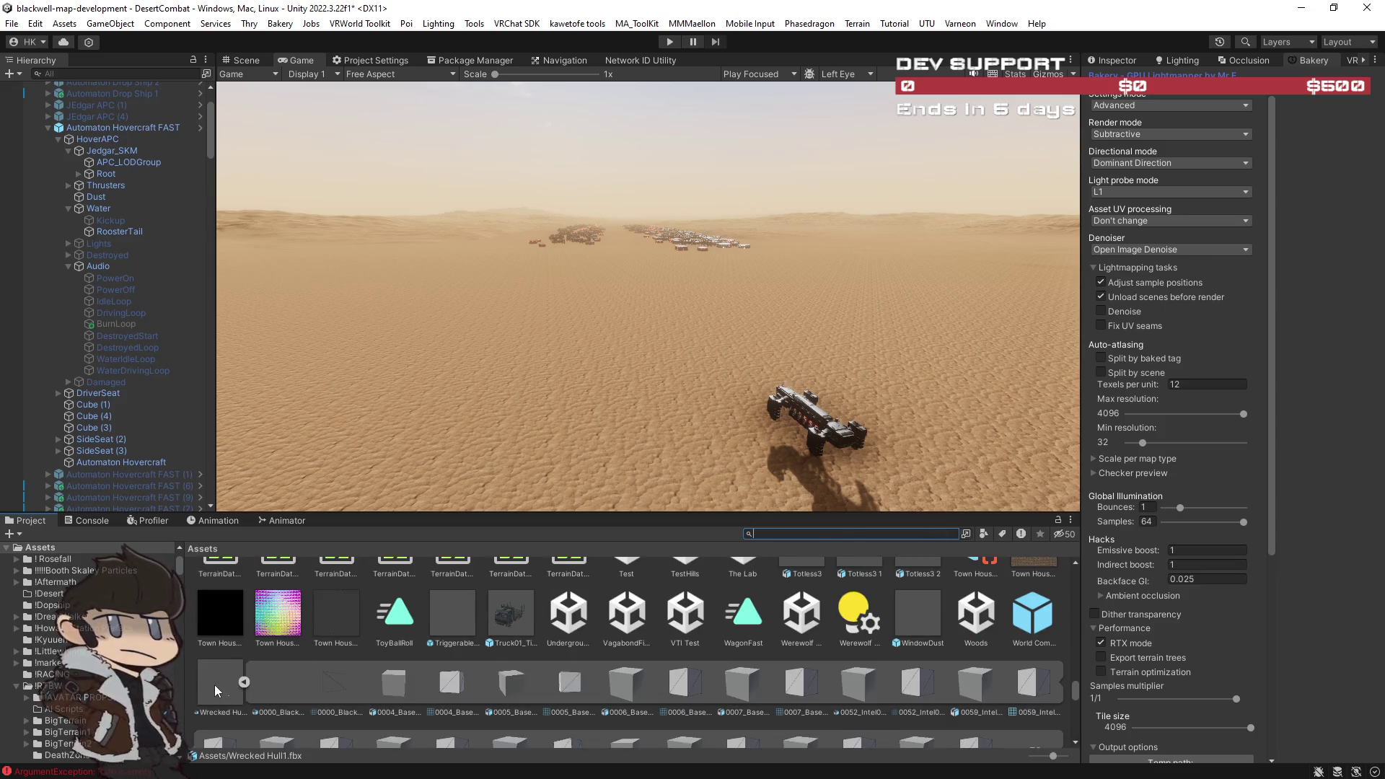
scroll(224, 685, down, 3)
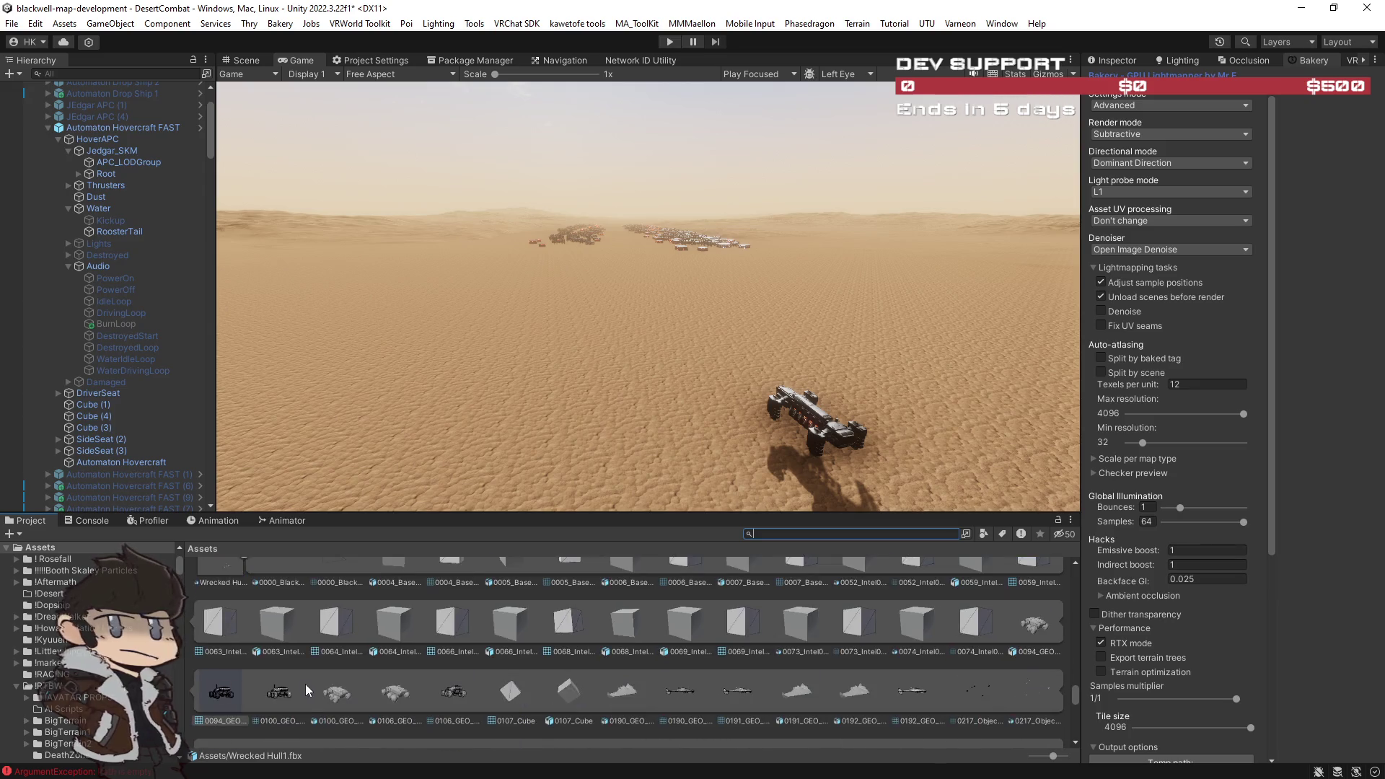
scroll(314, 681, down, 15)
scroll(314, 681, up, 15)
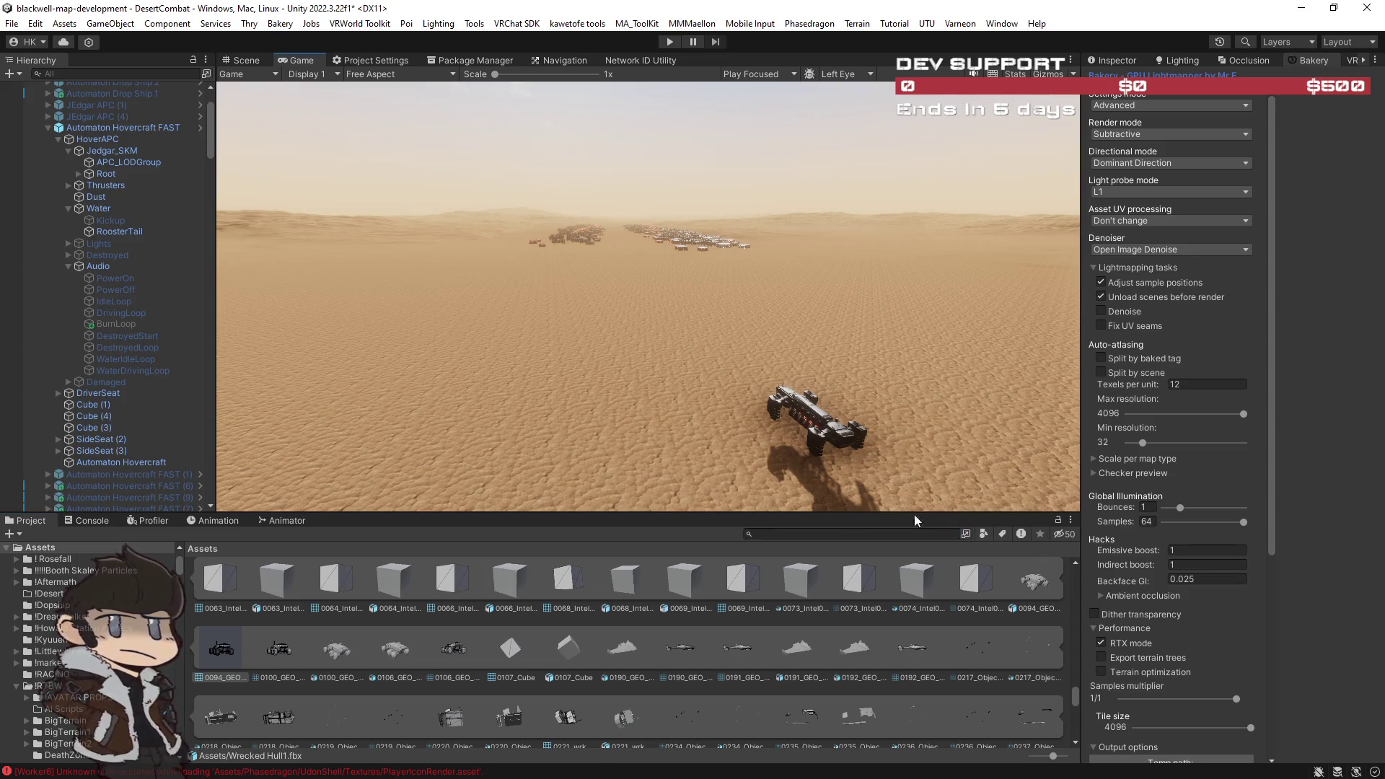
scroll(256, 594, down, 20)
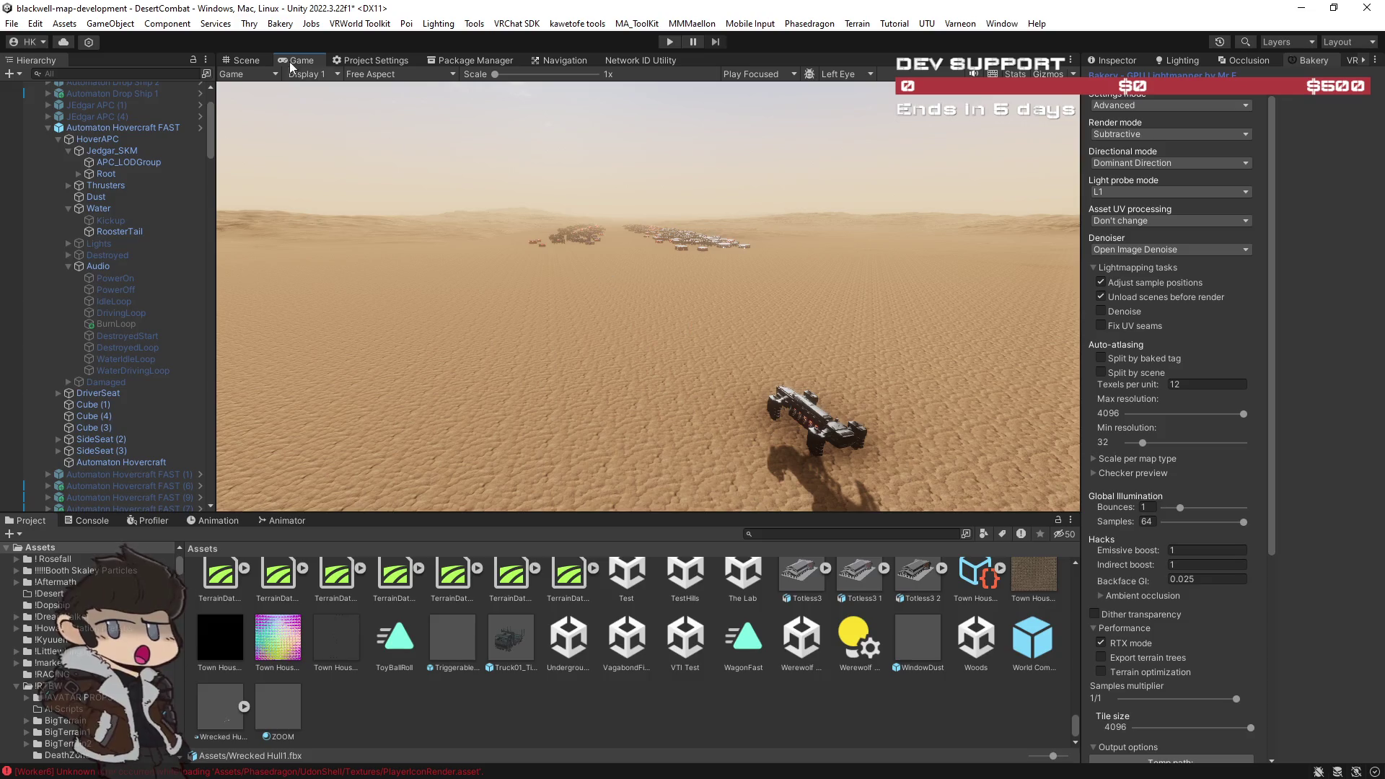
Step: Switch to the Scene view and orbit and fly the camera across the desert toward the ridged horizon
click(248, 61)
key(w)
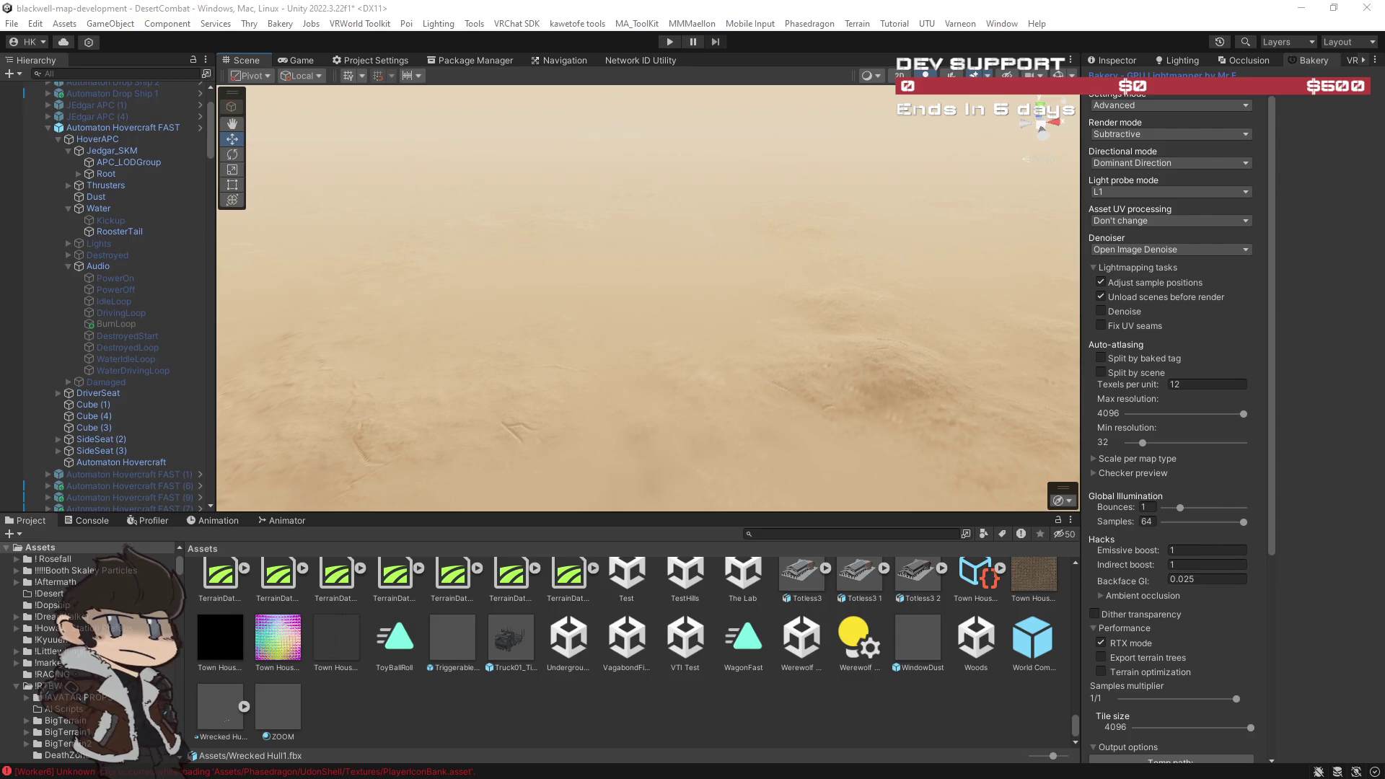
mouse_move(784, 373)
mouse_down()
mouse_move(846, 426)
mouse_move(736, 489)
mouse_move(870, 459)
mouse_move(918, 414)
mouse_move(915, 389)
mouse_move(287, 331)
mouse_move(303, 310)
mouse_up()
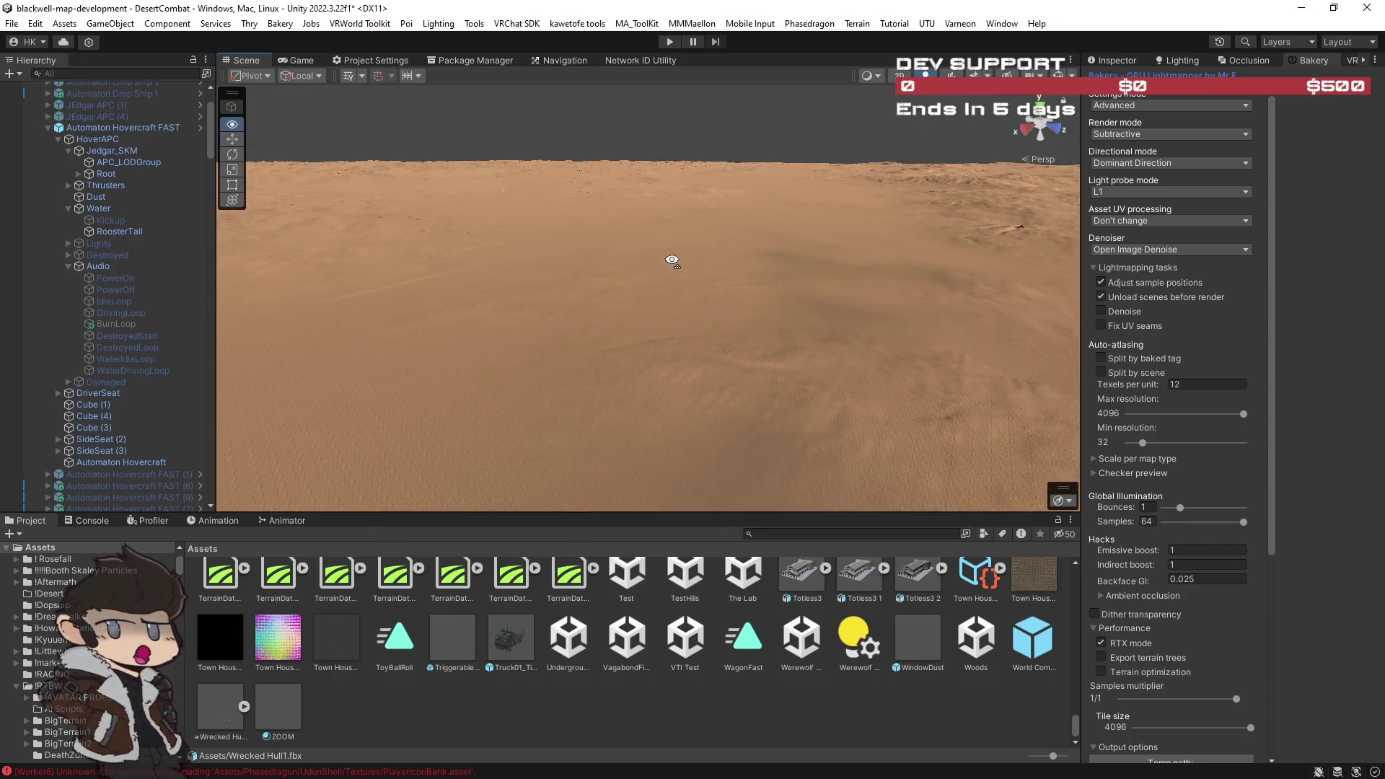
mouse_move(671, 256)
mouse_down()
mouse_move(810, 256)
mouse_move(780, 308)
mouse_up()
key(w)
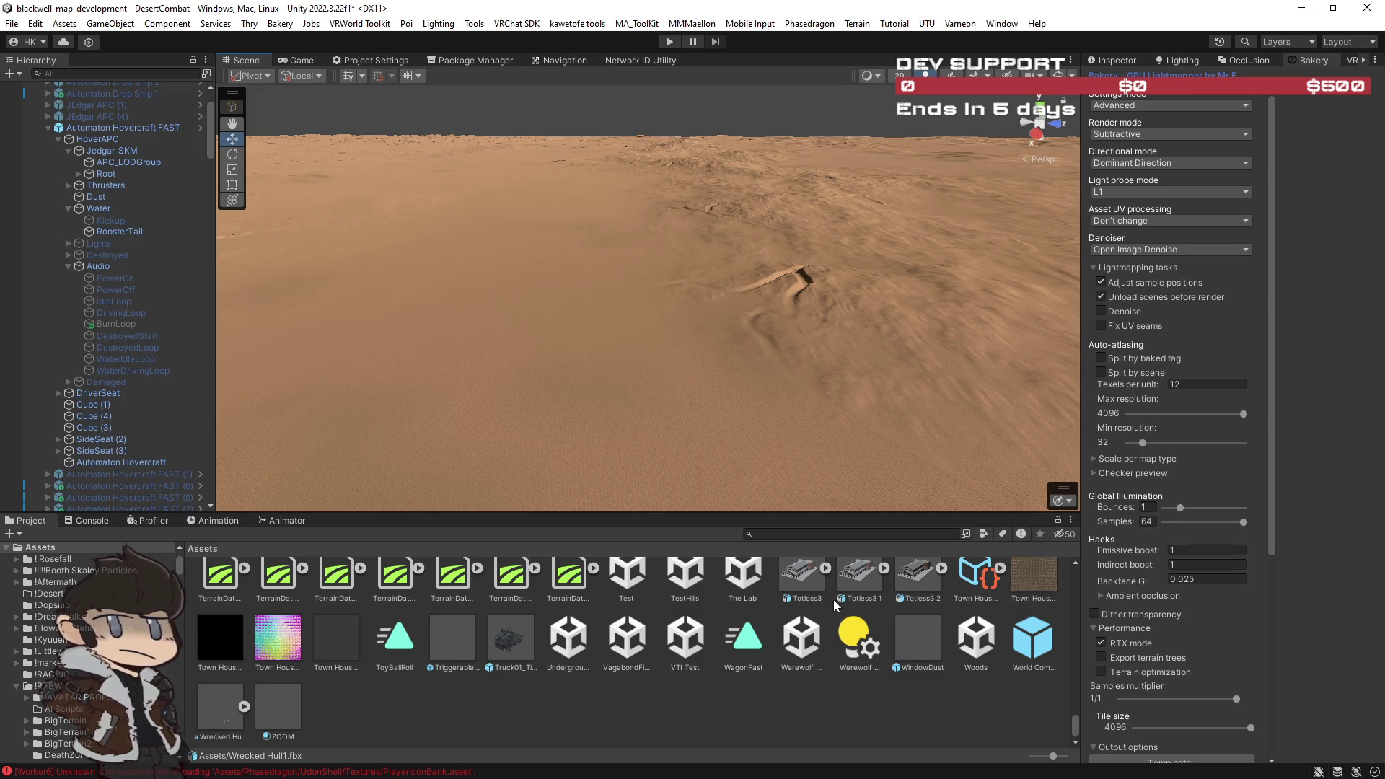
scroll(811, 640, up, 2)
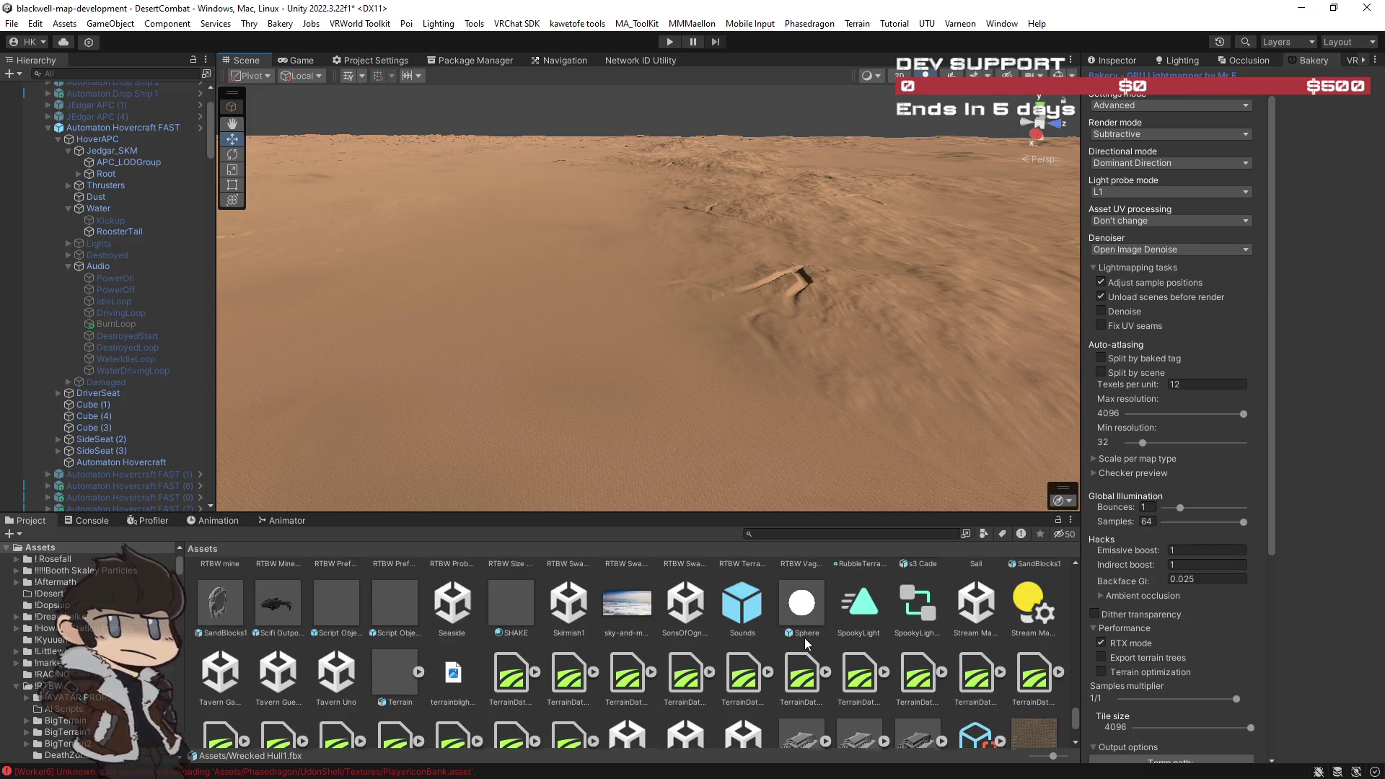
scroll(807, 644, down, 1)
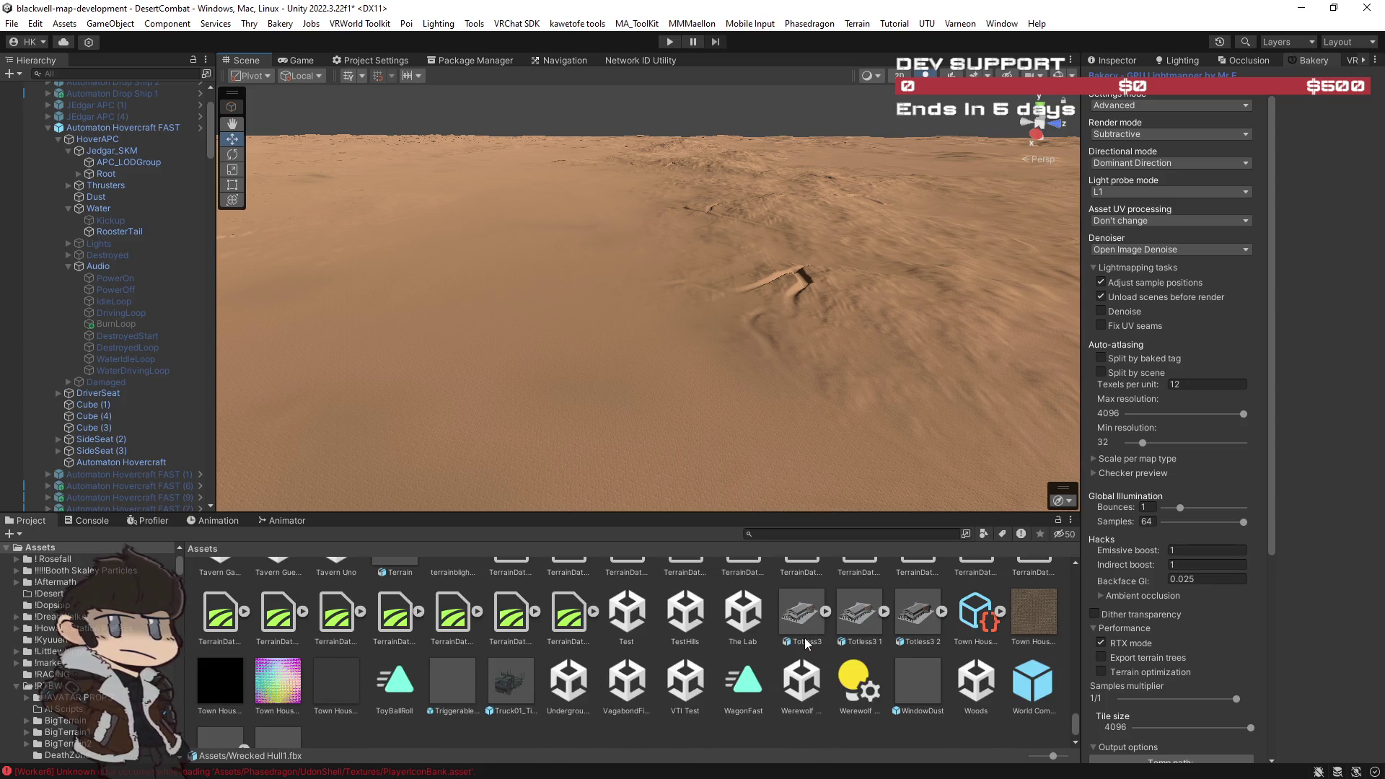
scroll(807, 644, down, 1)
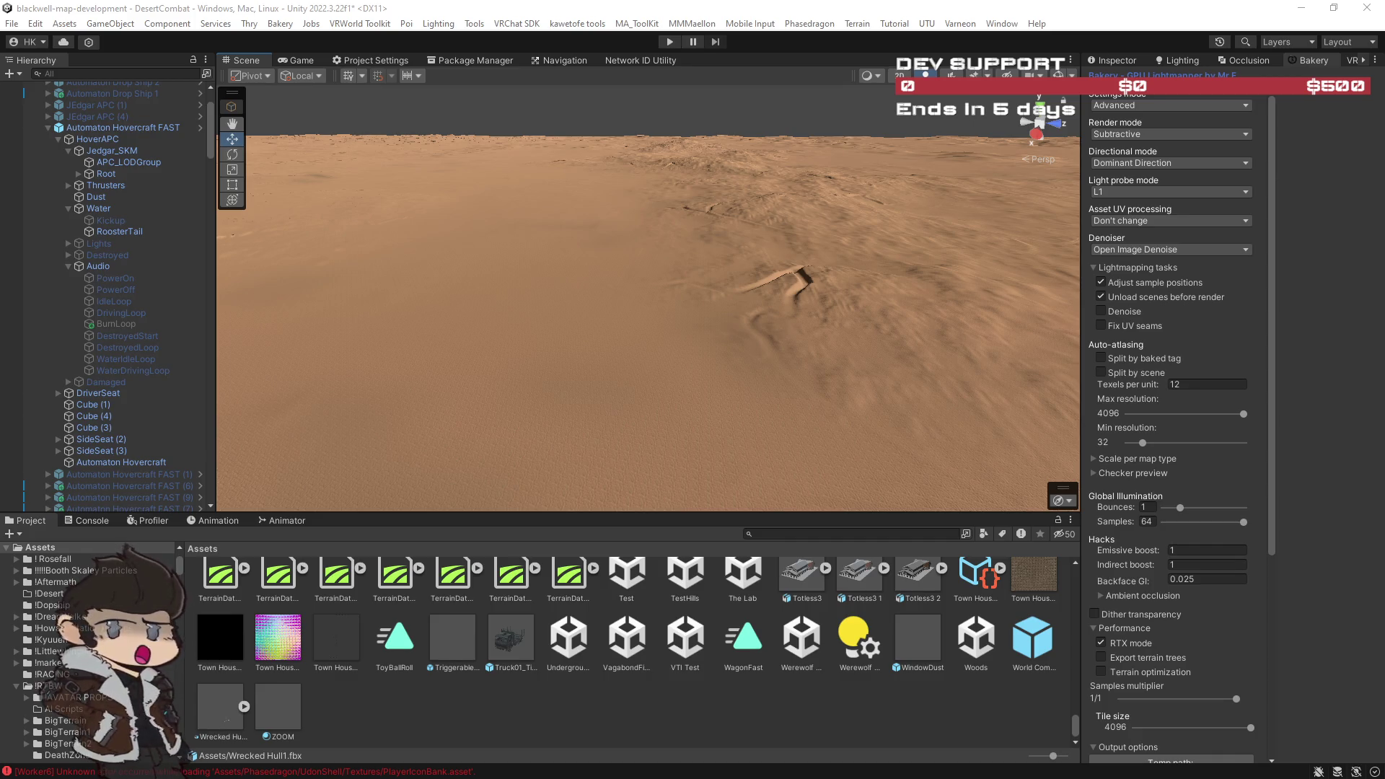
Step: Scroll the Project window's Assets grid up to the folder rows, then switch to the battleship product page
click(829, 382)
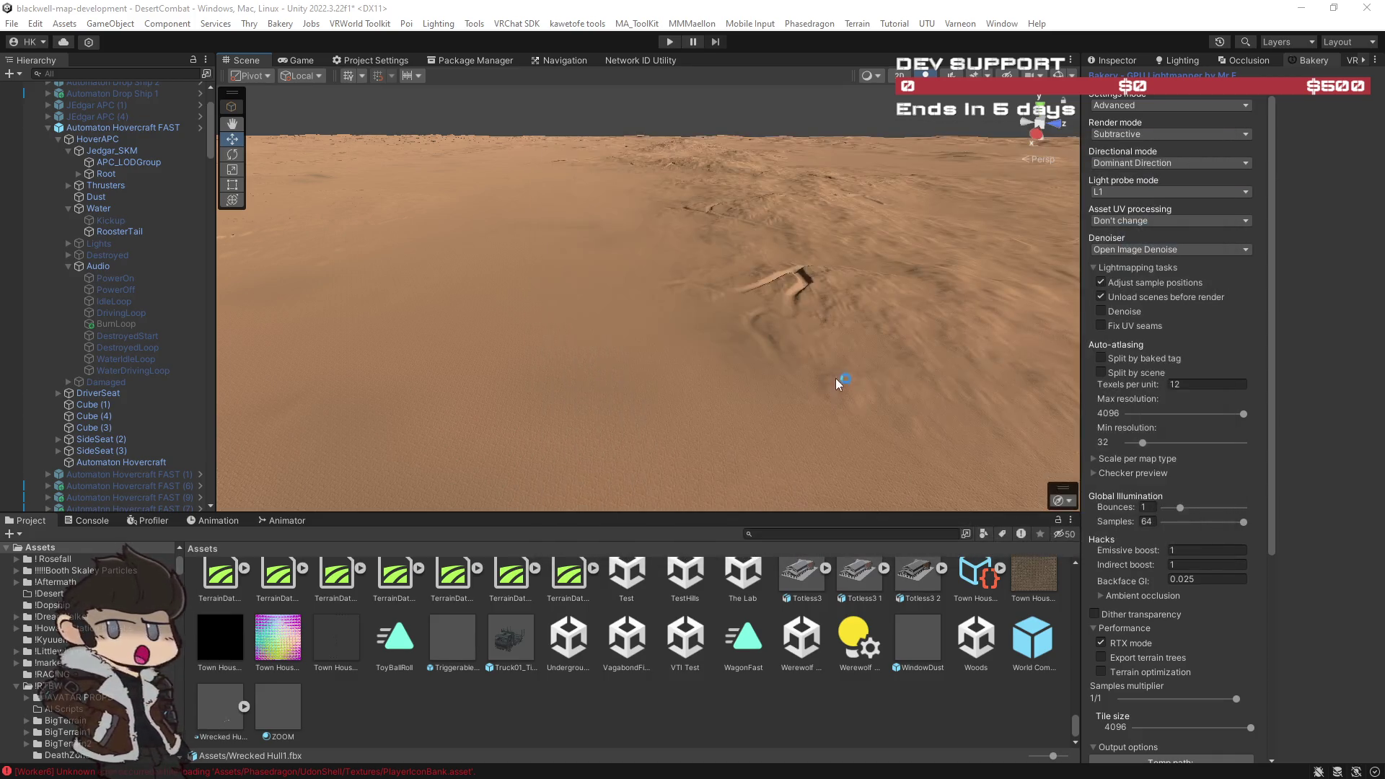
scroll(761, 671, up, 3)
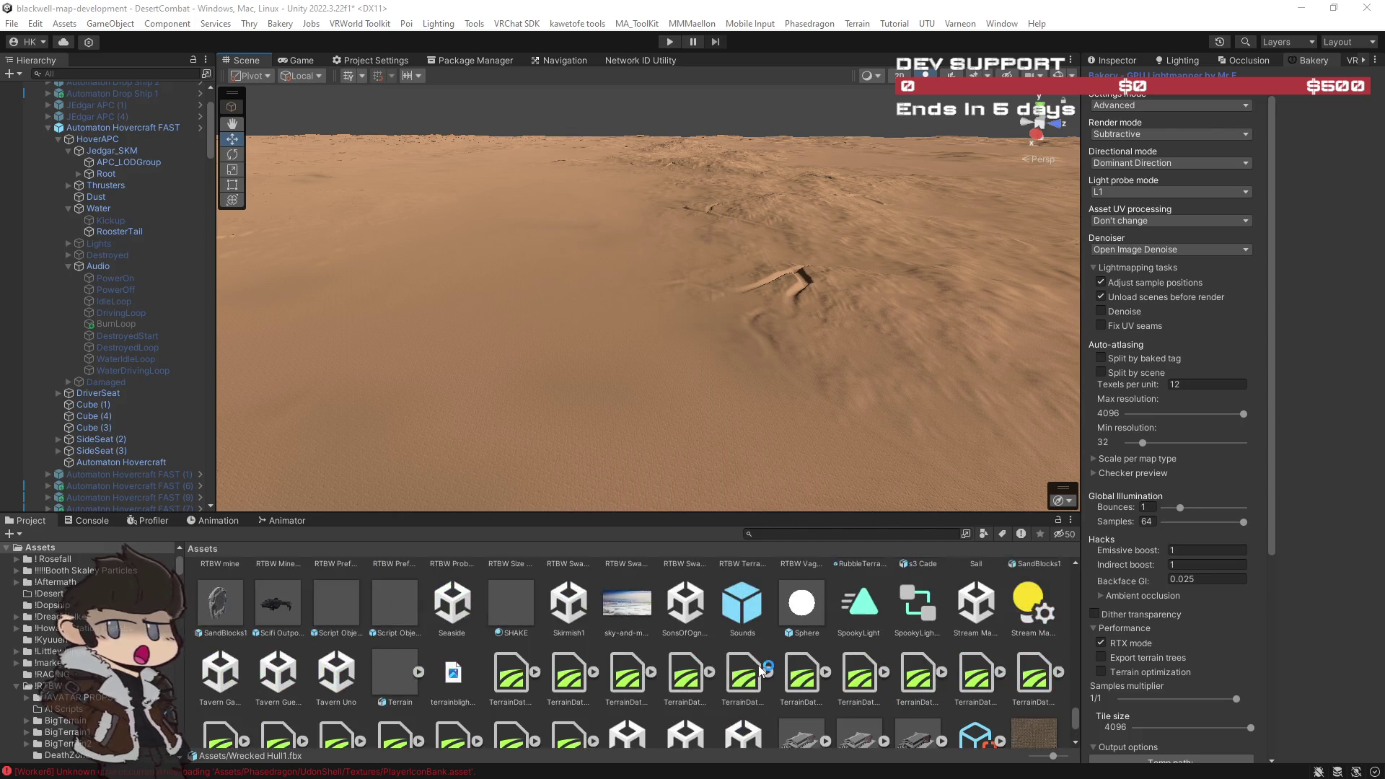
scroll(761, 671, up, 2)
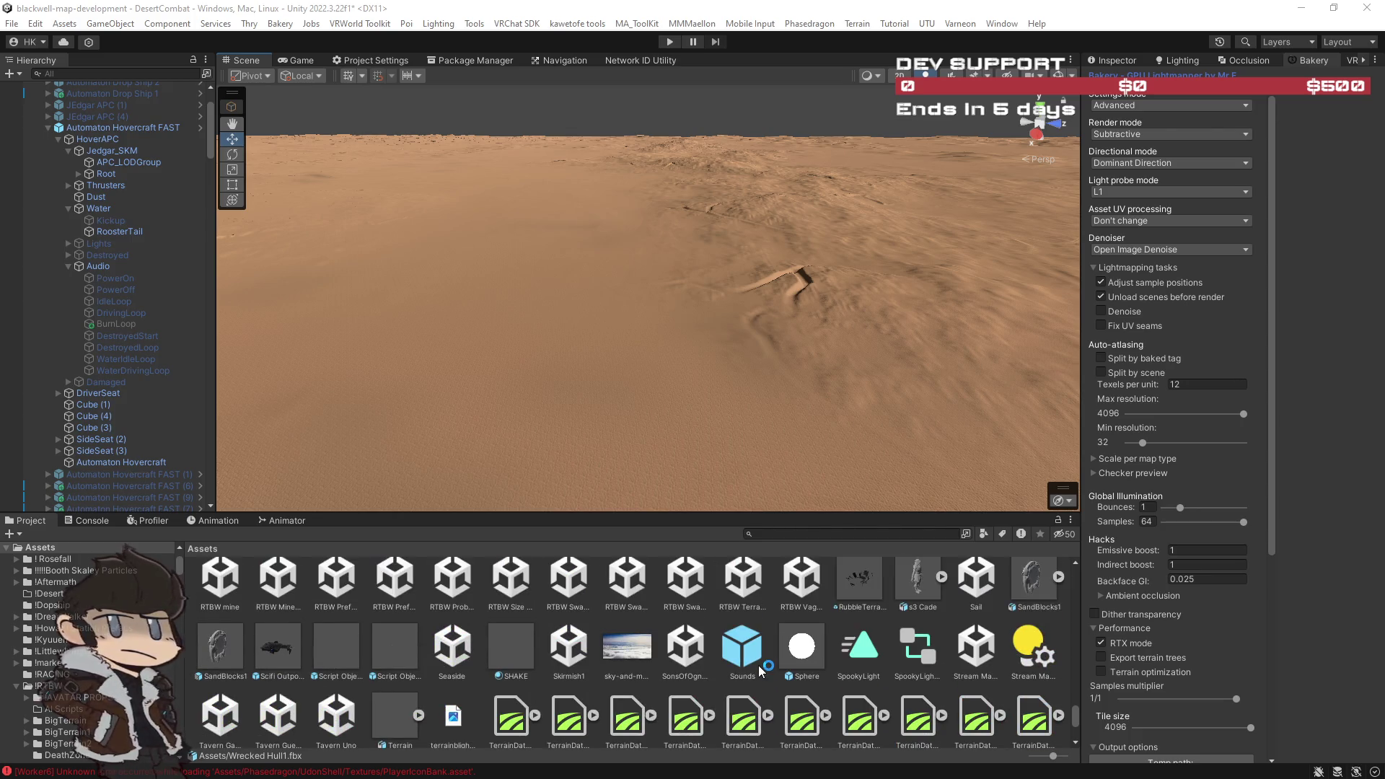
scroll(380, 676, up, 5)
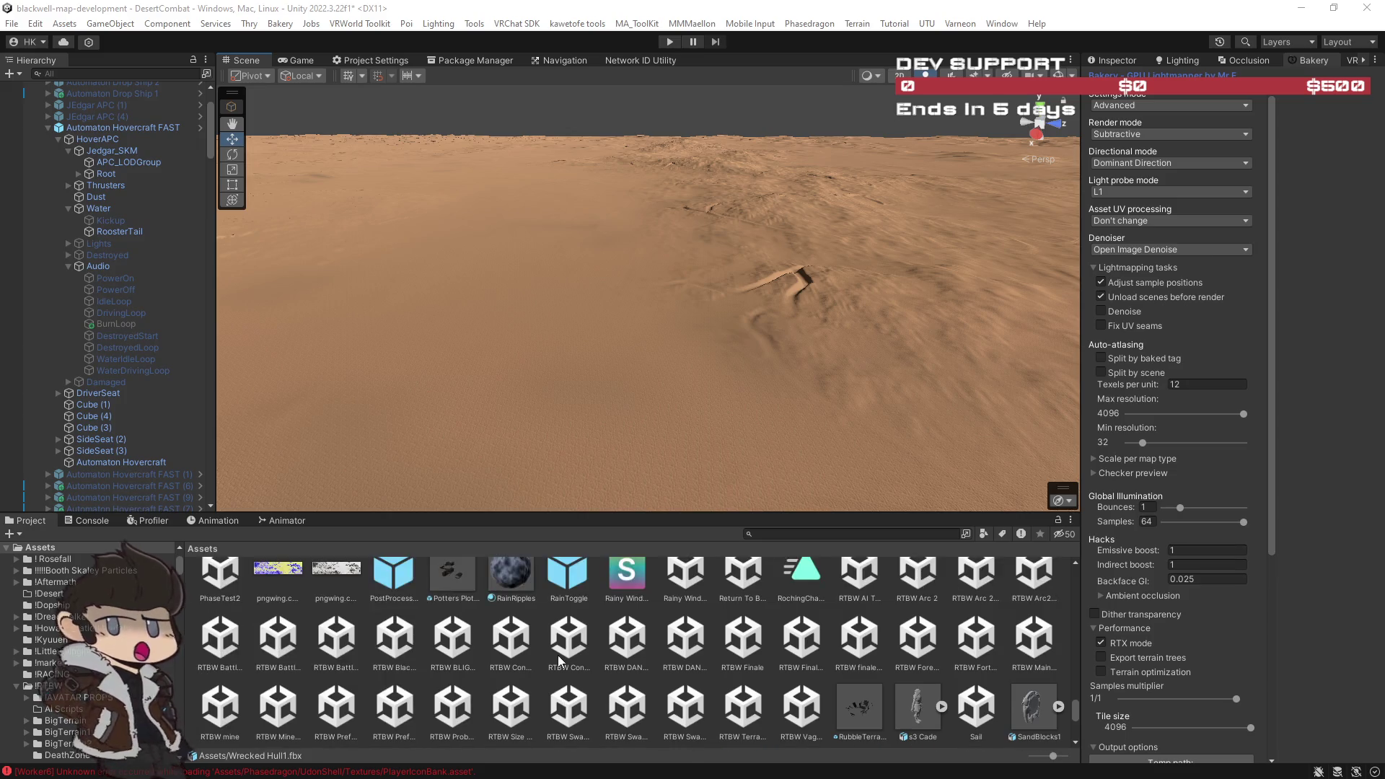
scroll(556, 654, up, 3)
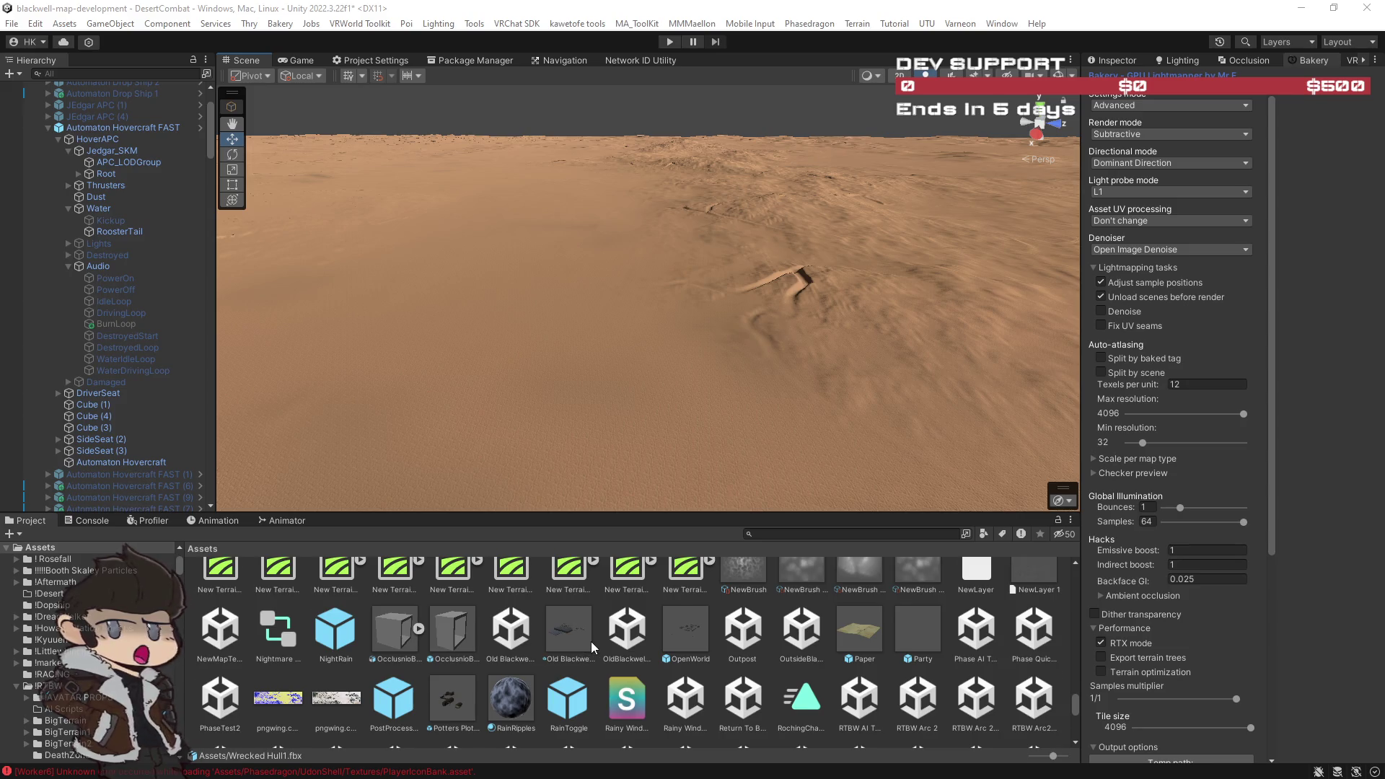
scroll(591, 642, up, 2)
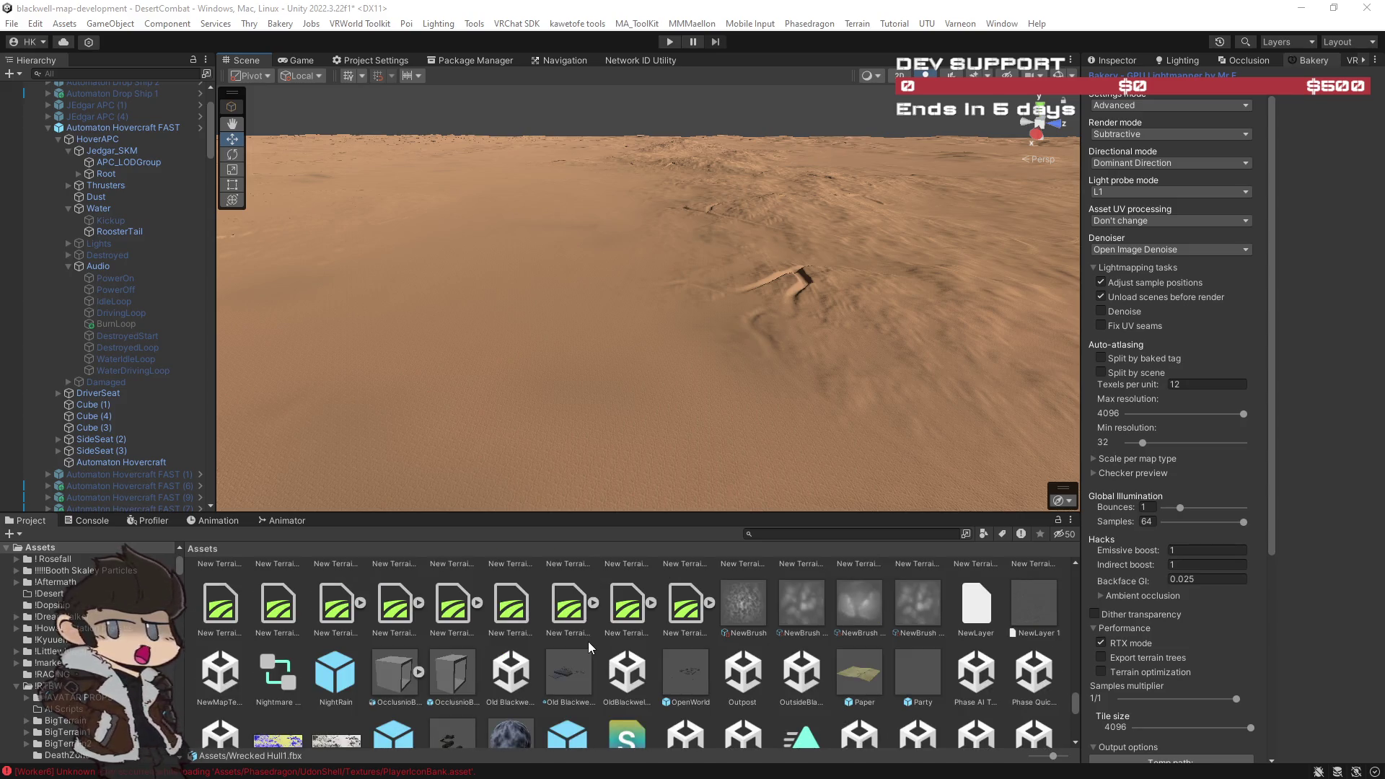
scroll(587, 642, down, 3)
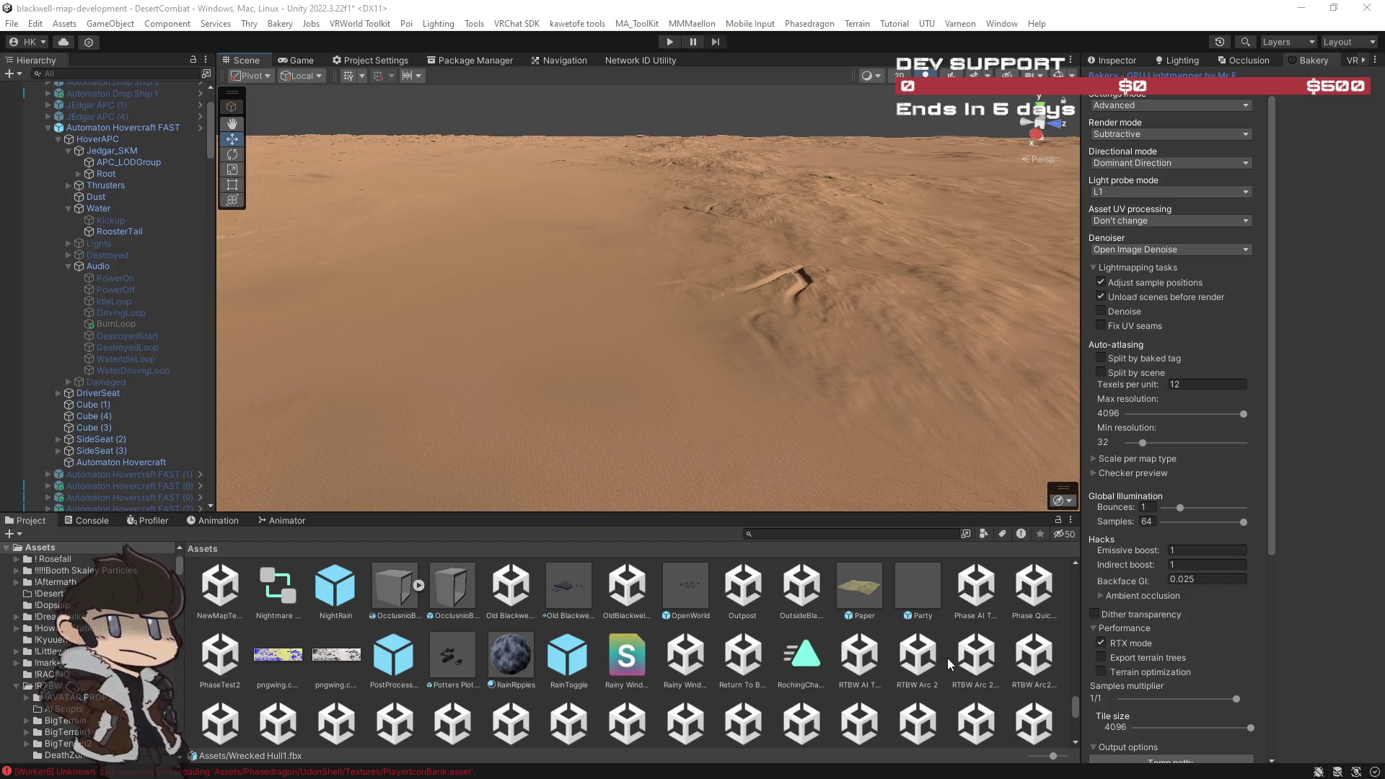
scroll(950, 661, up, 15)
scroll(942, 664, up, 15)
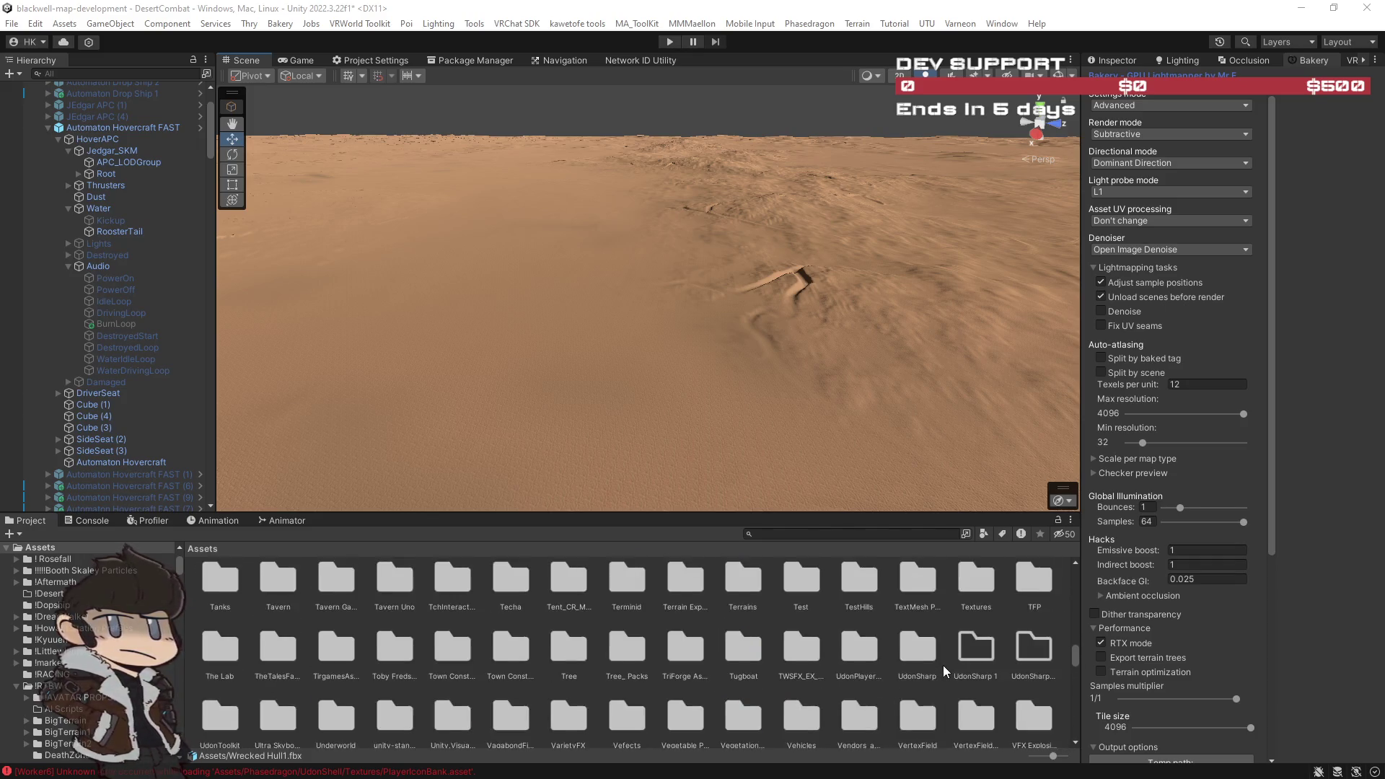
scroll(942, 665, up, 3)
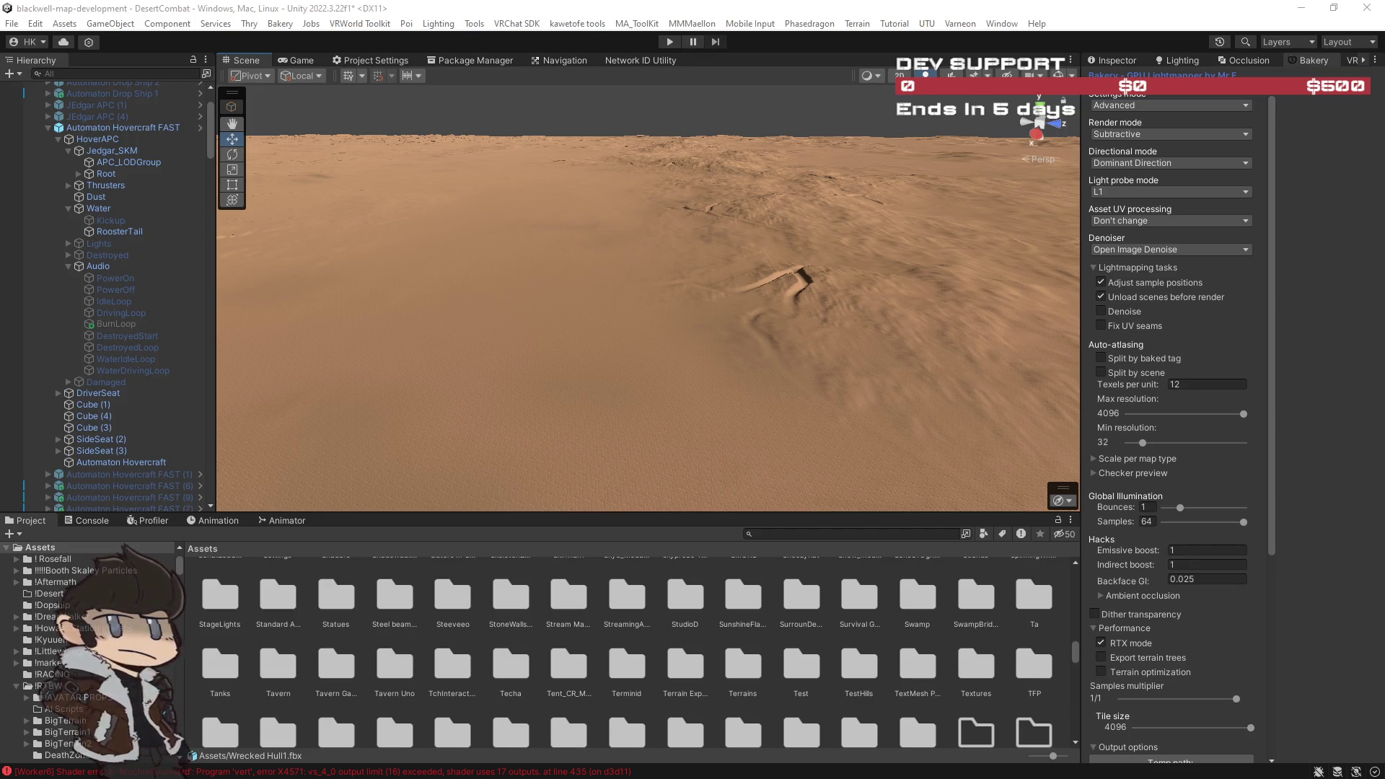
key(alt+Tab)
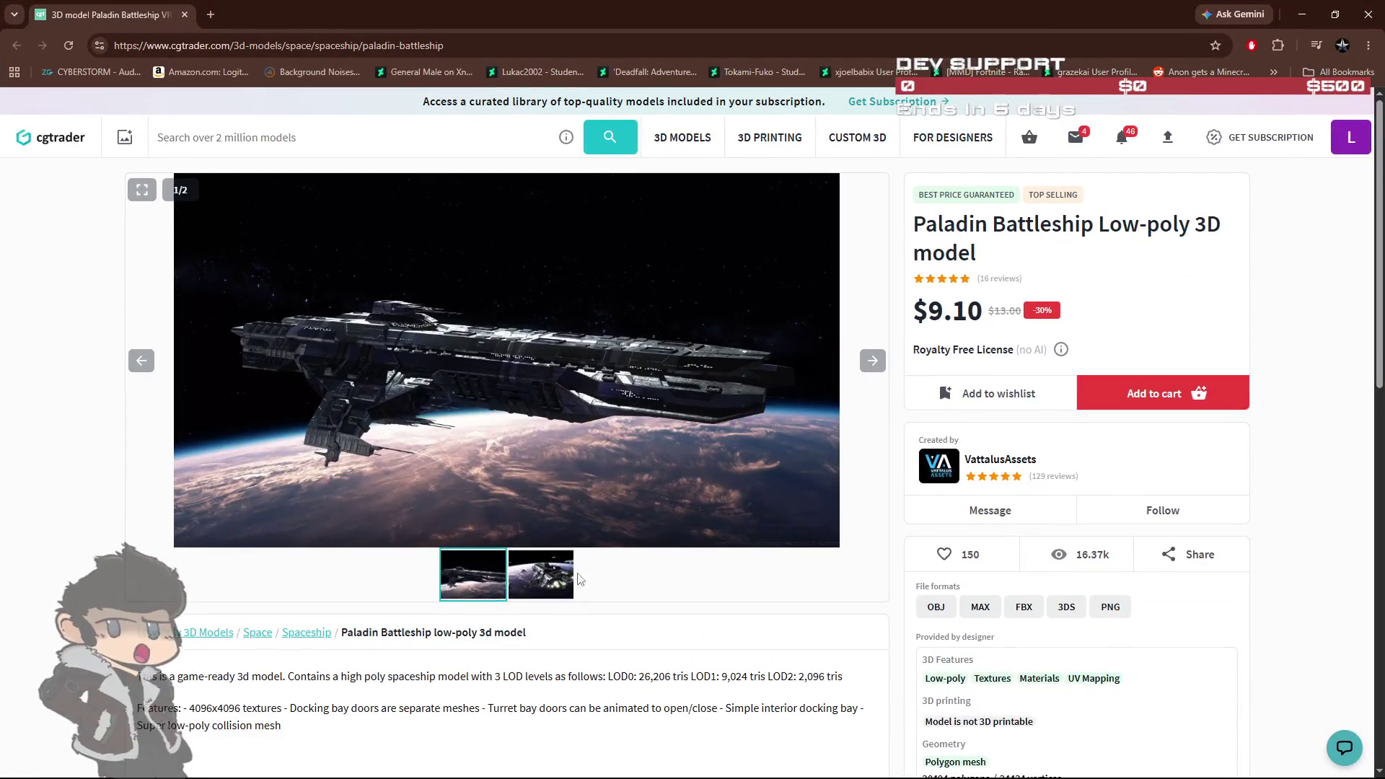
Step: Browse the Paladin Battleship gallery images and scroll through its product details
click(557, 584)
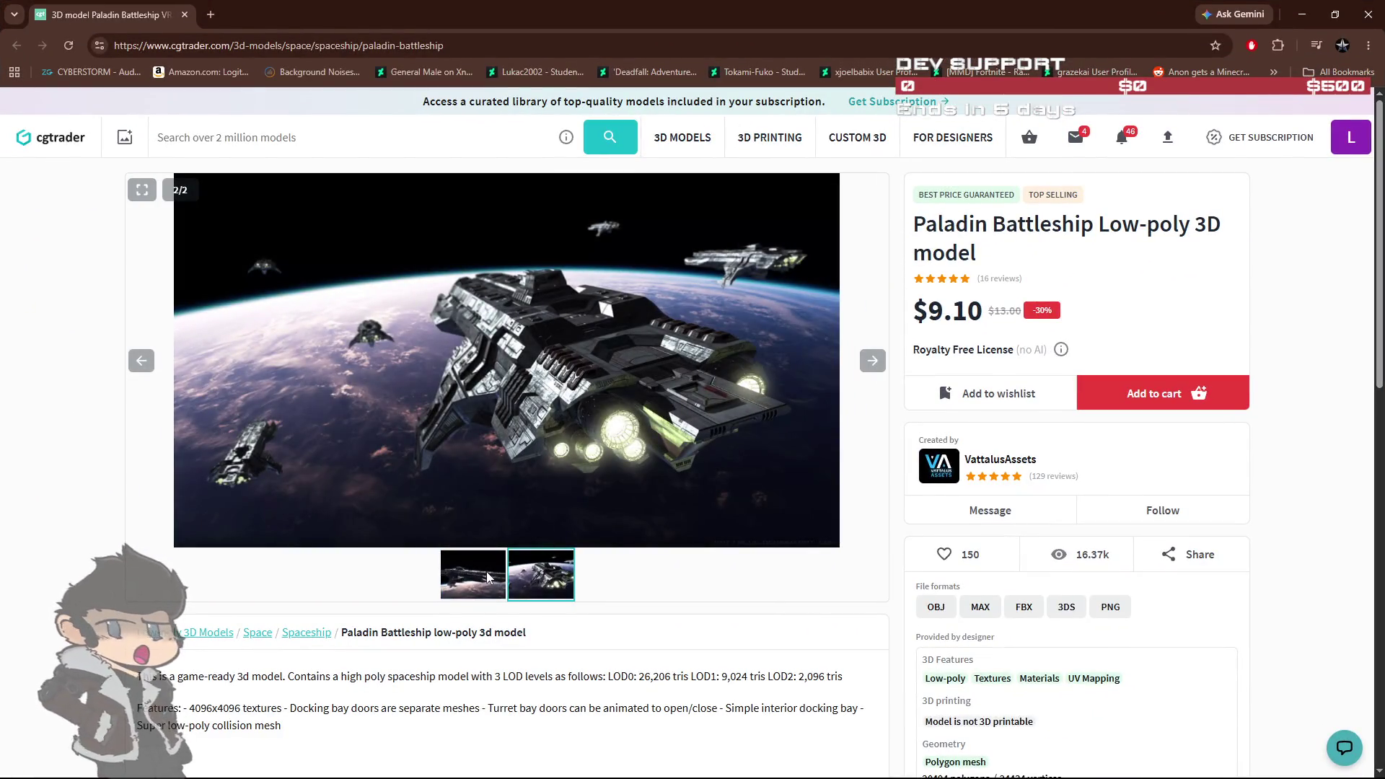
click(494, 581)
drag(615, 372, 678, 372)
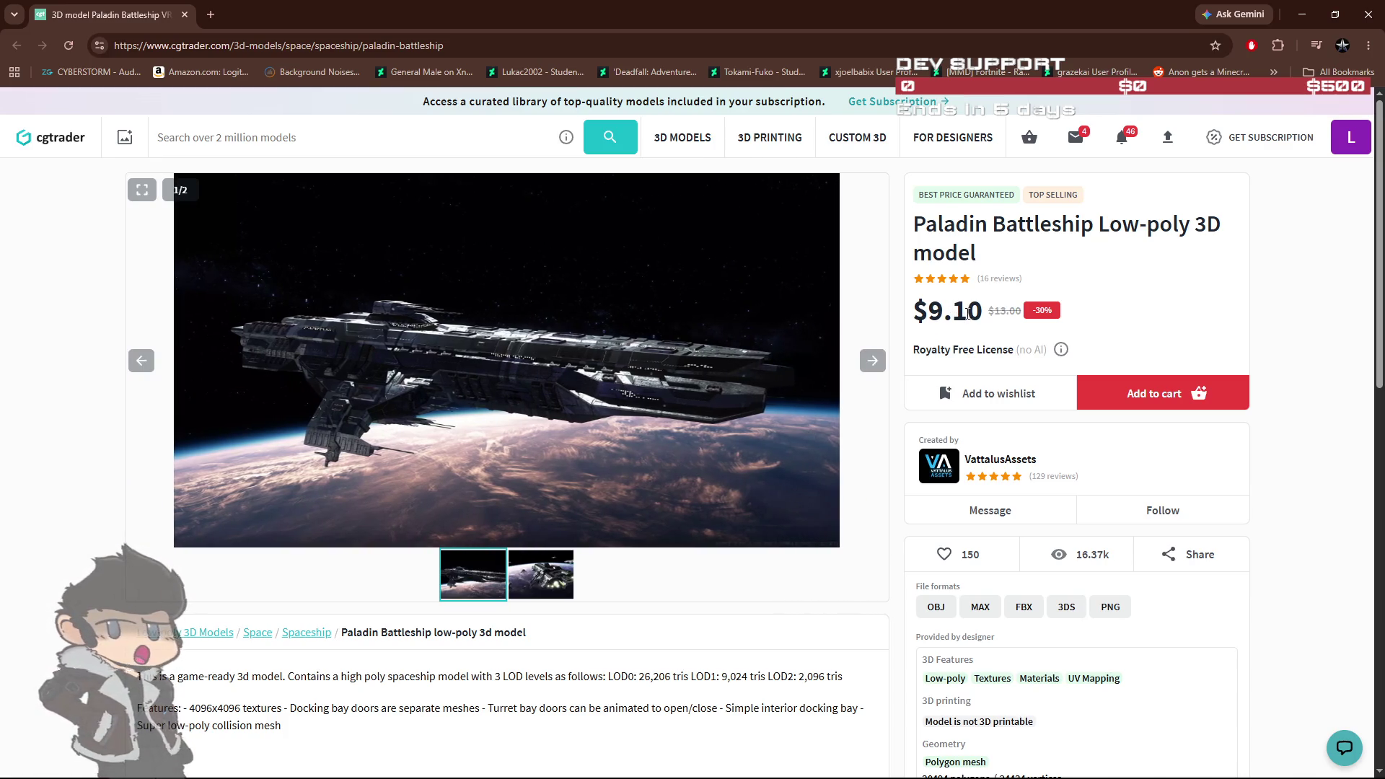
scroll(627, 510, down, 2)
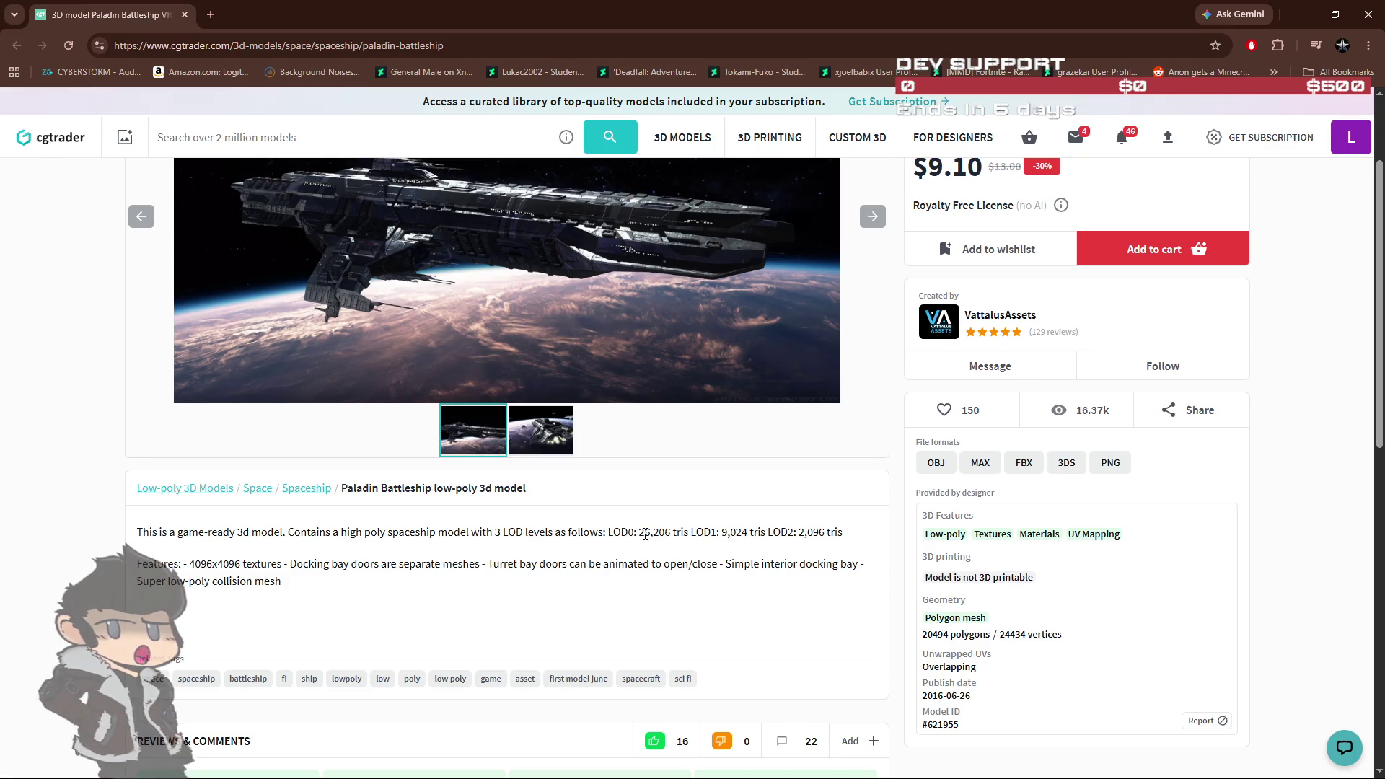
scroll(644, 534, up, 1)
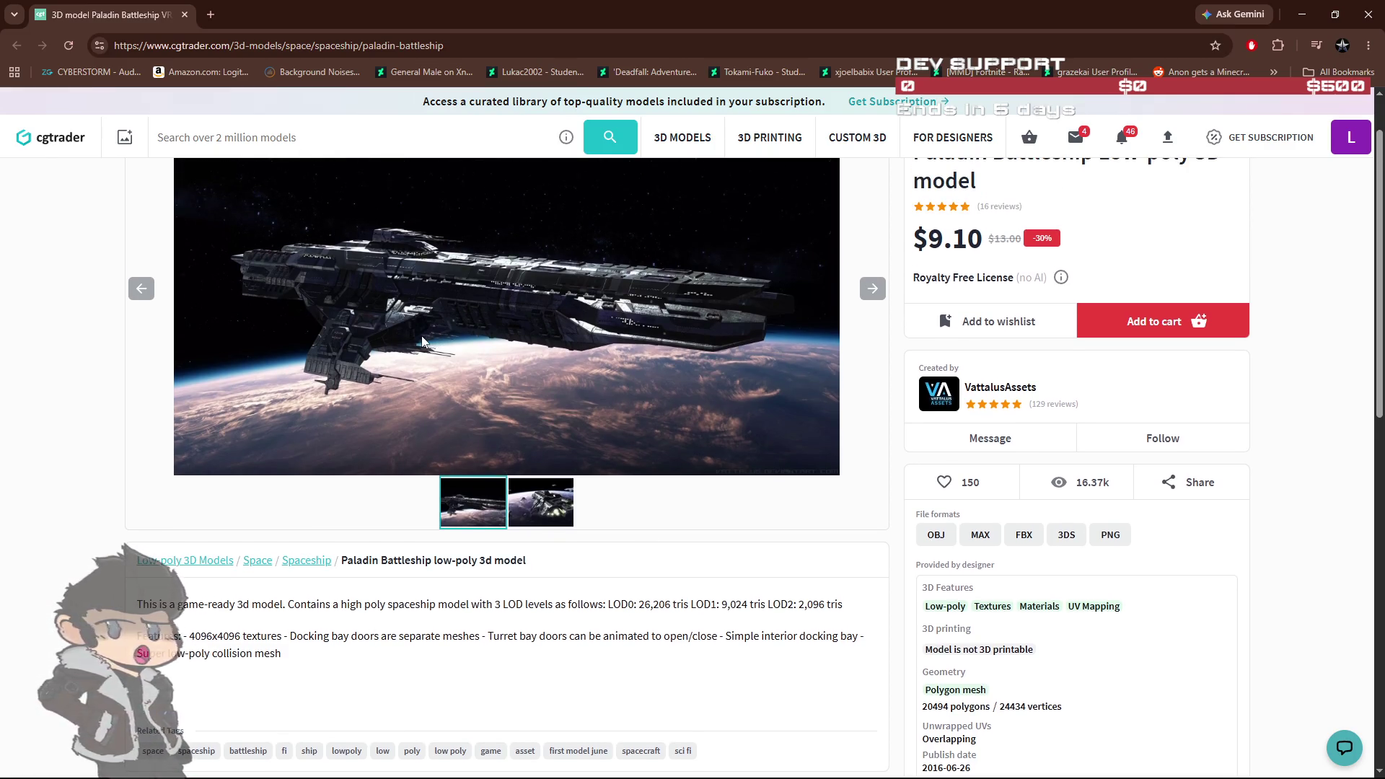
scroll(423, 340, up, 1)
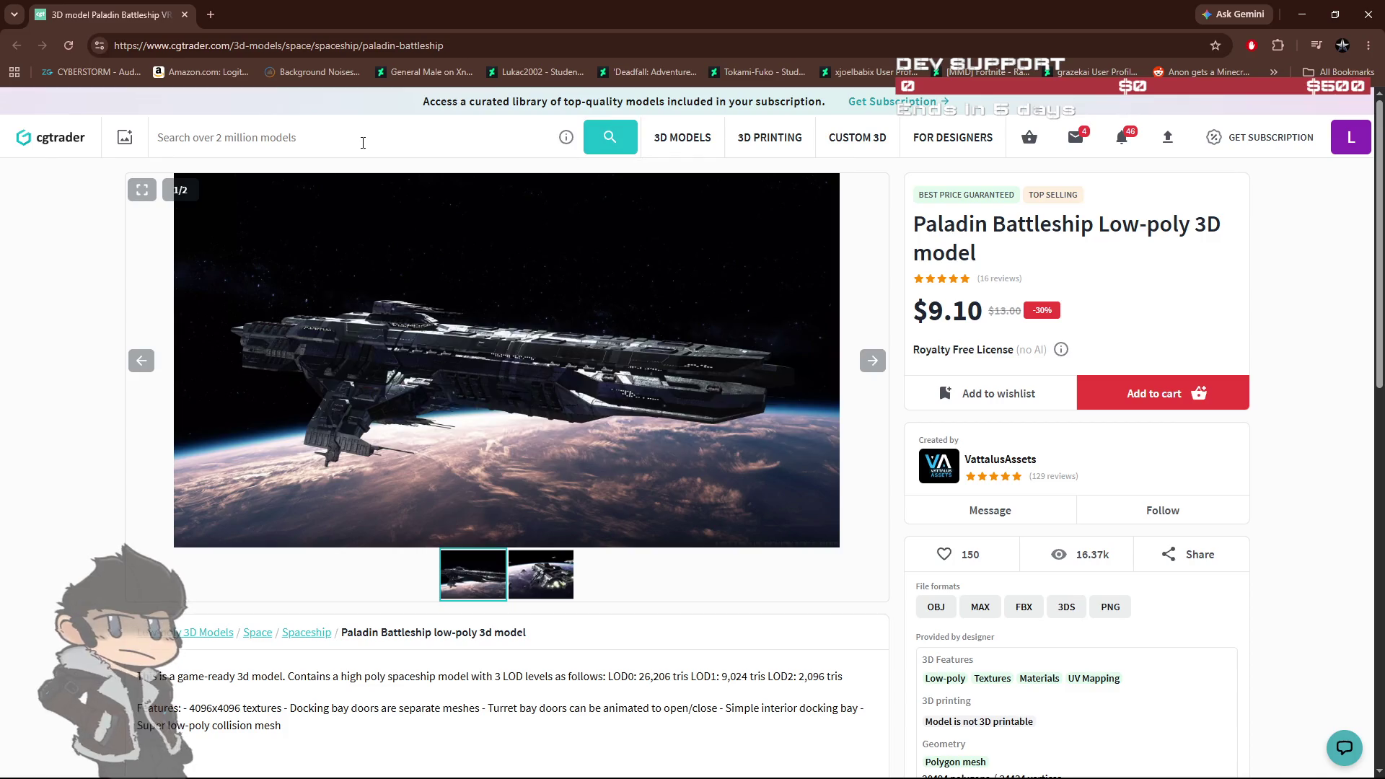
Step: Check Unity briefly, then return to the low-poly 'space ship' search results and scroll down
key(alt+Tab)
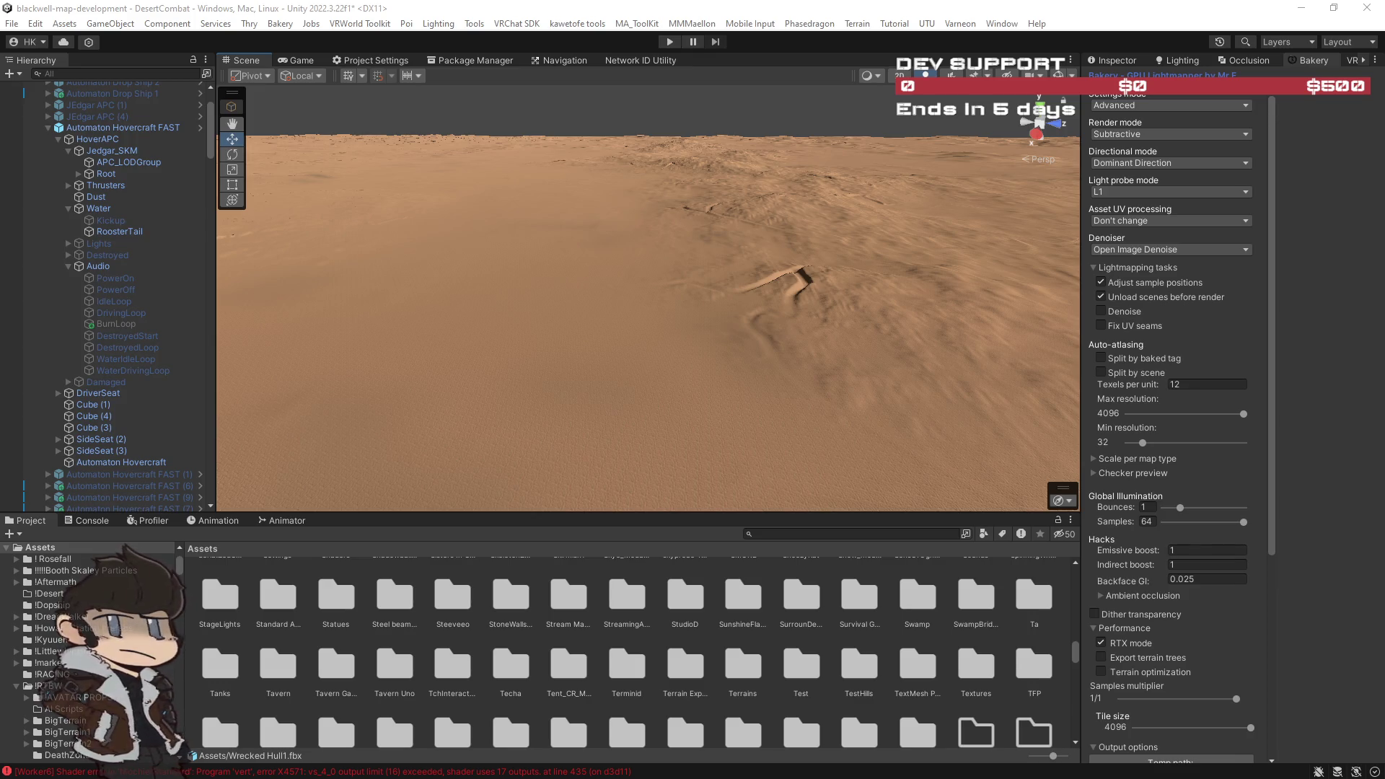
key(alt+Tab)
scroll(1115, 553, down, 5)
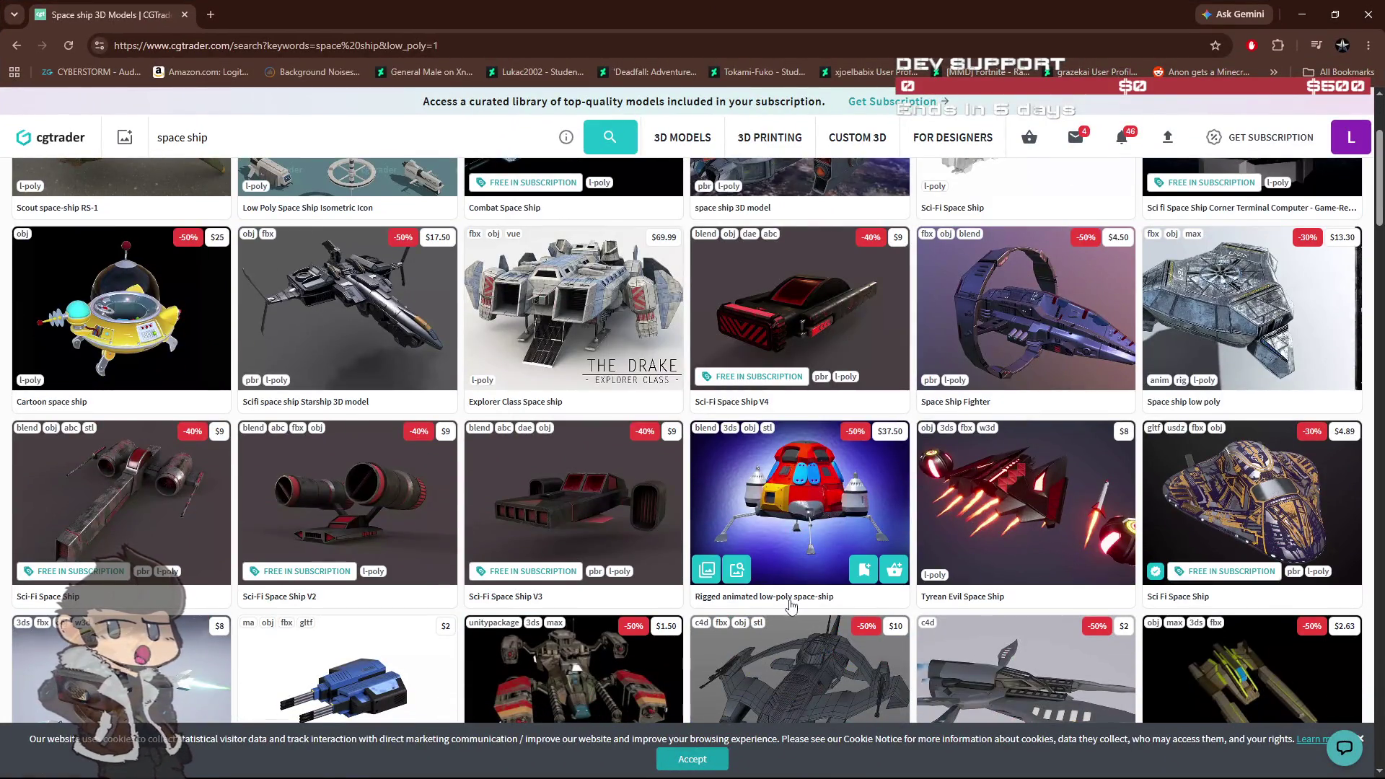
Step: Scroll the results and open the Corvette Spaceship and Paladin Battleship models in new tabs
scroll(791, 606, down, 4)
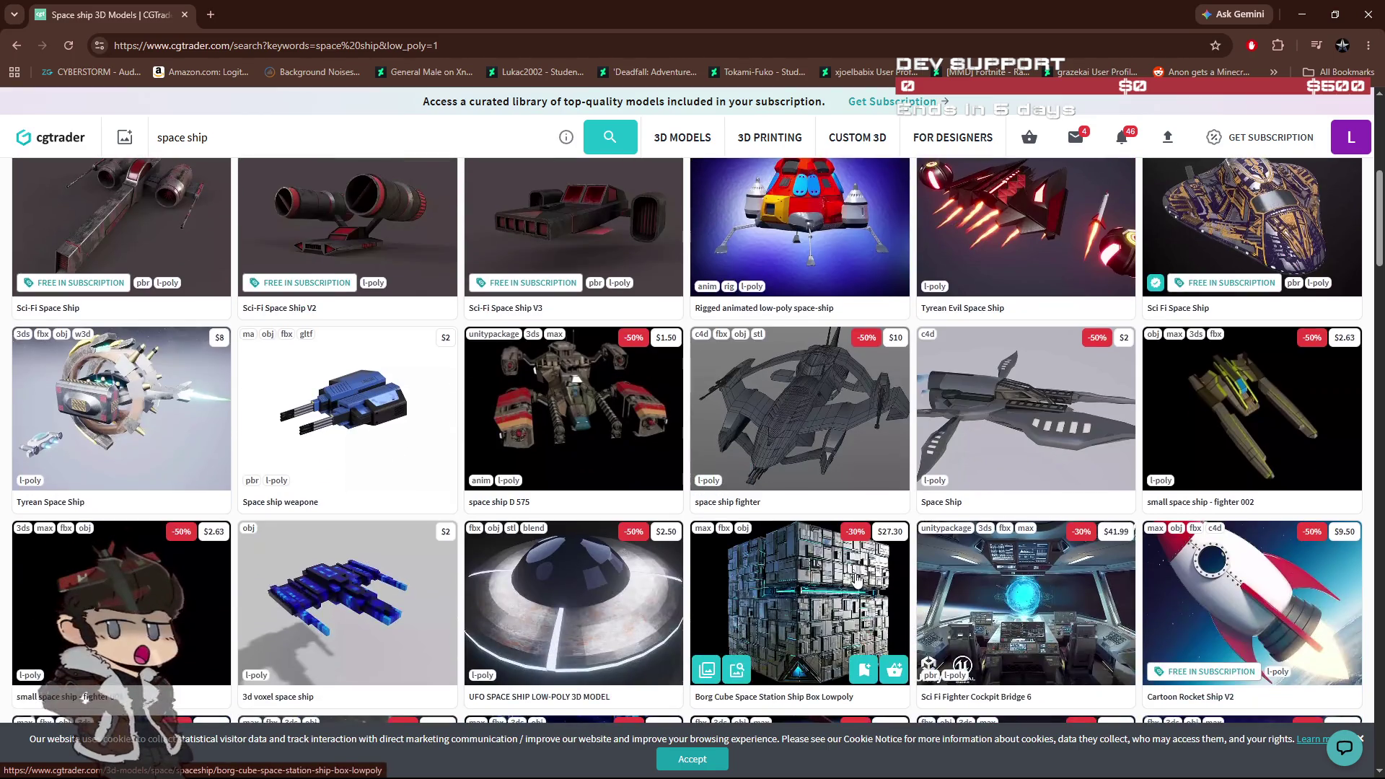
scroll(857, 577, down, 3)
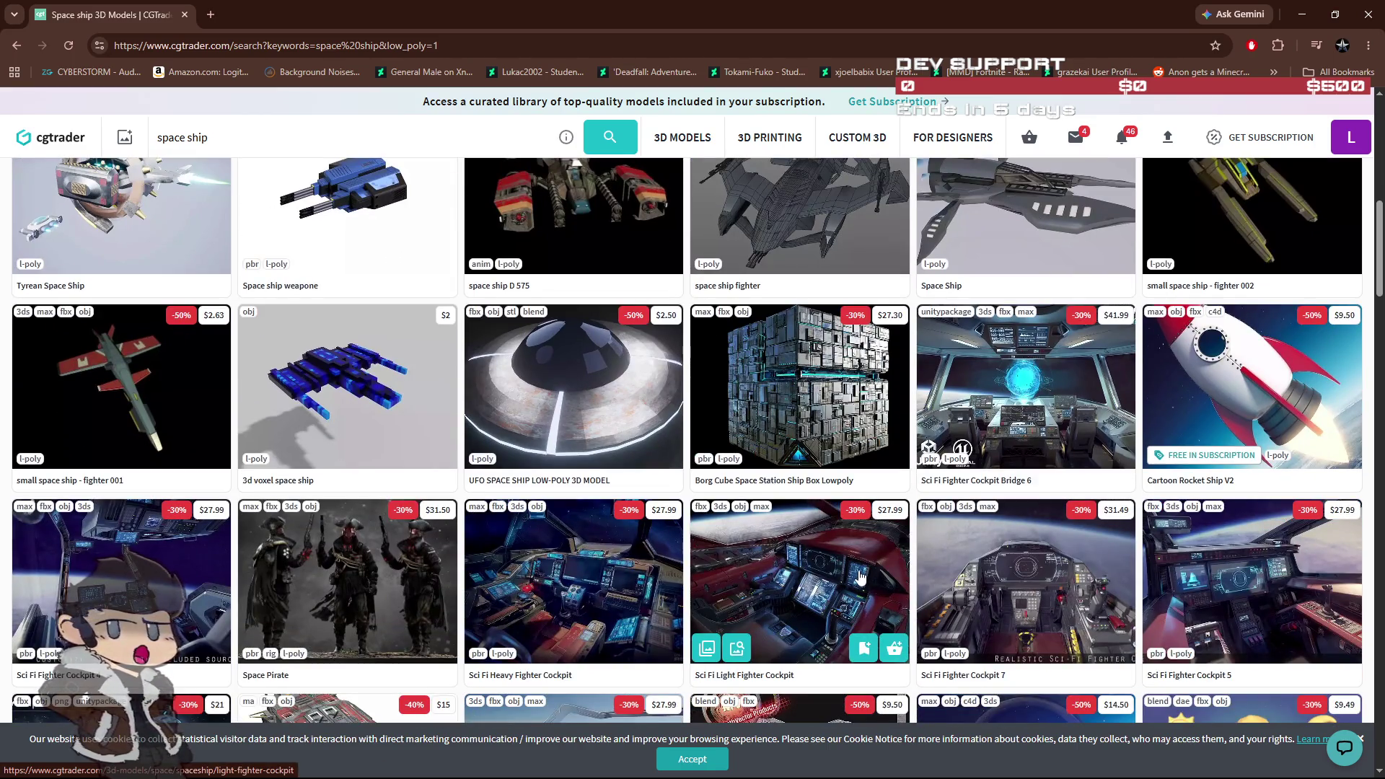
scroll(859, 577, down, 7)
scroll(805, 562, down, 2)
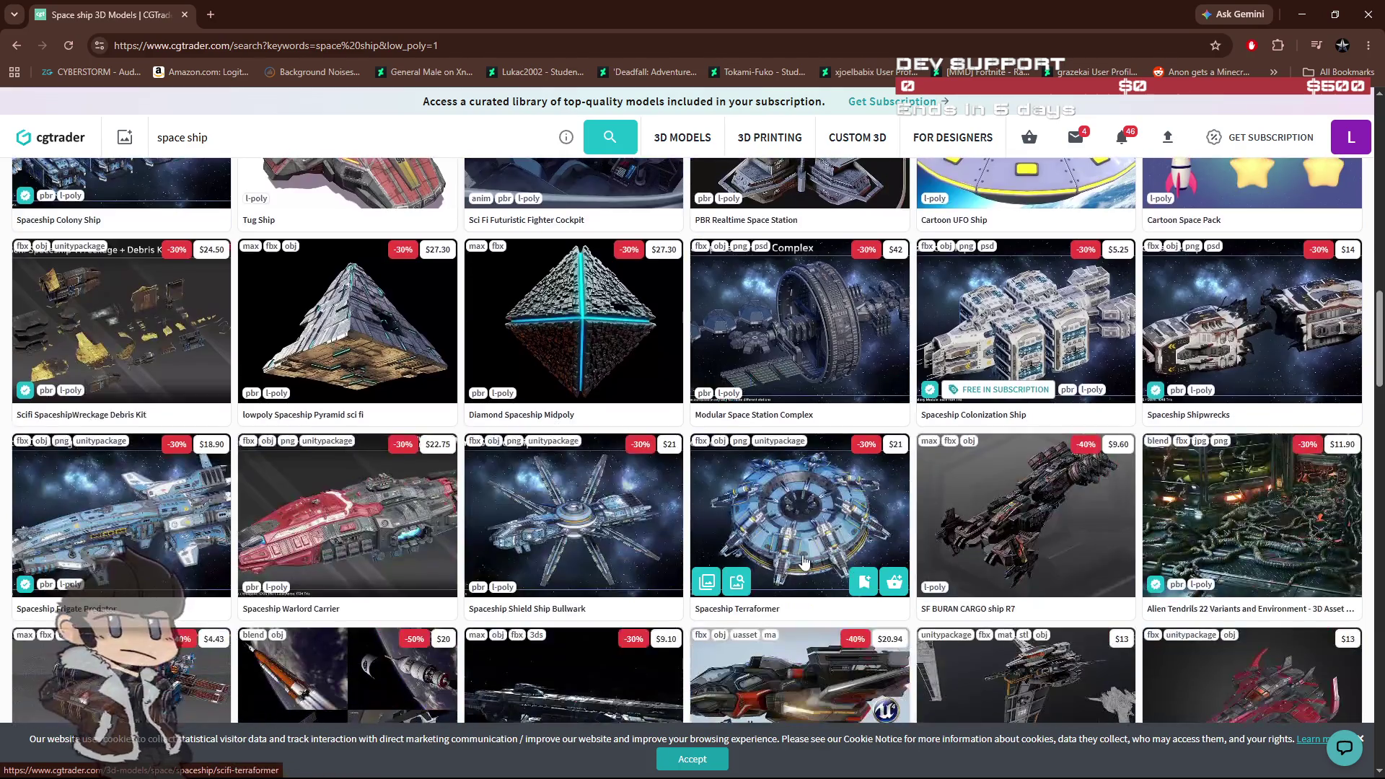
scroll(805, 561, down, 1)
scroll(268, 556, down, 3)
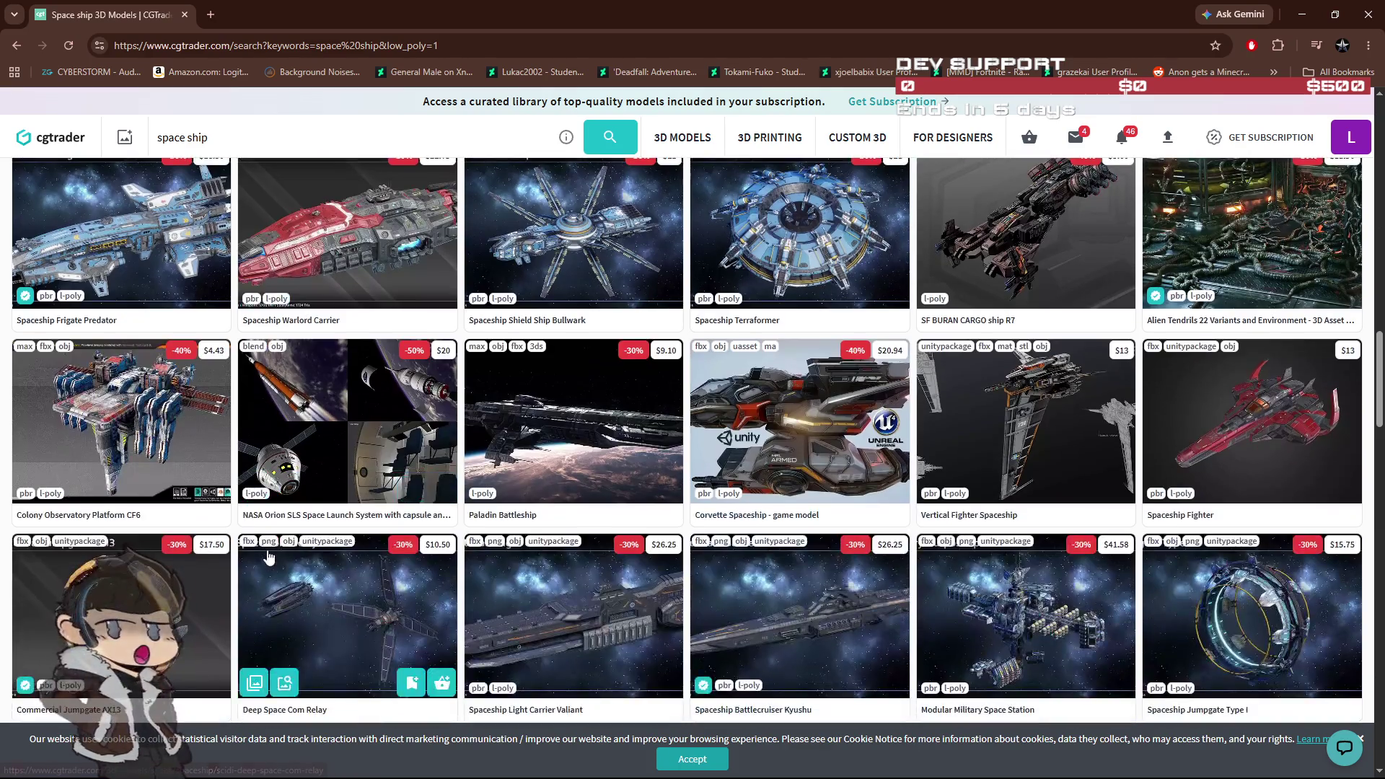
middle_click(770, 518)
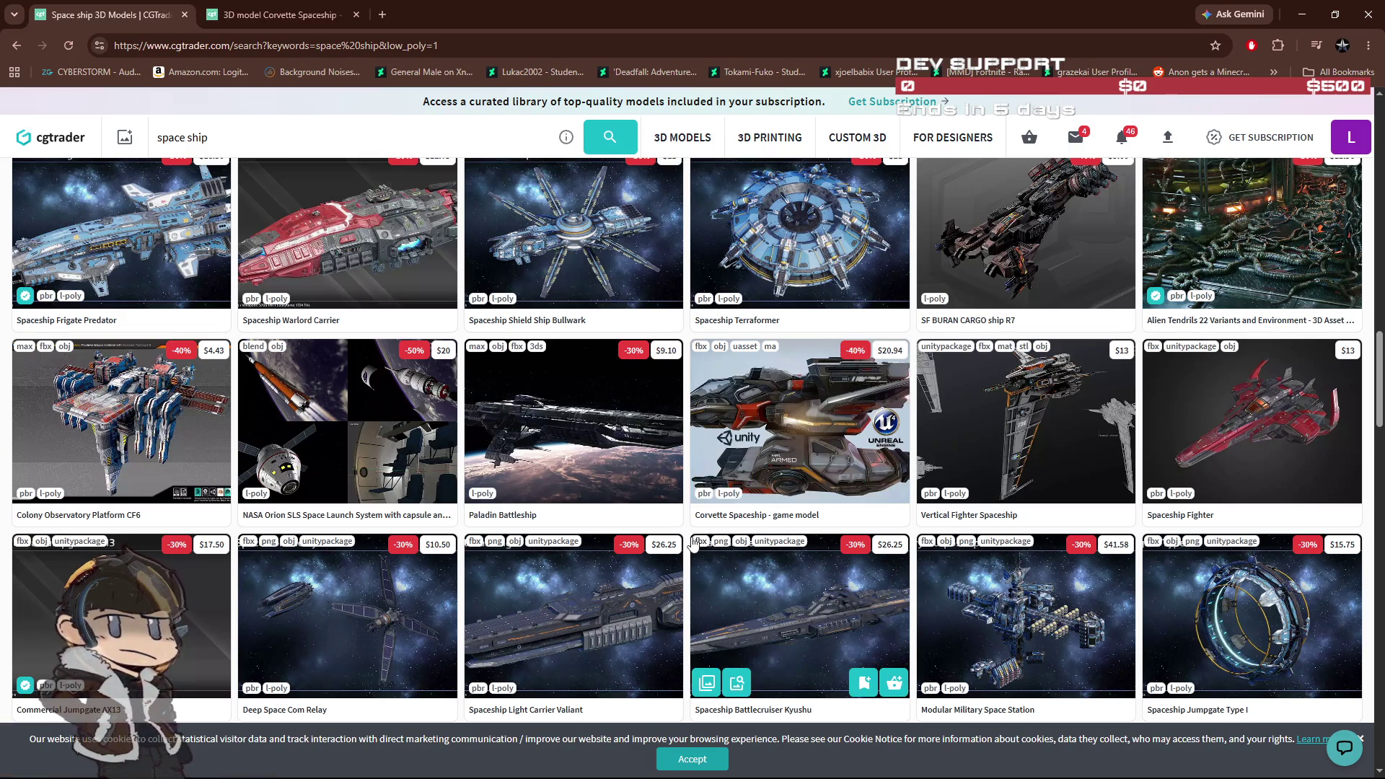
scroll(517, 518, down, 3)
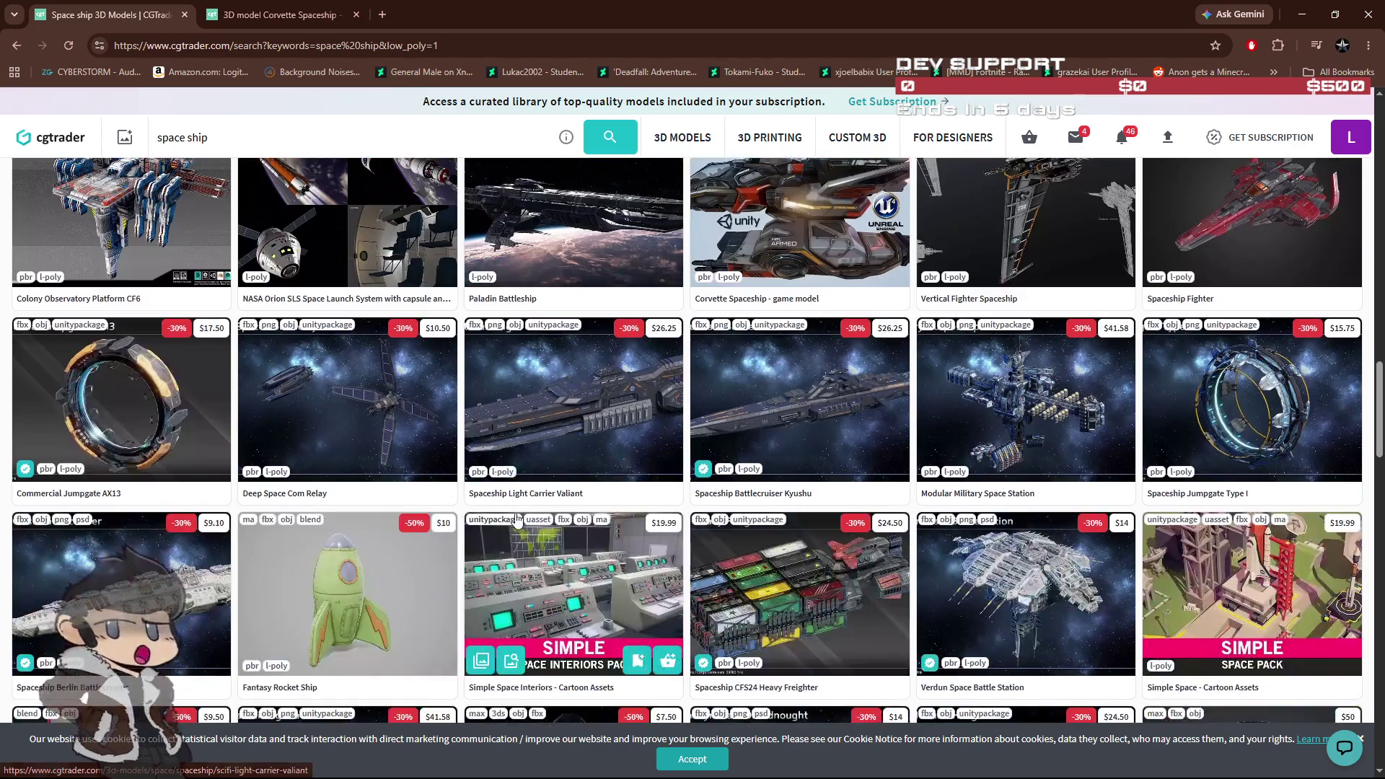
scroll(526, 361, down, 1)
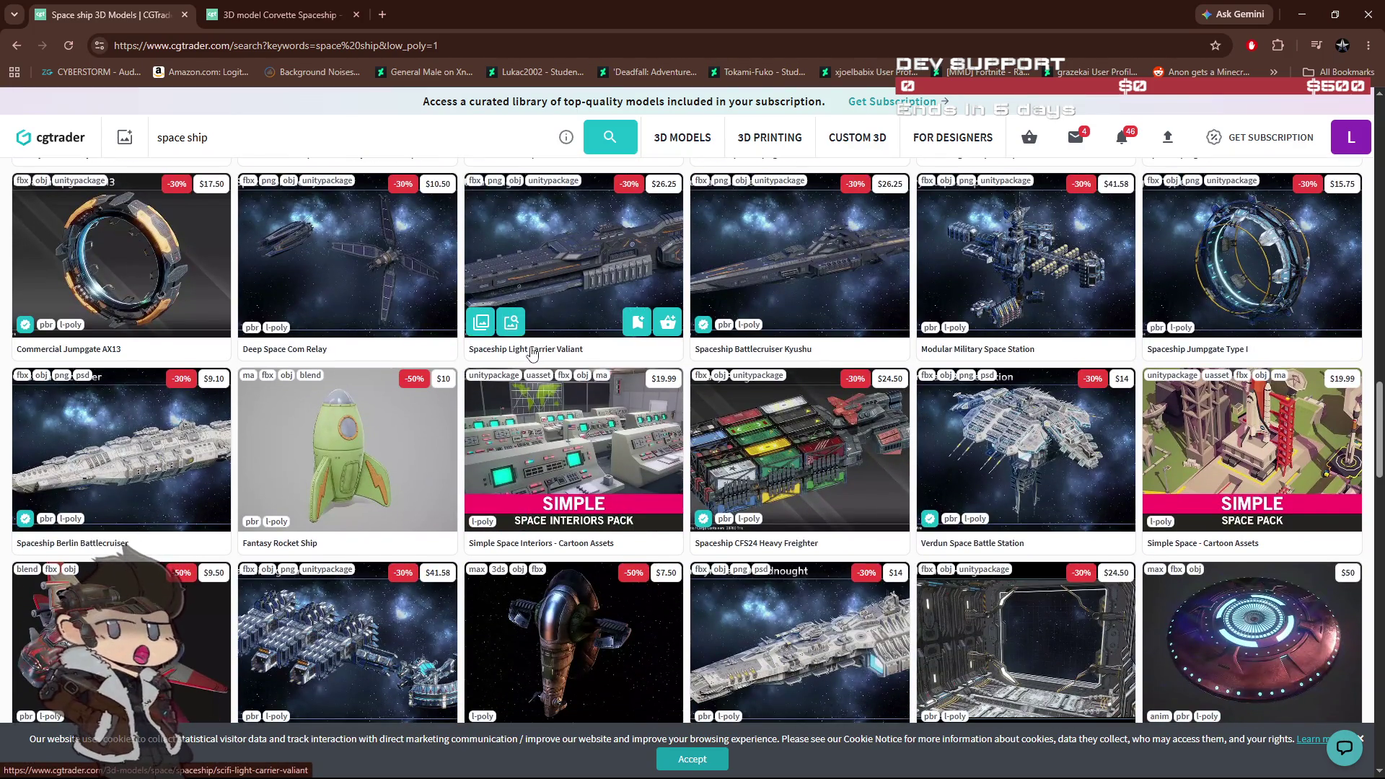
scroll(532, 352, up, 3)
middle_click(520, 370)
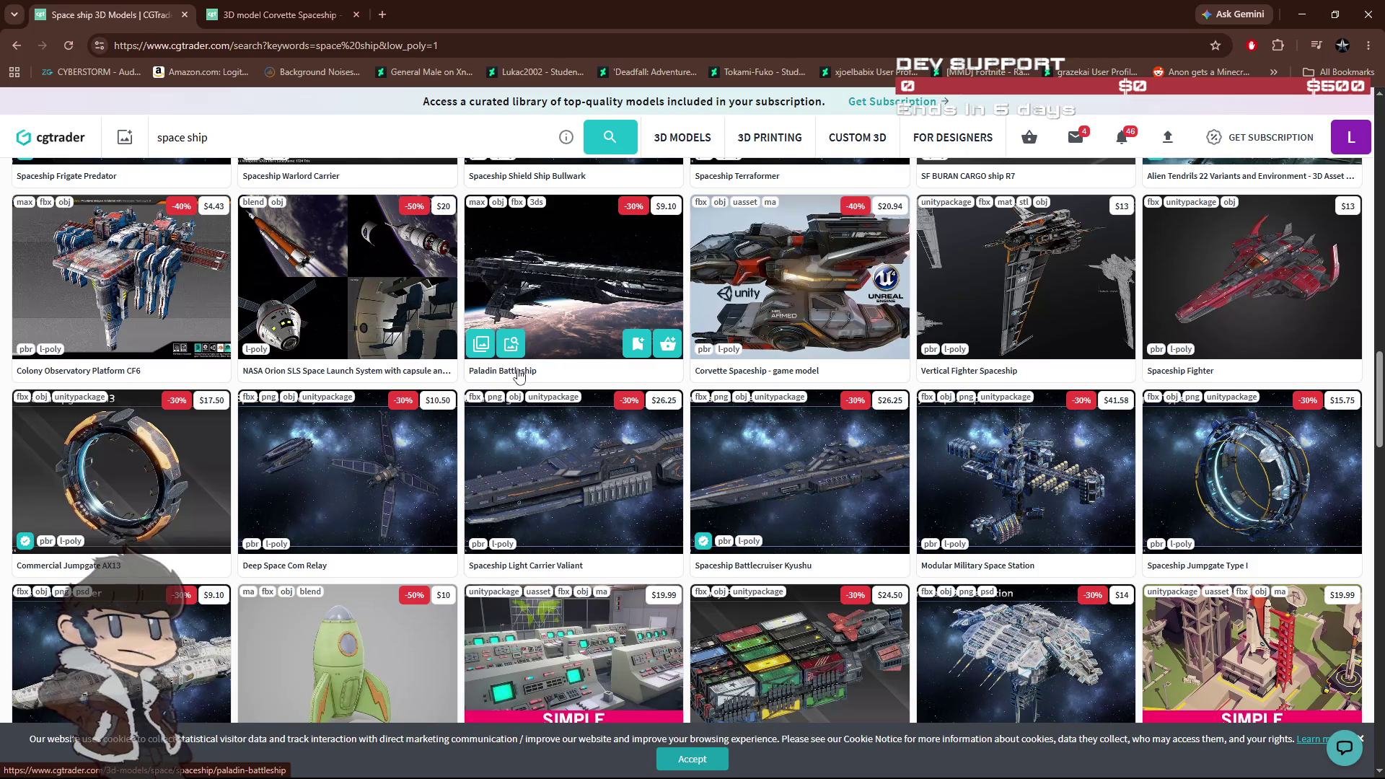
Step: Open Spaceship Light Carrier Valiant, Spacecraft spaceship and GSN Spaceship Modular Fighter Kit in background tabs
middle_click(557, 566)
scroll(557, 566, down, 5)
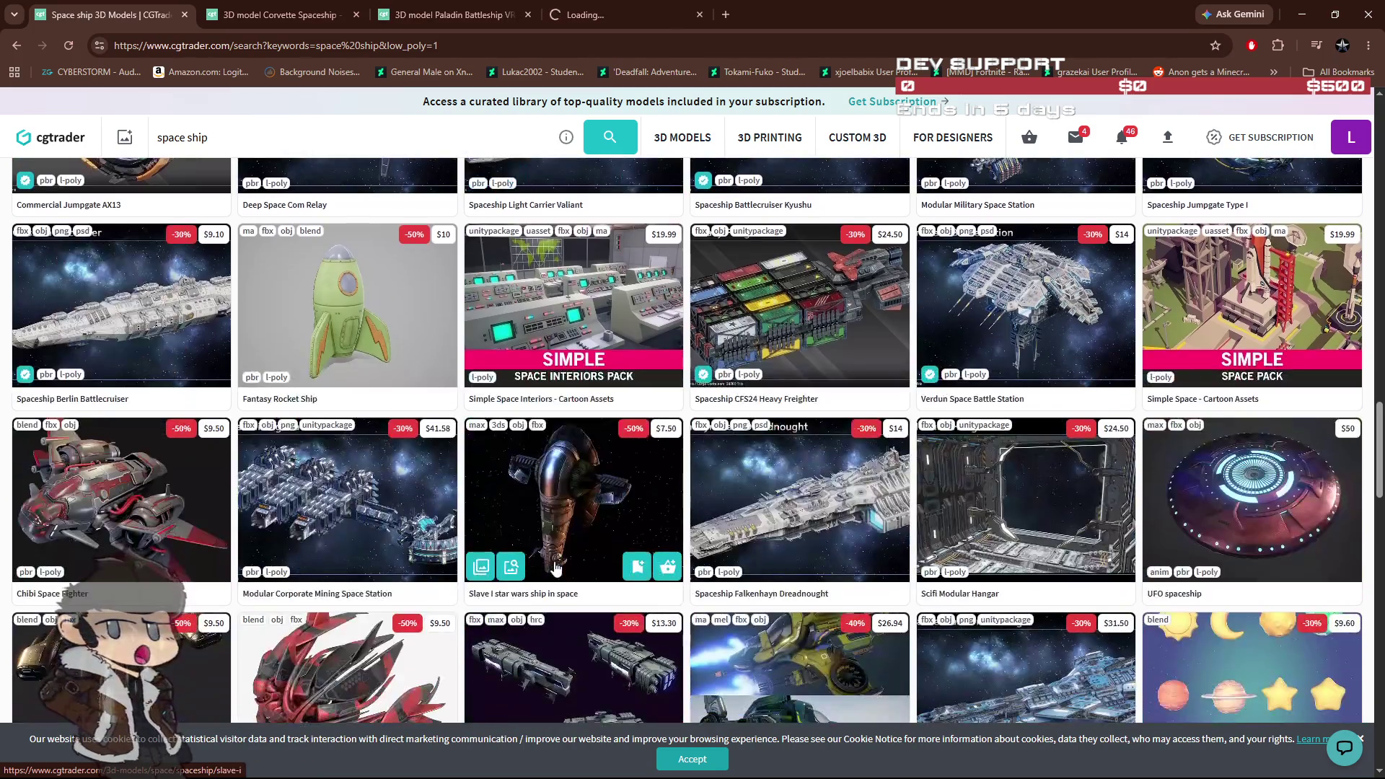
scroll(557, 566, down, 6)
scroll(561, 556, up, 3)
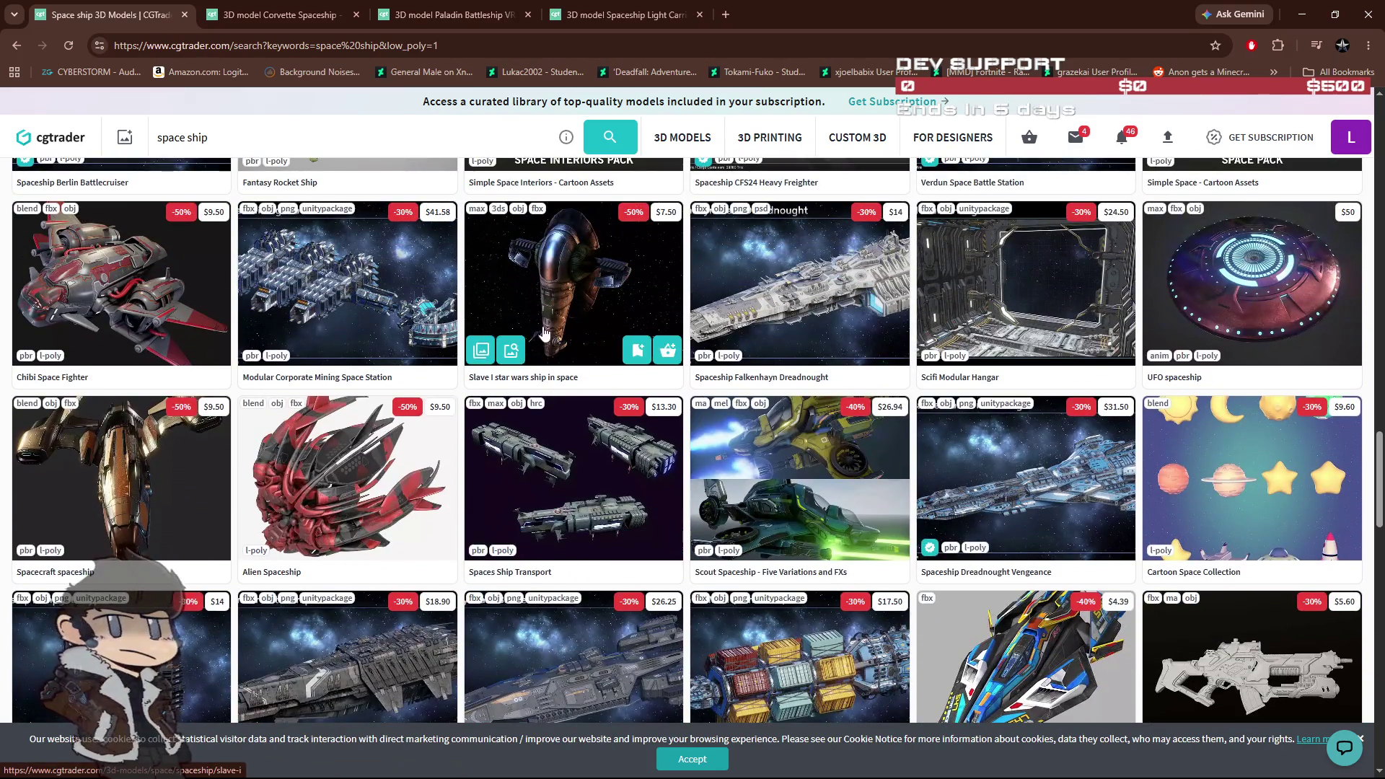
middle_click(624, 483)
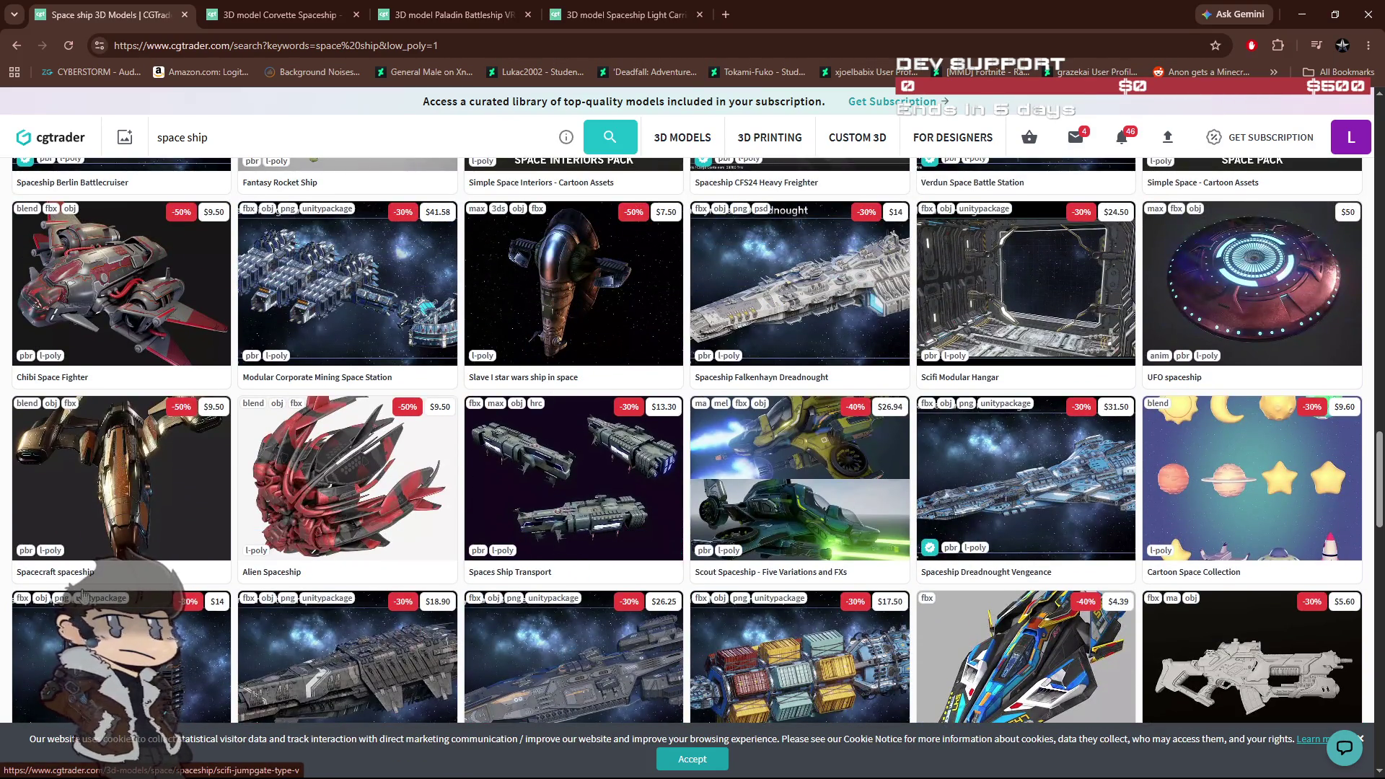
scroll(392, 595, down, 4)
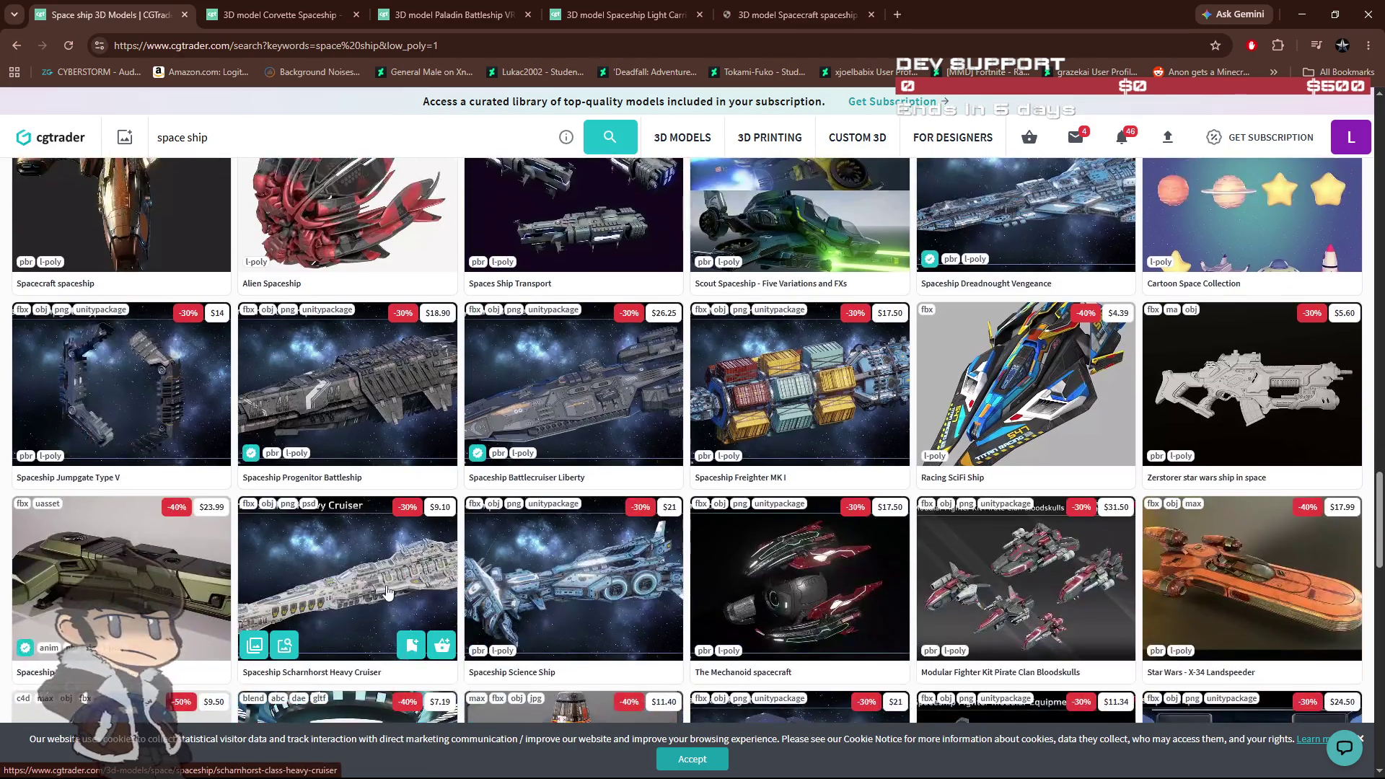
scroll(391, 595, down, 3)
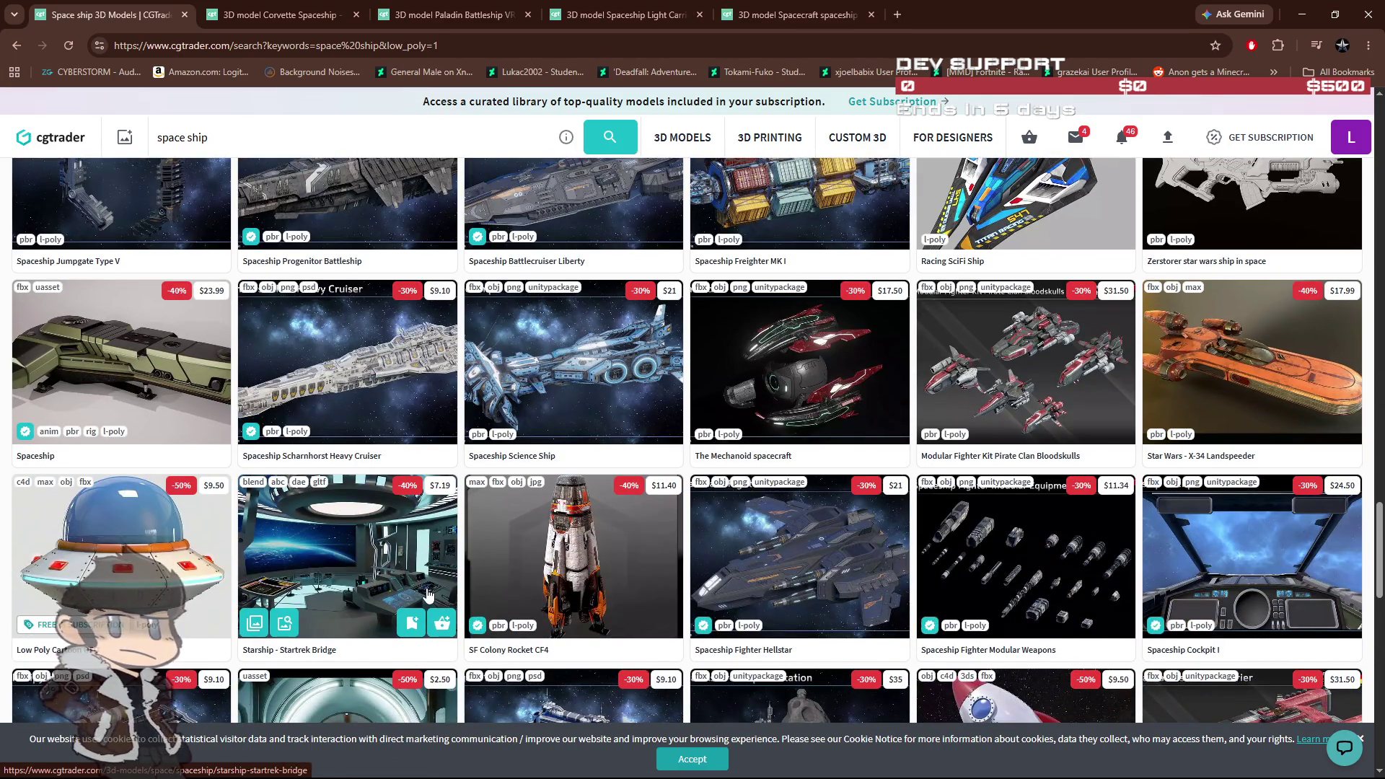
scroll(427, 595, down, 4)
scroll(428, 594, down, 1)
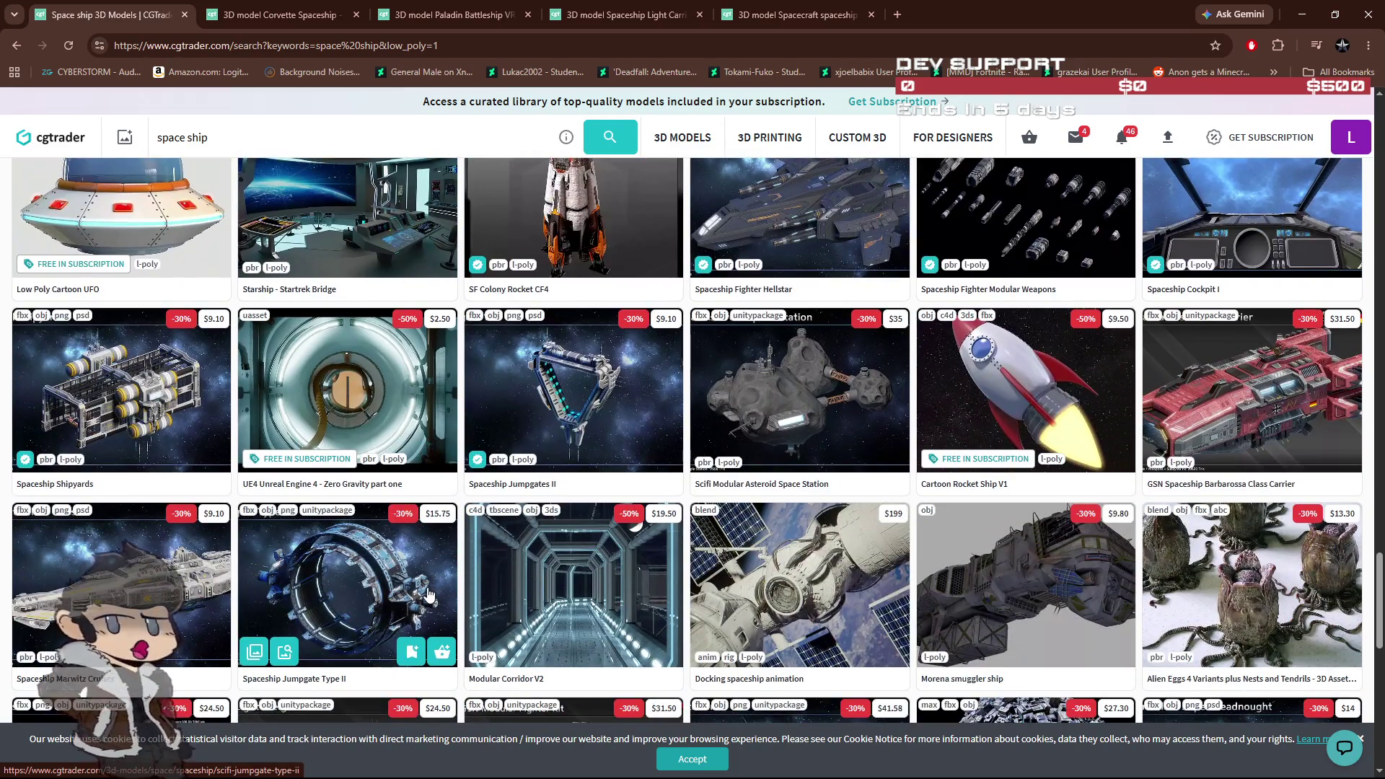
scroll(428, 593, down, 4)
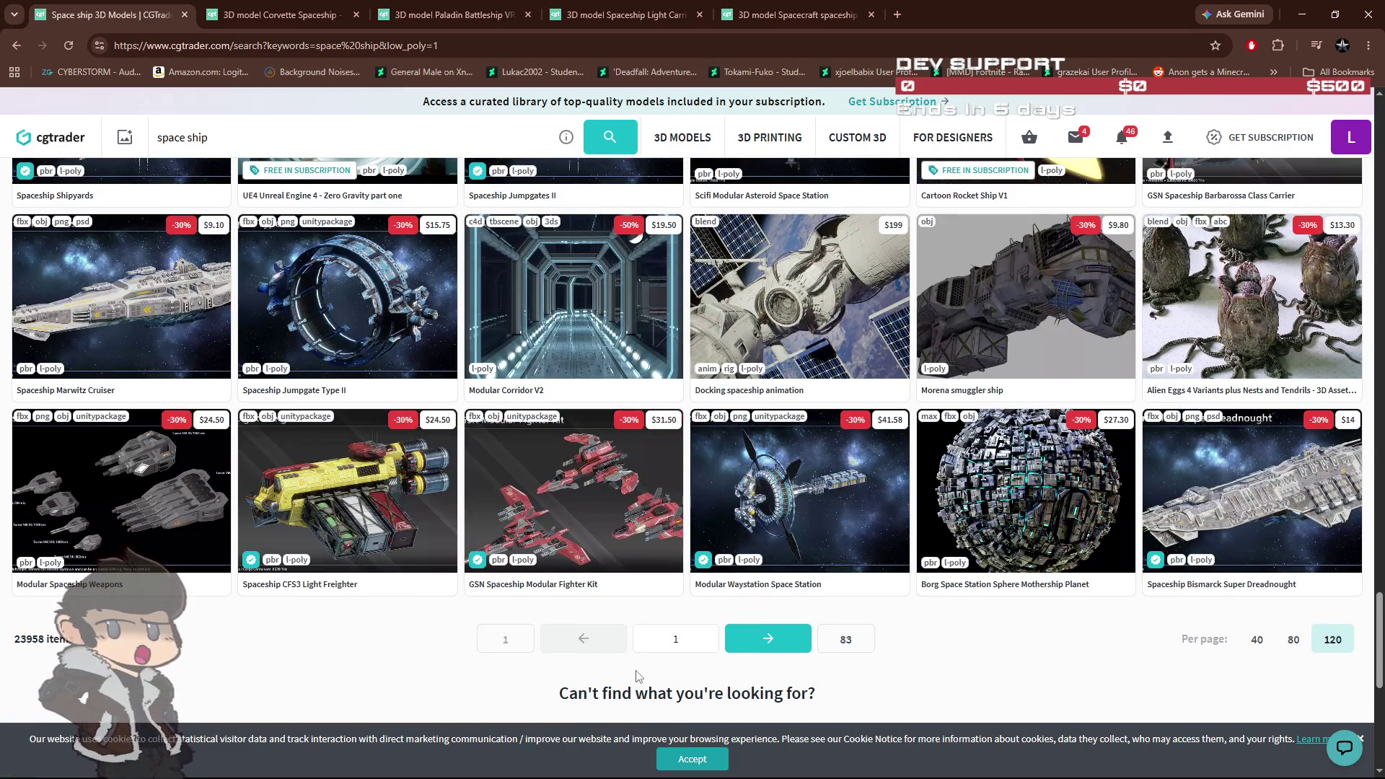
middle_click(566, 590)
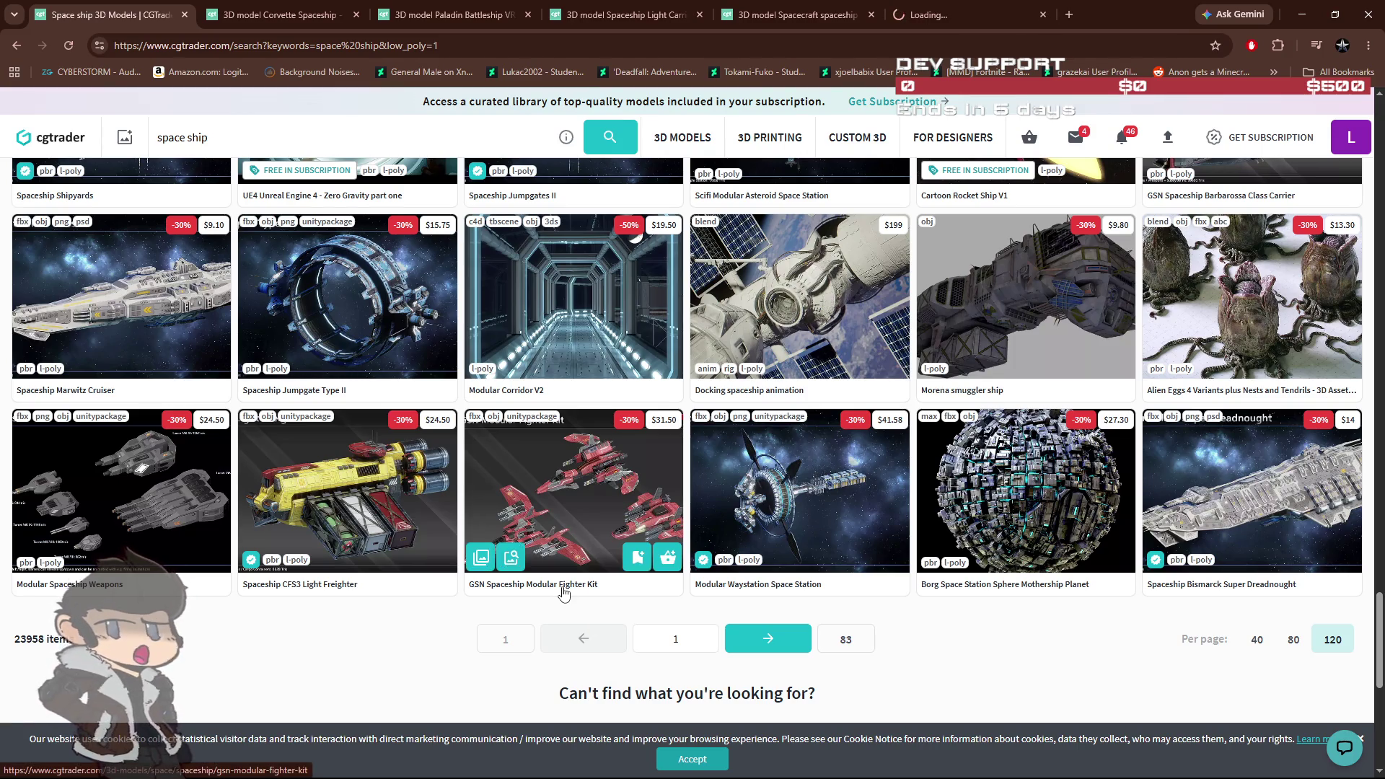
Step: Go to page 2 of the space ship results and scroll down through it
click(804, 642)
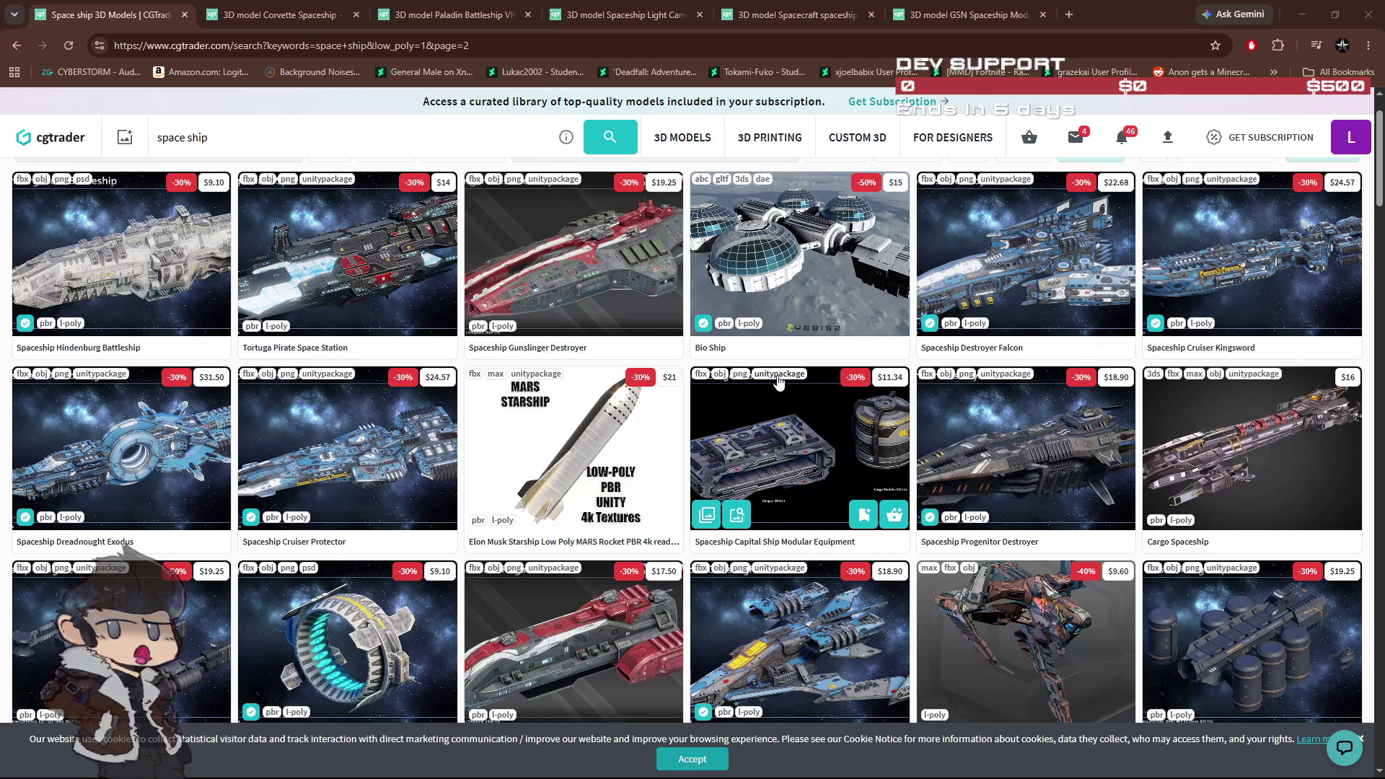
scroll(675, 436, down, 2)
scroll(675, 437, down, 4)
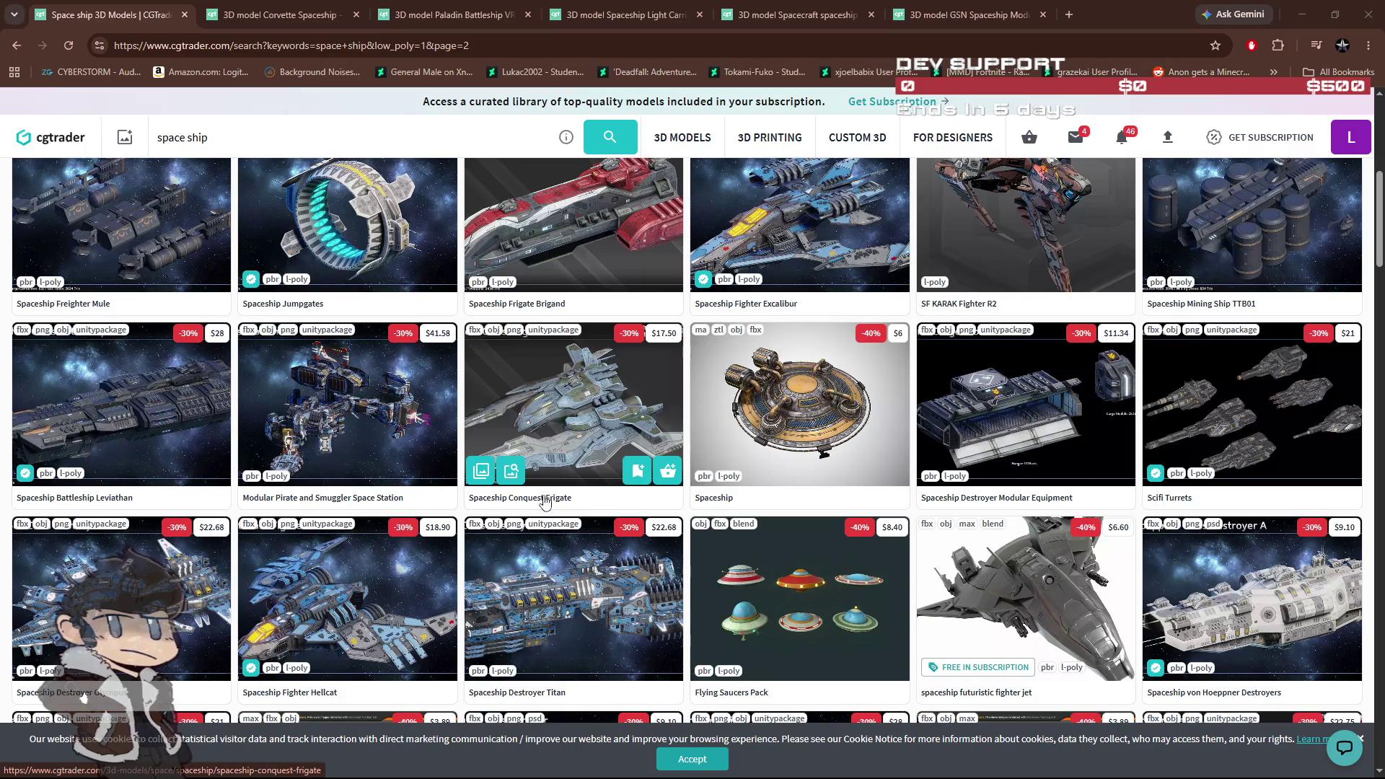
scroll(590, 451, down, 2)
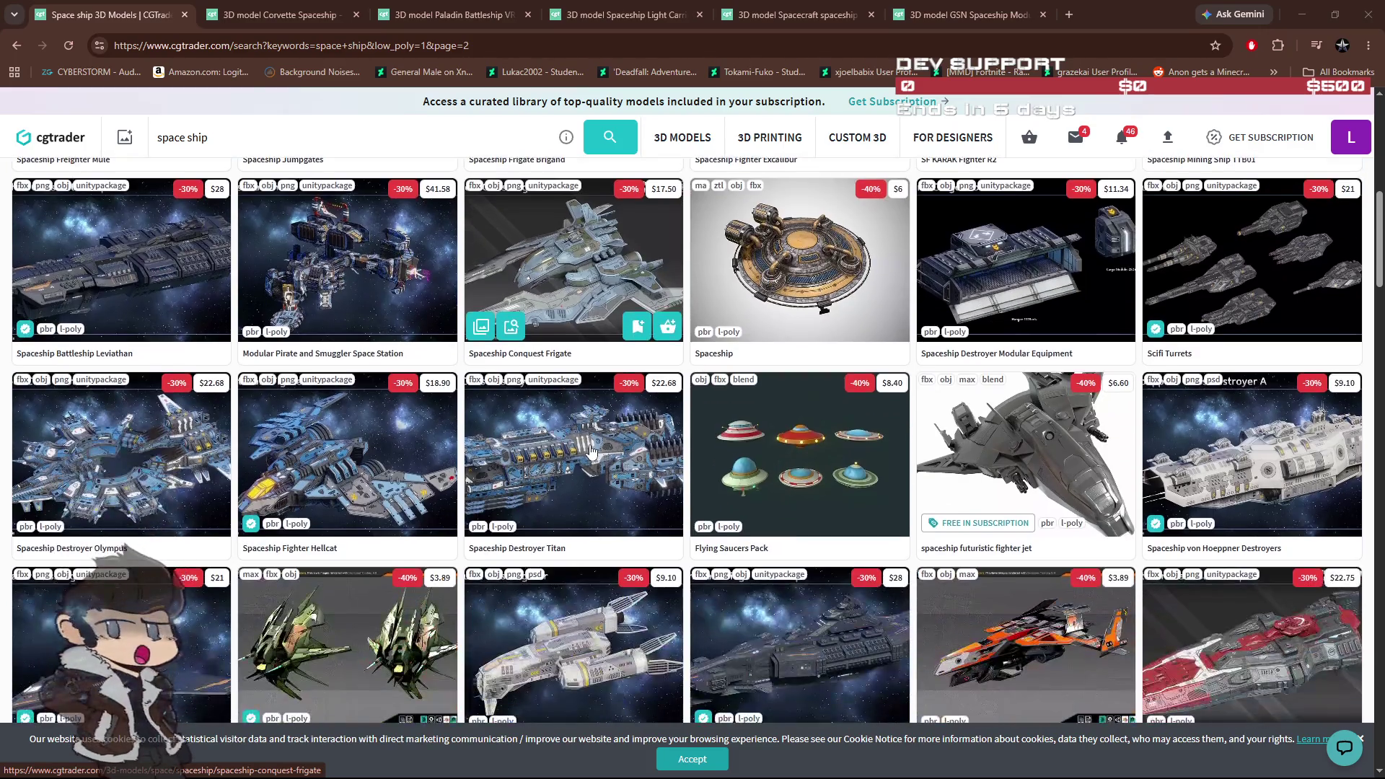
scroll(595, 456, down, 3)
scroll(600, 461, down, 4)
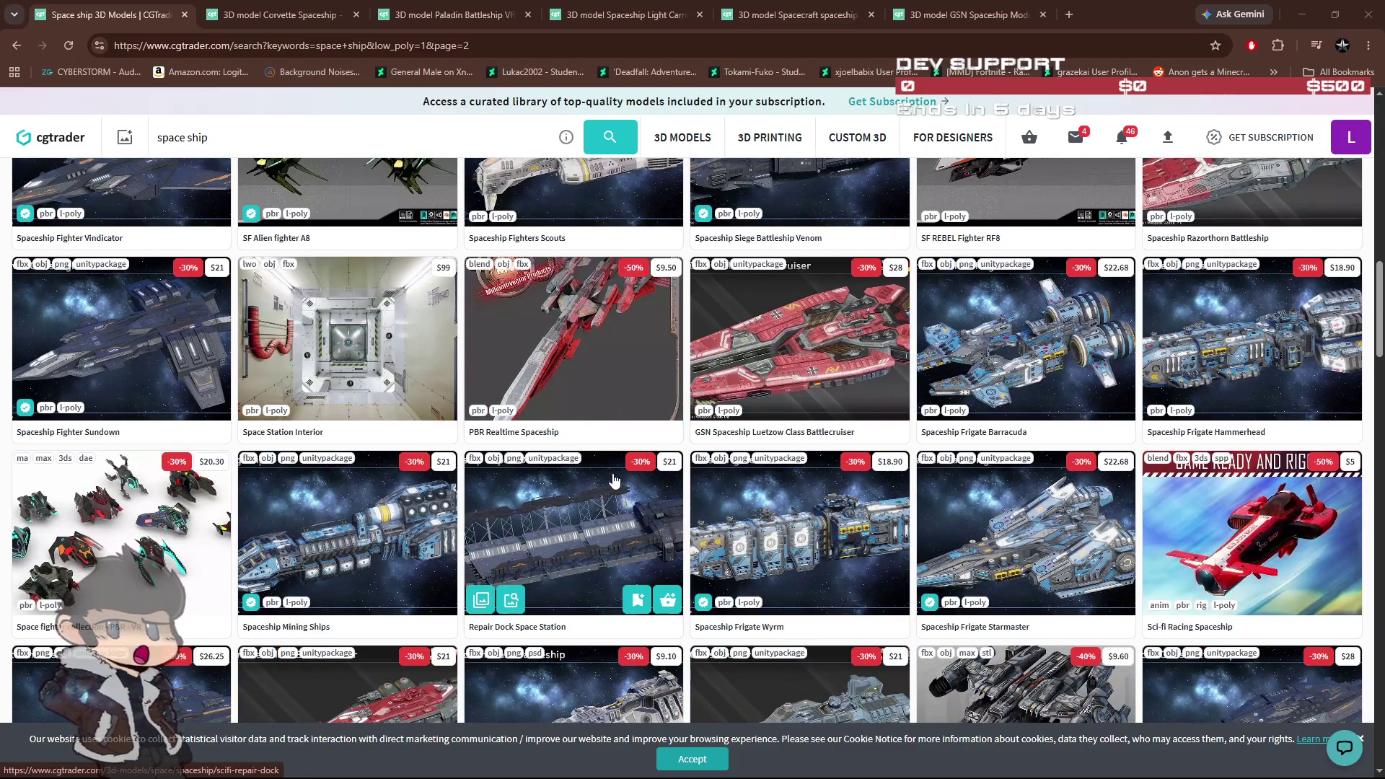
scroll(614, 480, down, 4)
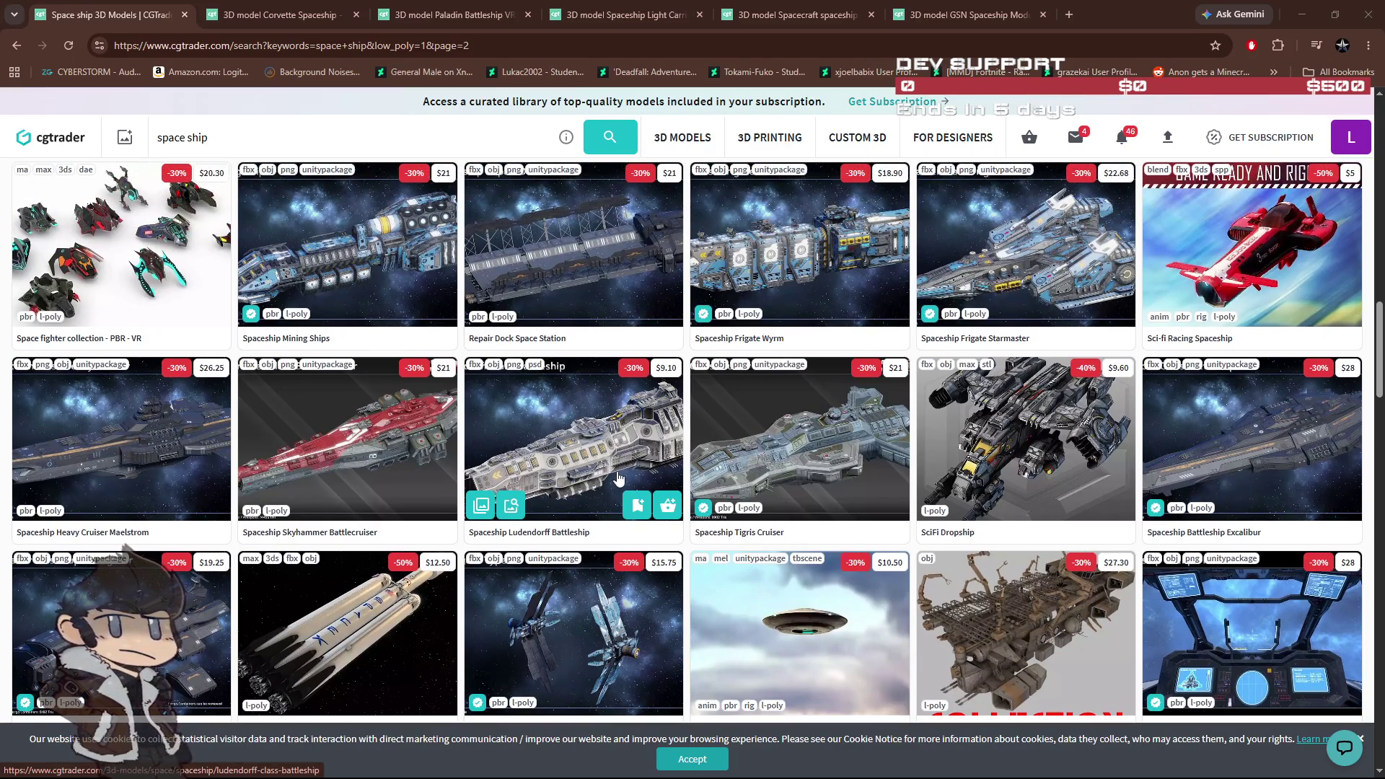
scroll(618, 479, down, 4)
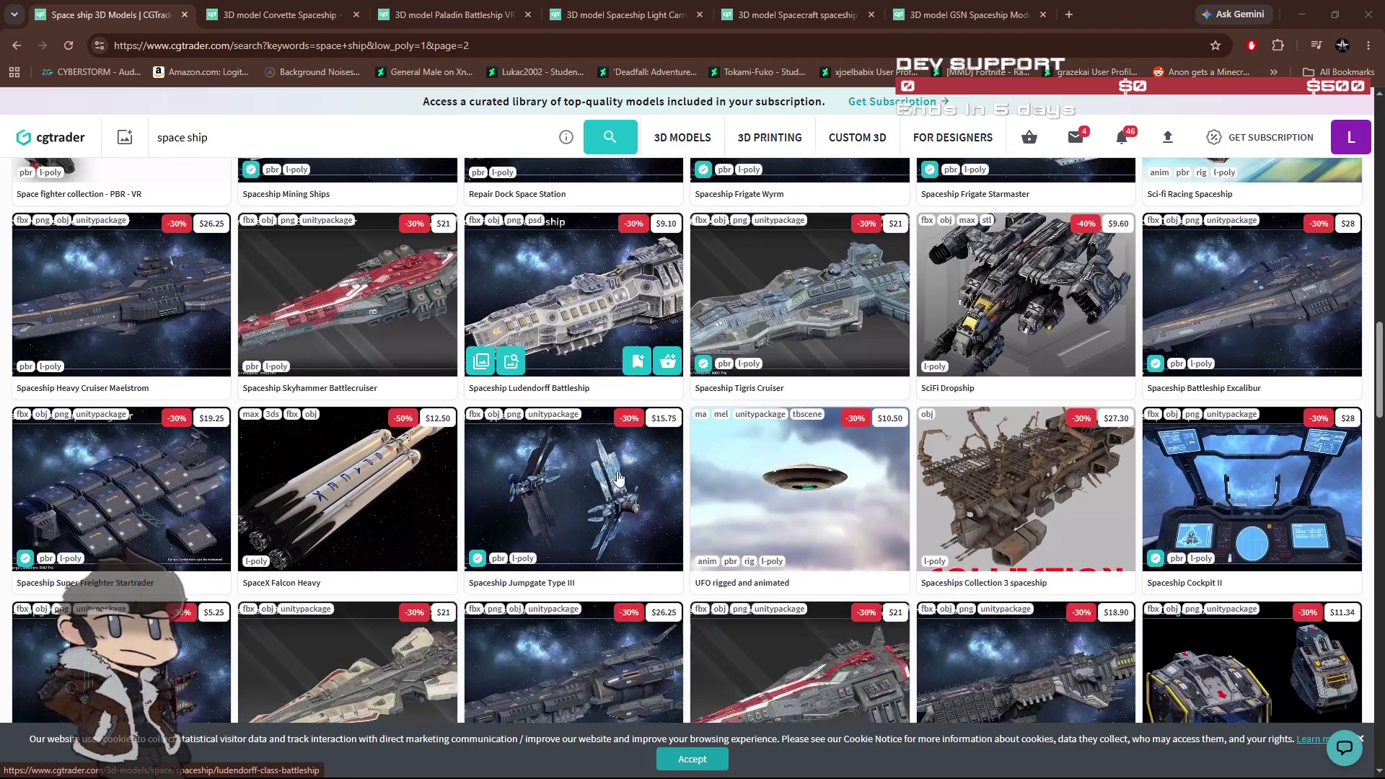
scroll(618, 478, down, 2)
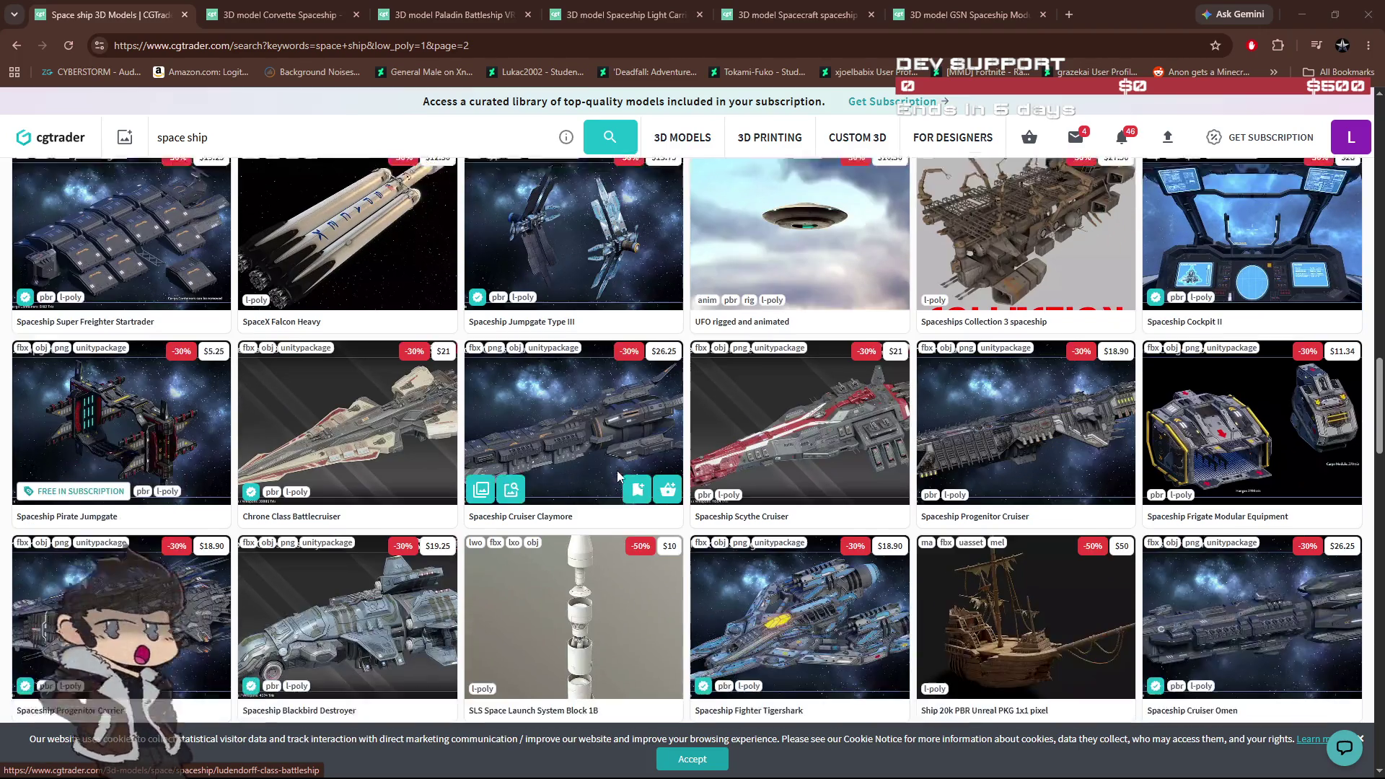
scroll(655, 503, down, 1)
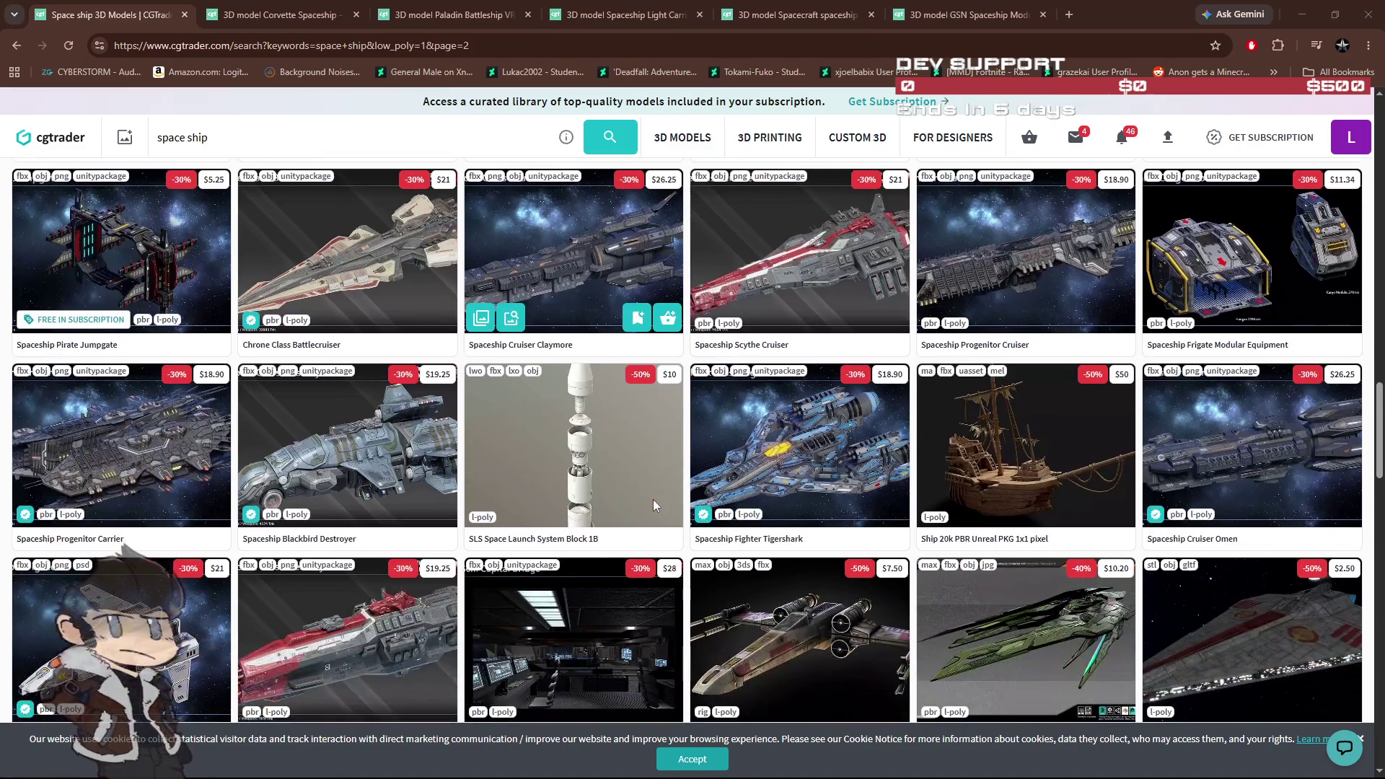
scroll(665, 511, down, 1)
scroll(665, 511, down, 2)
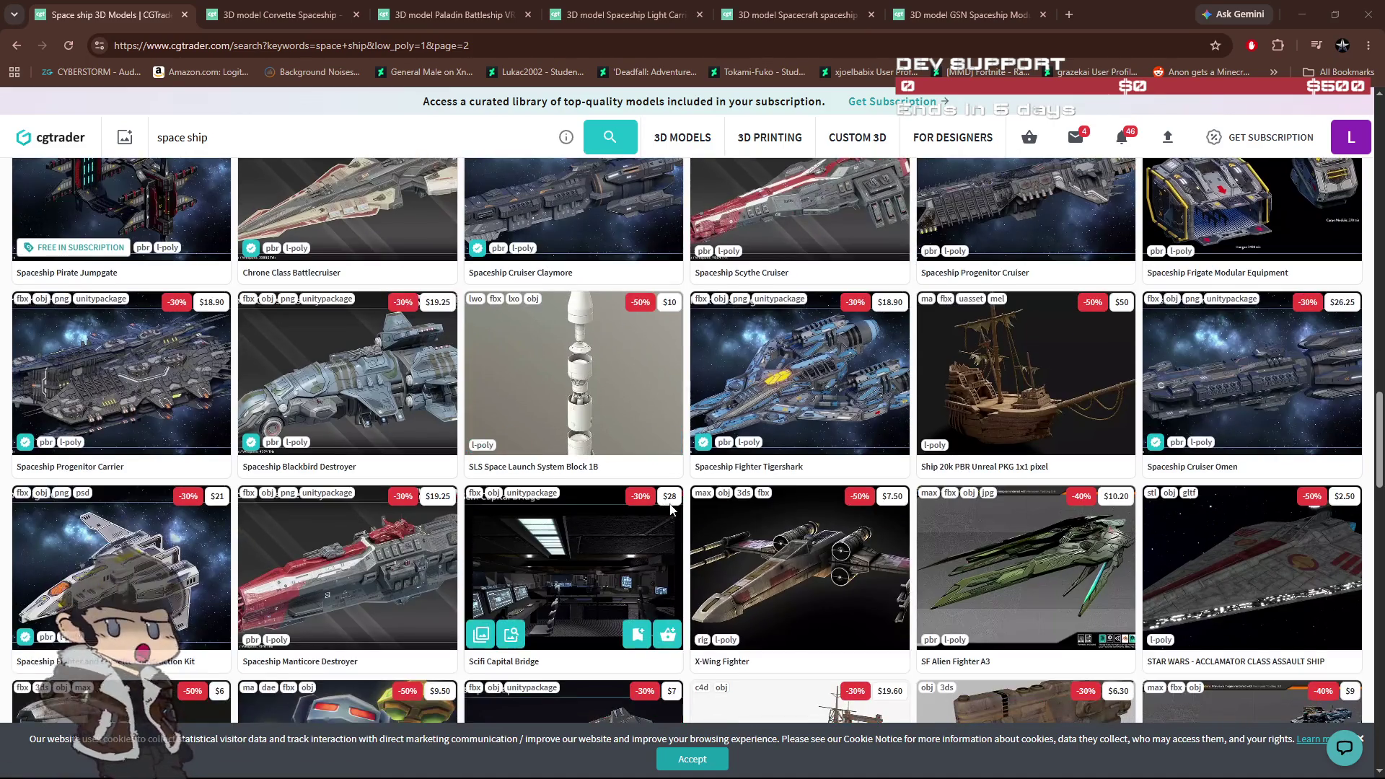
scroll(1230, 507, down, 1)
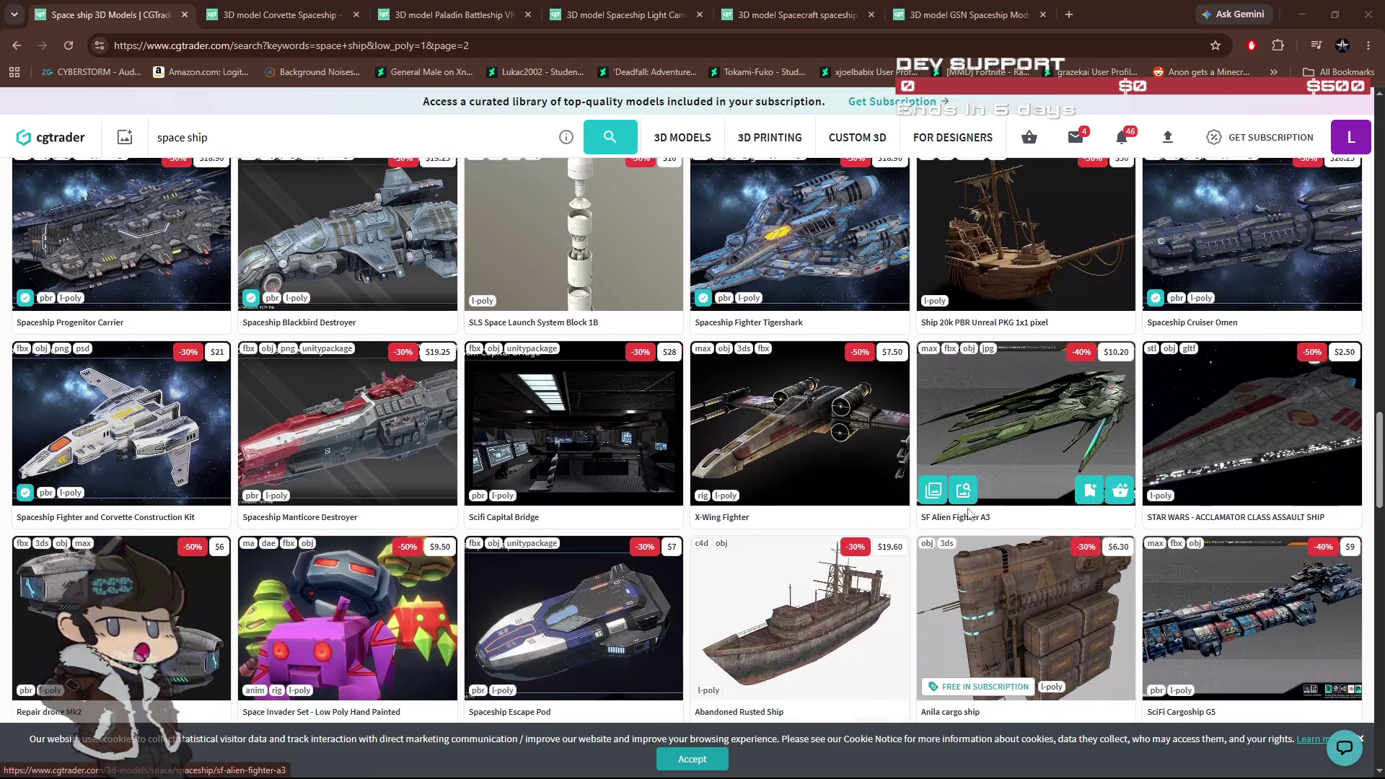
scroll(821, 469, down, 4)
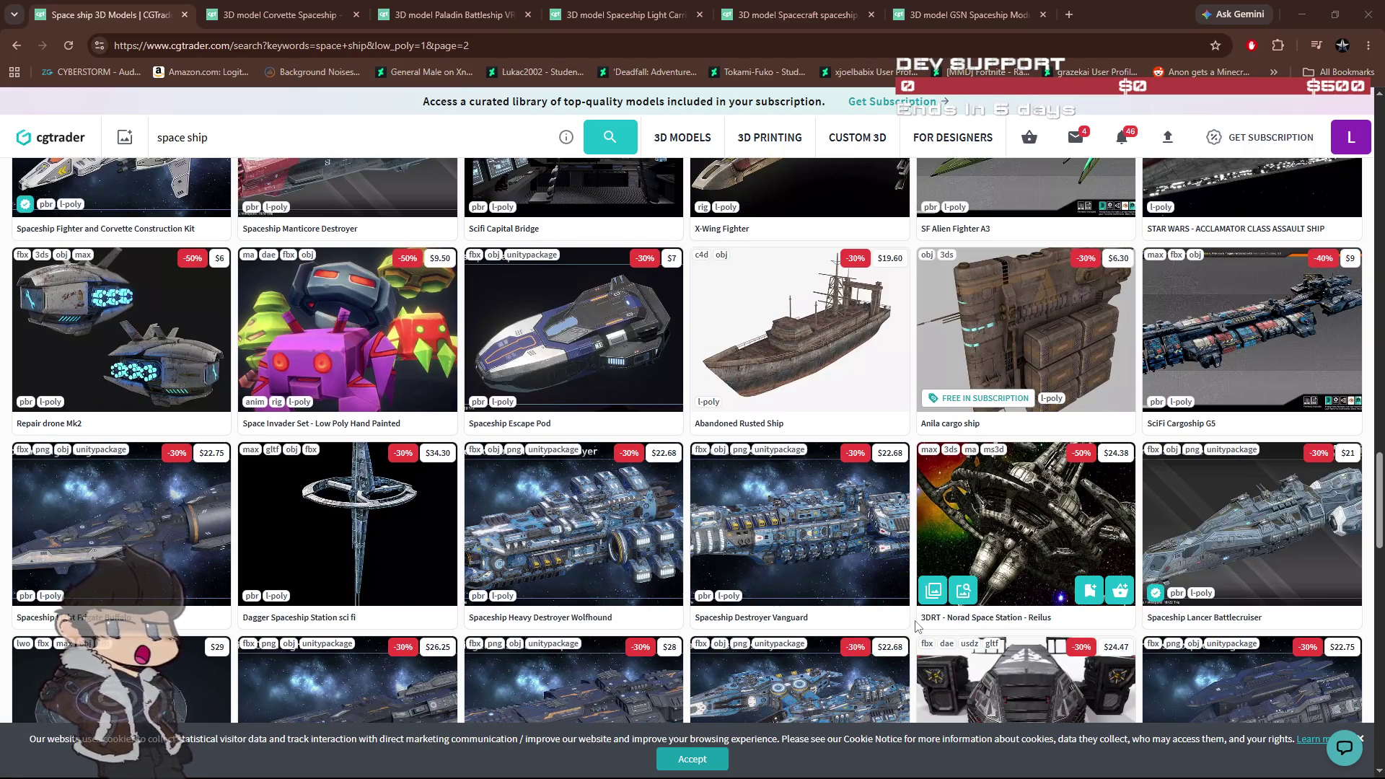
Step: Open the SciFi Cargoship GS model in a background tab and finish scrolling page 2
middle_click(1253, 346)
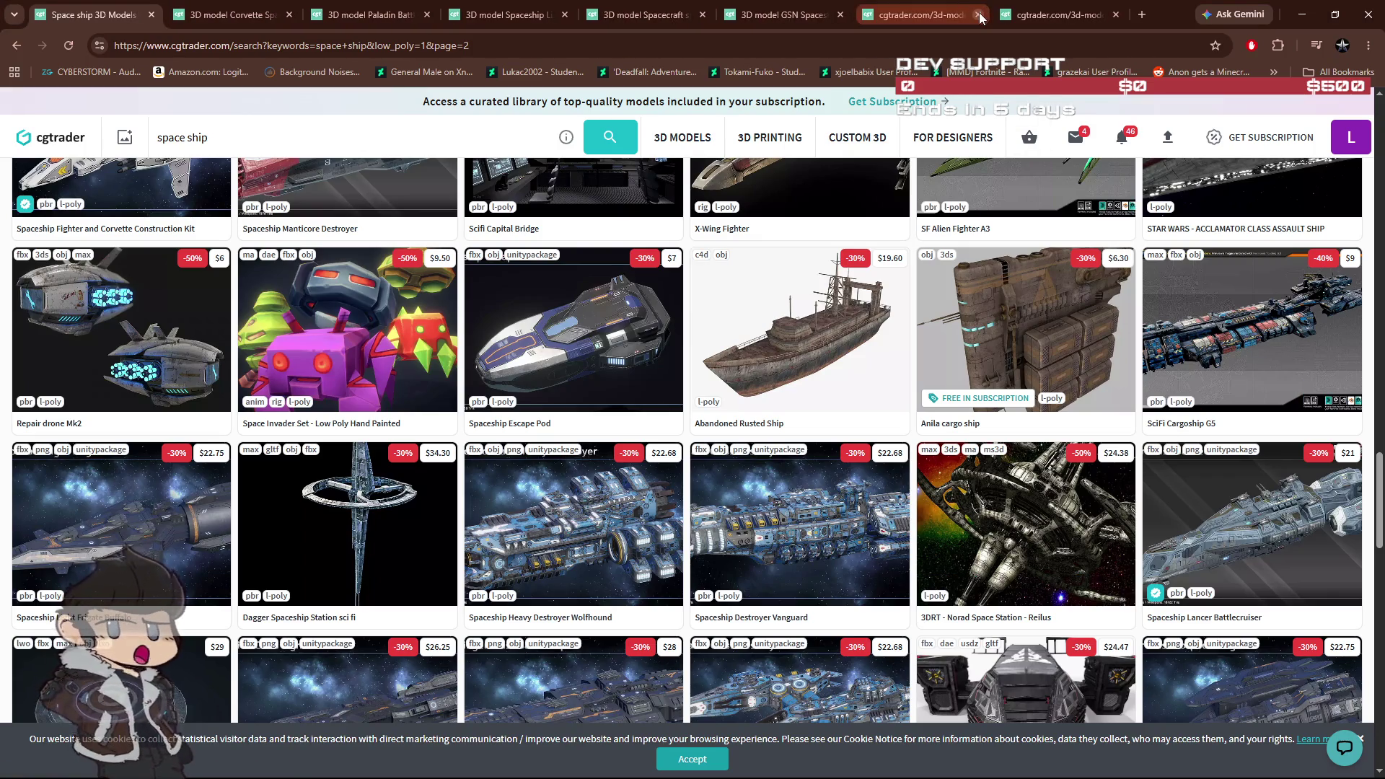
scroll(774, 548, down, 2)
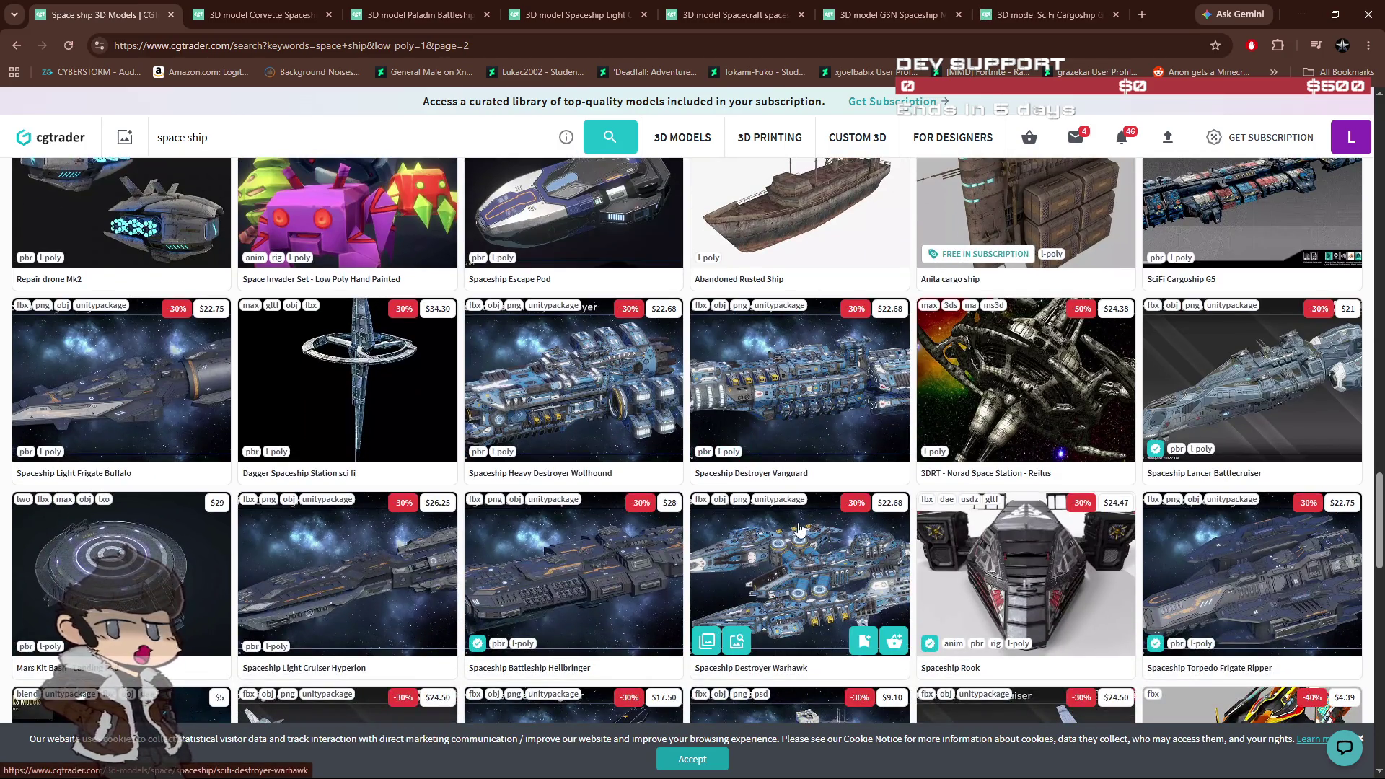
scroll(794, 523, down, 3)
scroll(786, 514, down, 4)
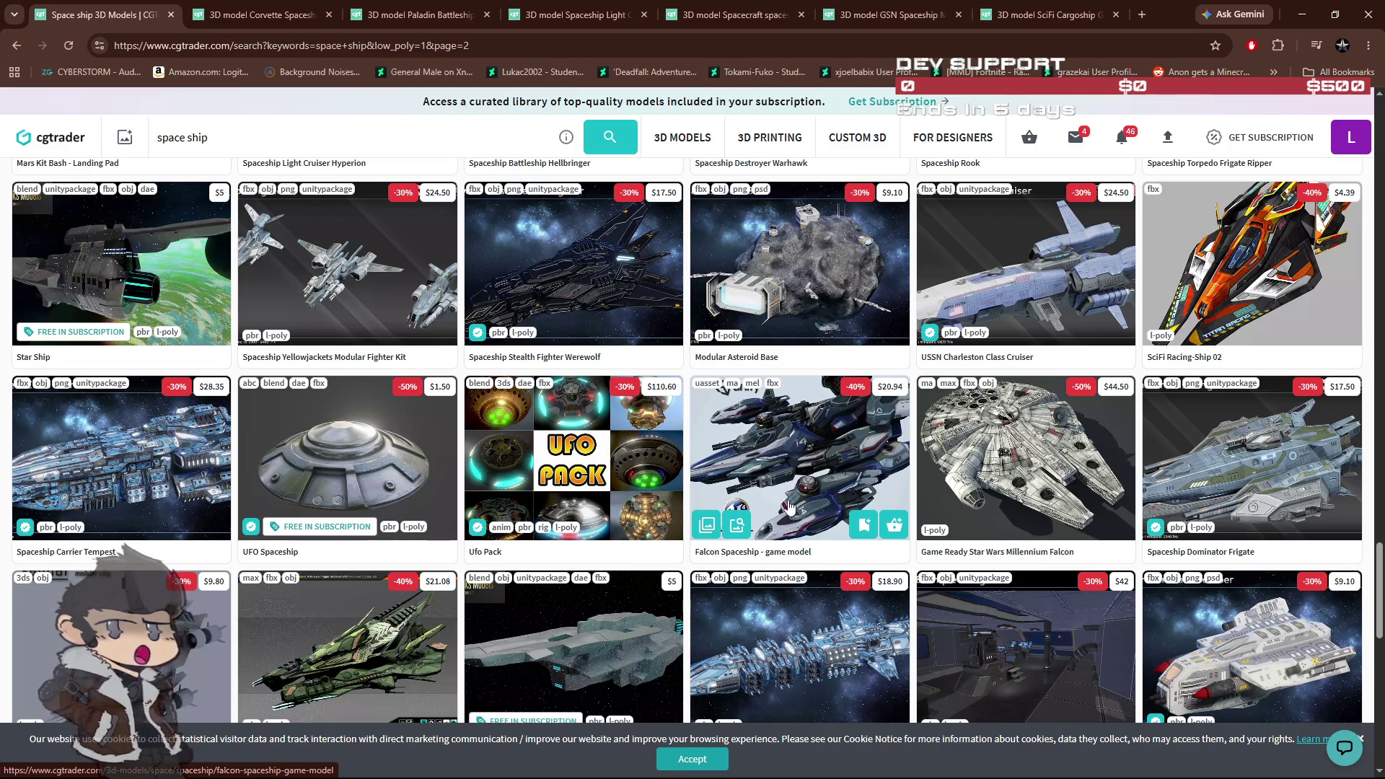
scroll(613, 442, down, 2)
scroll(629, 443, down, 3)
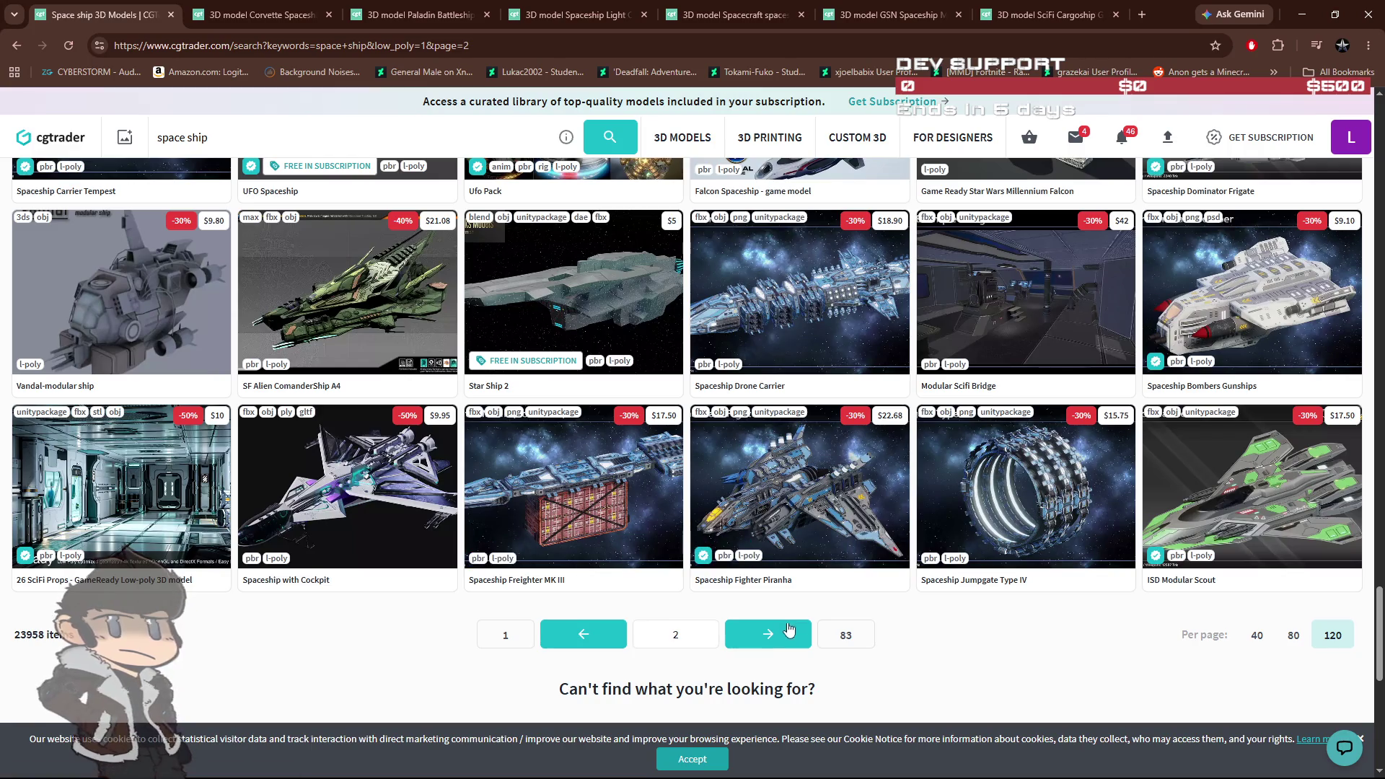
Step: Go to page 3 of the space ship results and start scrolling down
click(761, 644)
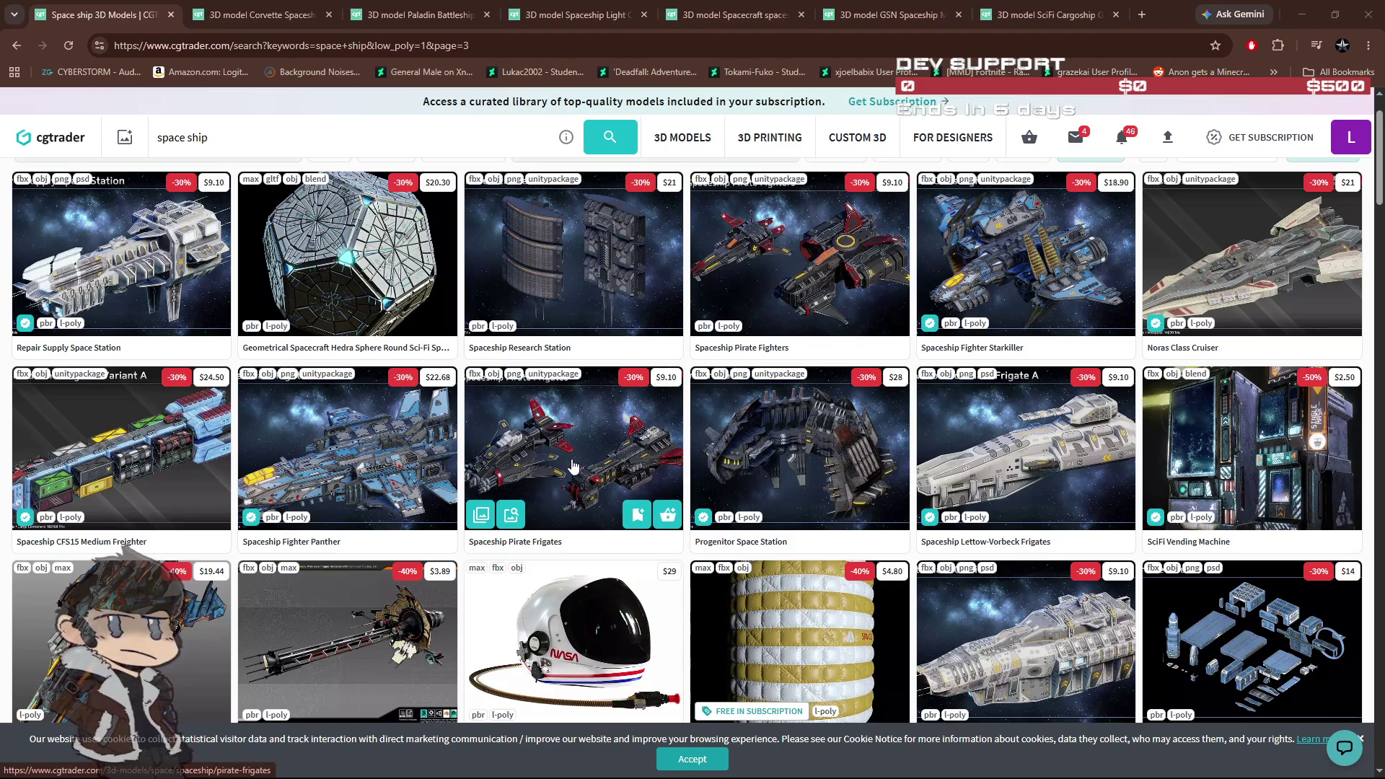
scroll(573, 465, down, 1)
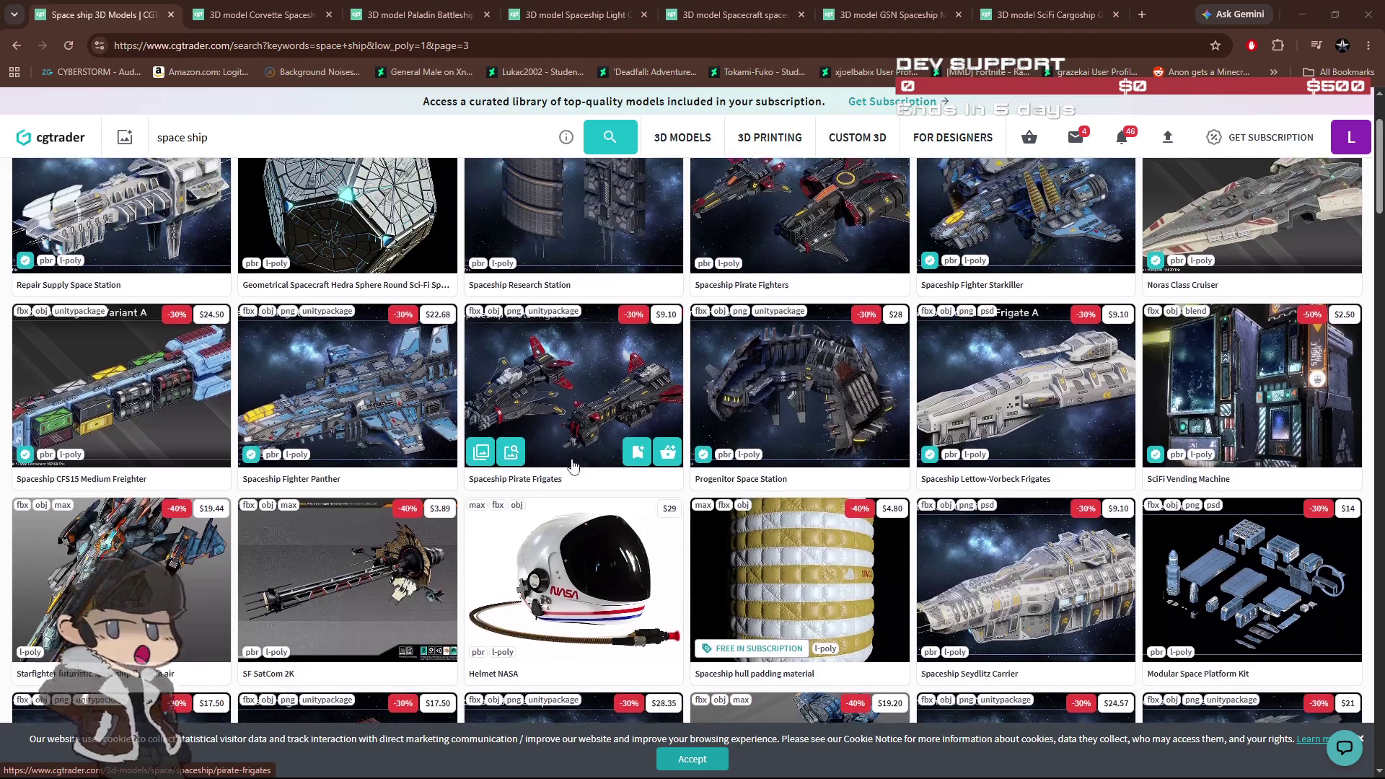
scroll(588, 470, up, 1)
scroll(592, 474, down, 2)
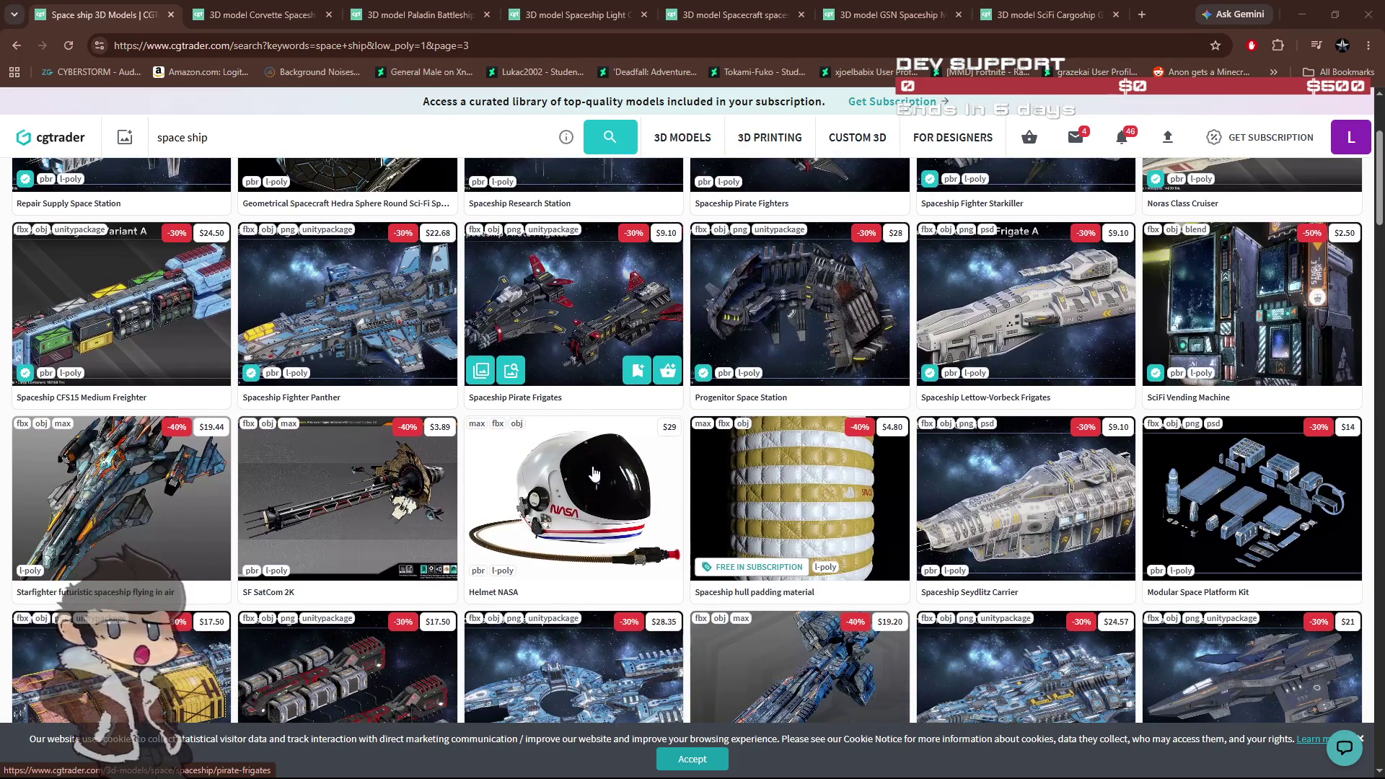
scroll(593, 473, down, 1)
scroll(384, 431, down, 2)
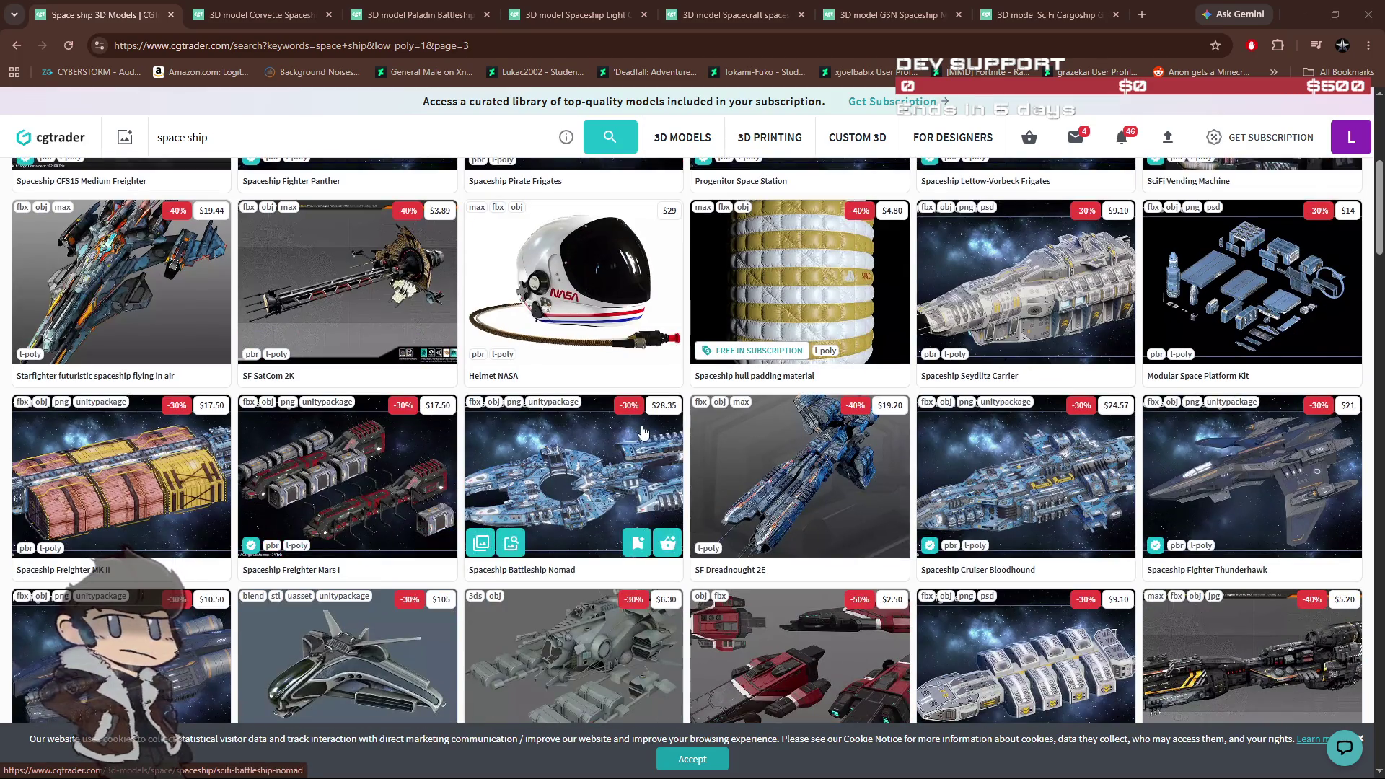
scroll(644, 432, down, 1)
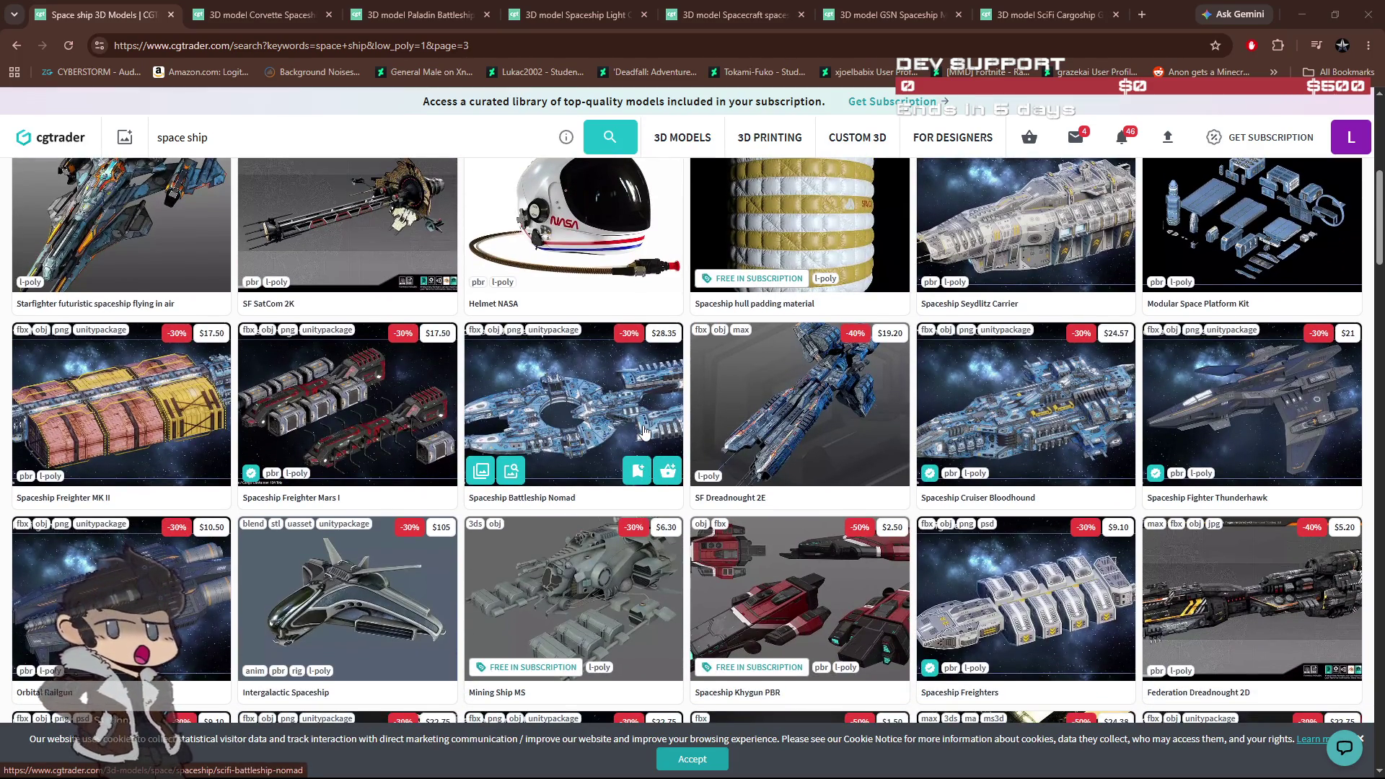
scroll(644, 432, down, 1)
scroll(644, 431, down, 4)
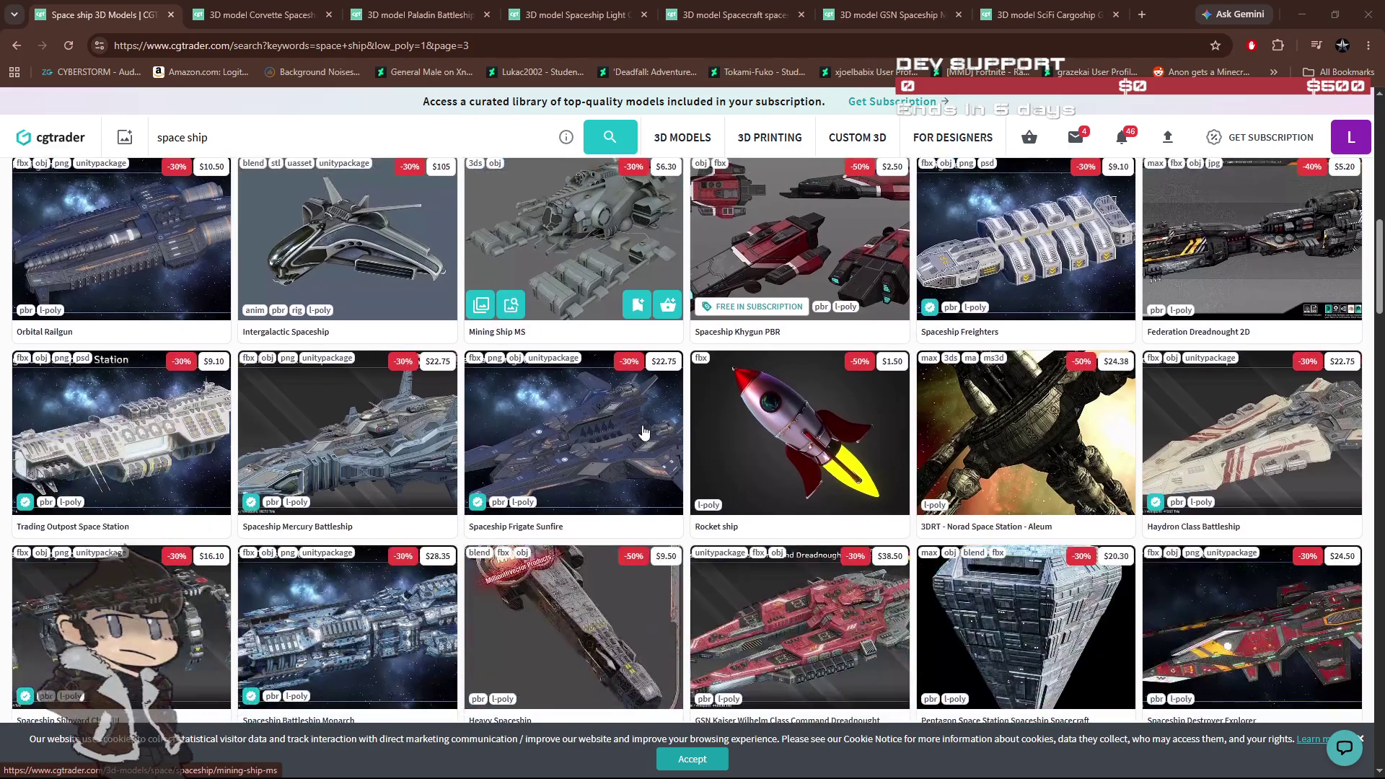
scroll(611, 440, down, 4)
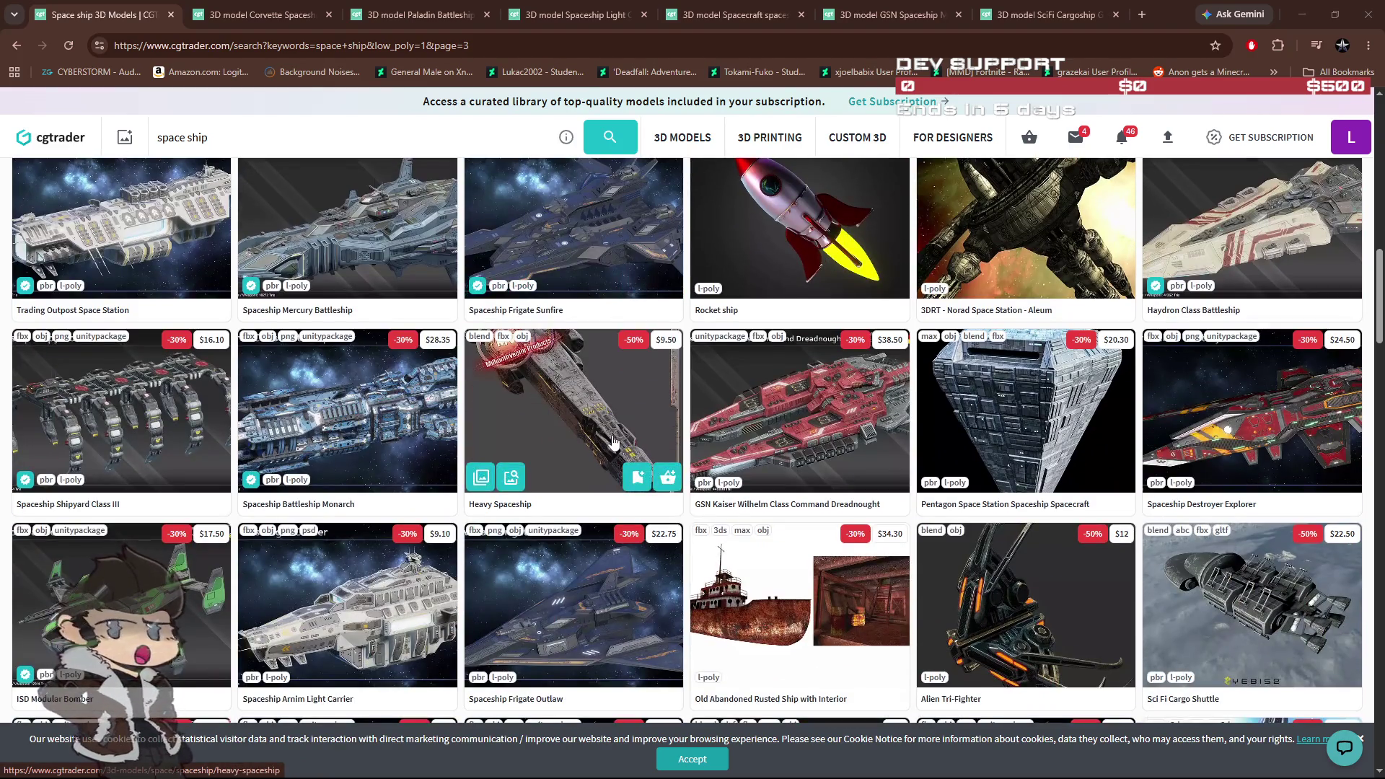
scroll(573, 467, down, 2)
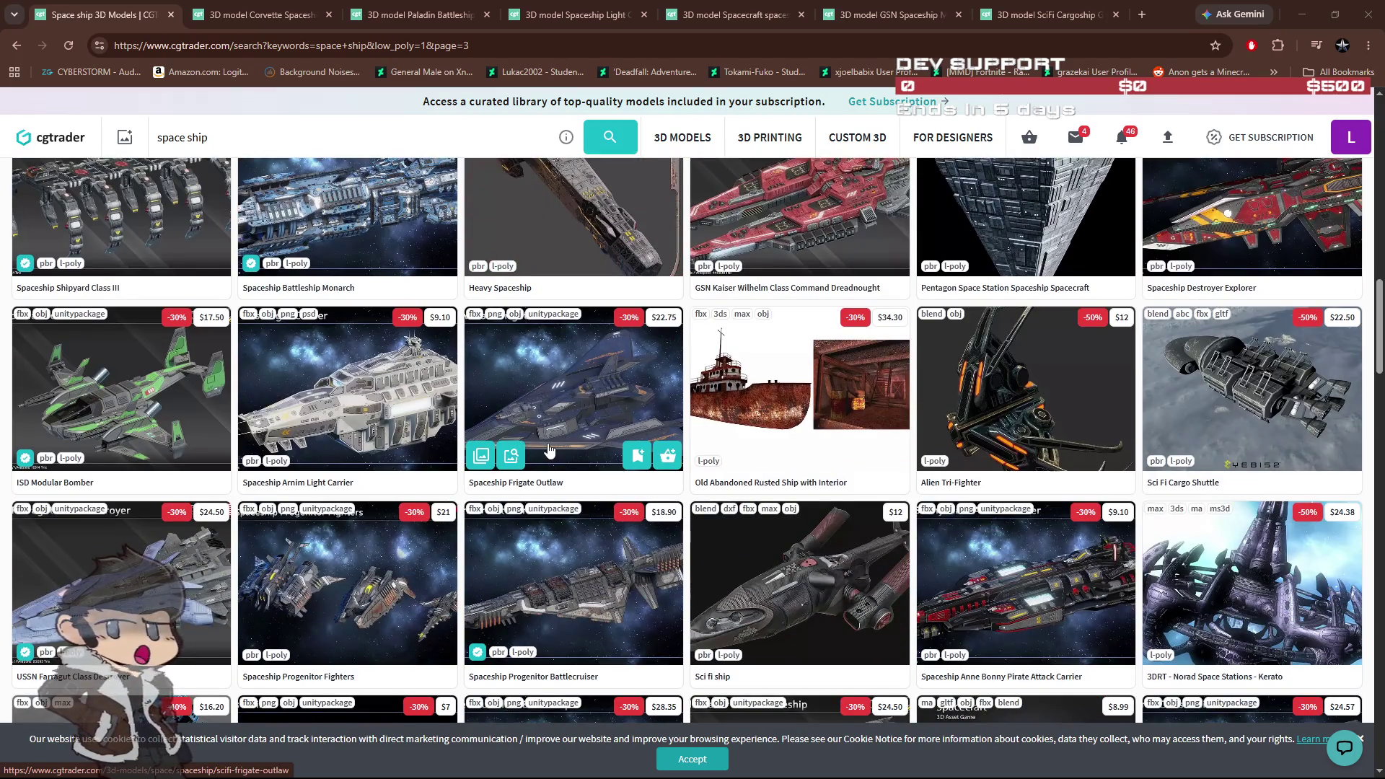
Step: Scroll to the end of page 3 and select the current search terms for replacement
scroll(549, 448, down, 4)
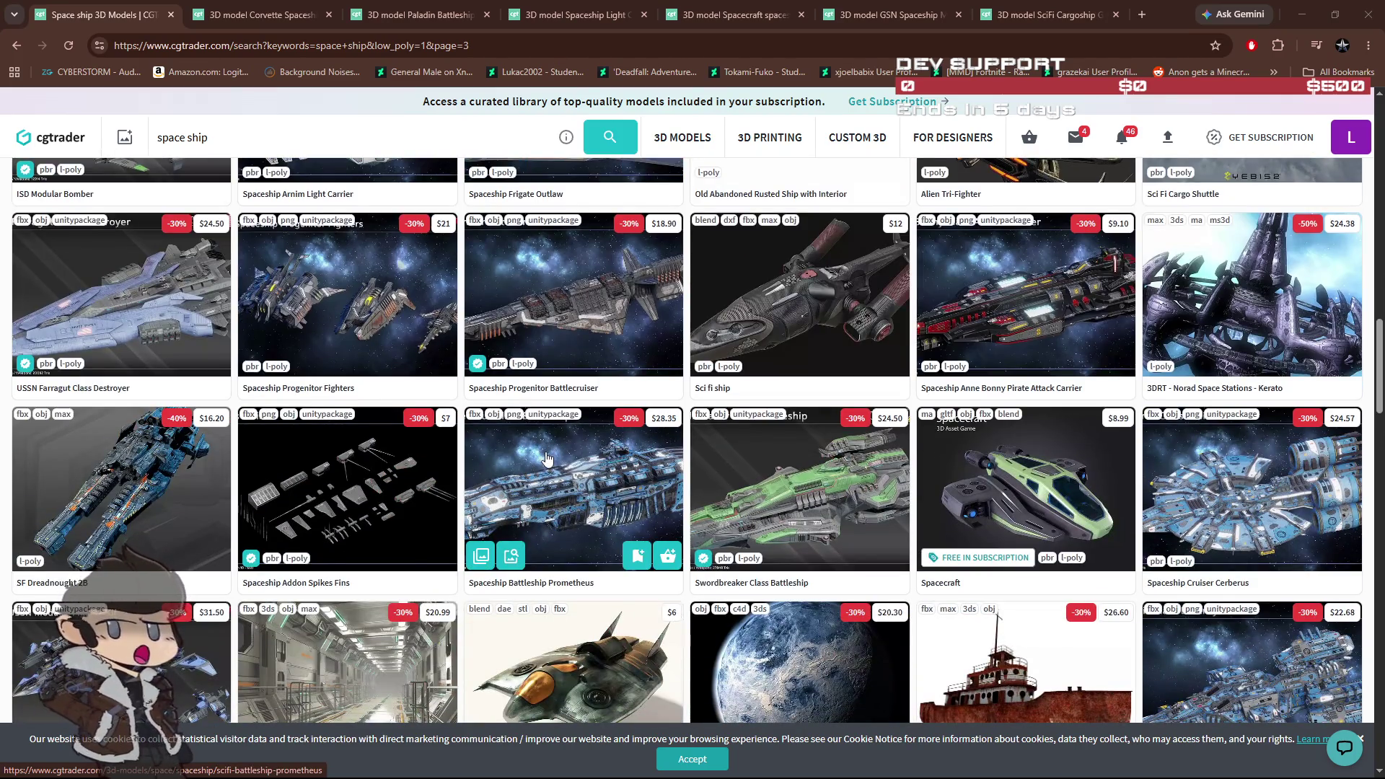
scroll(547, 458, down, 4)
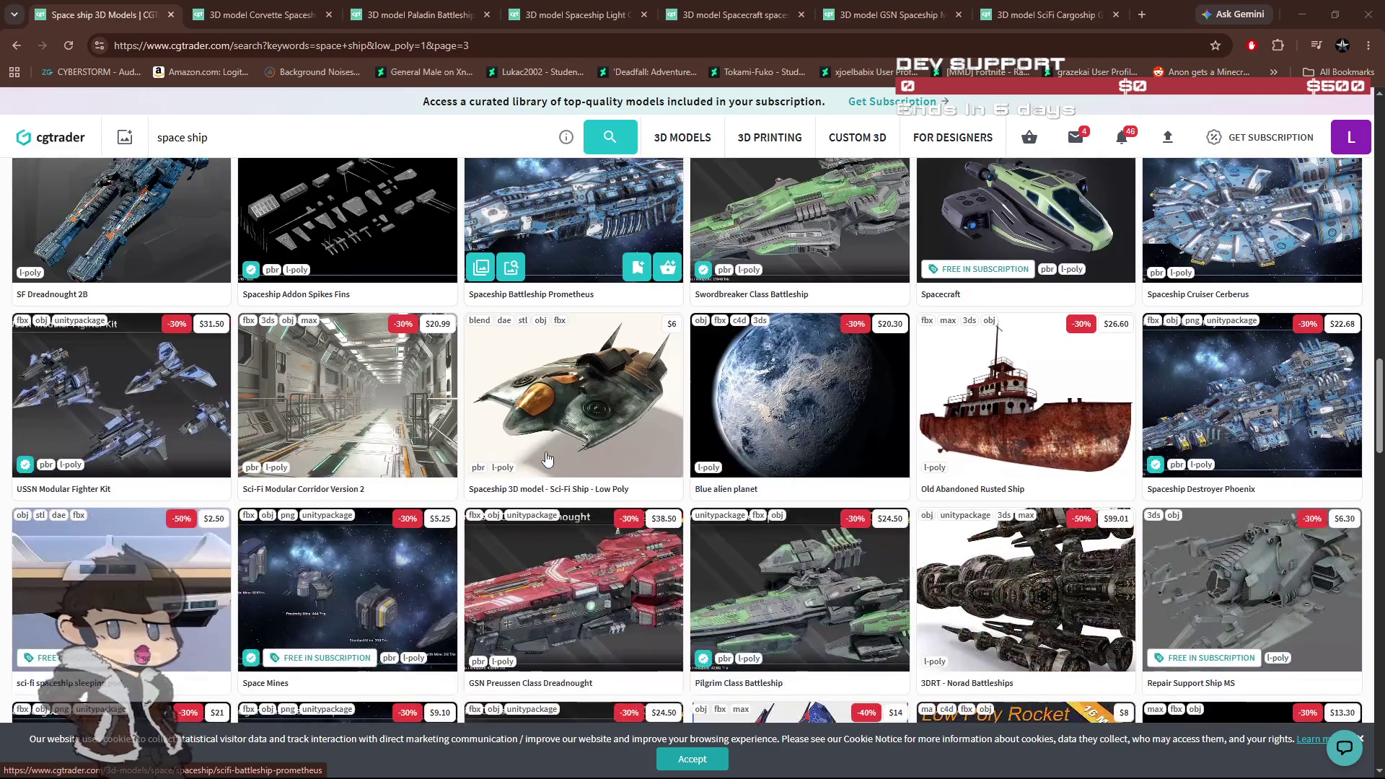
scroll(547, 458, down, 2)
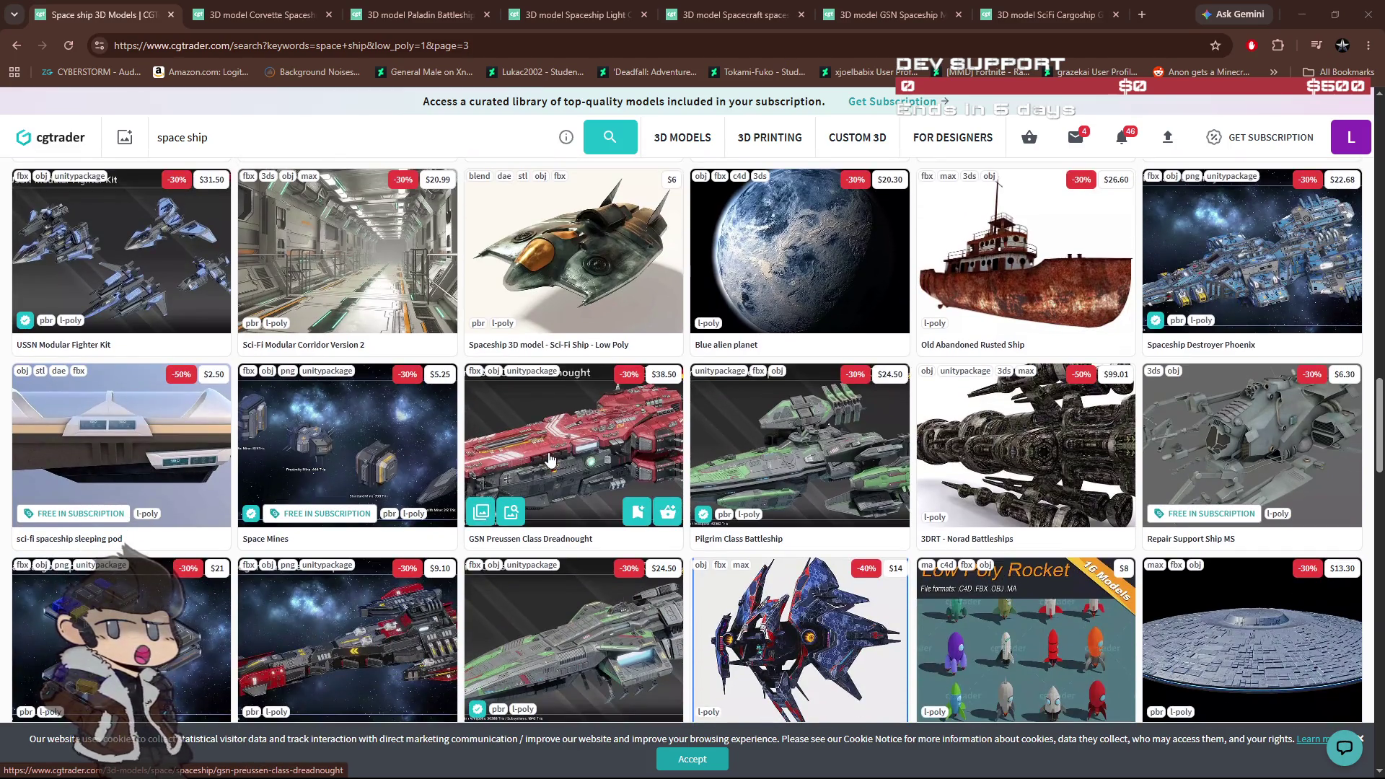
scroll(577, 490, down, 3)
scroll(602, 496, down, 2)
scroll(586, 516, down, 2)
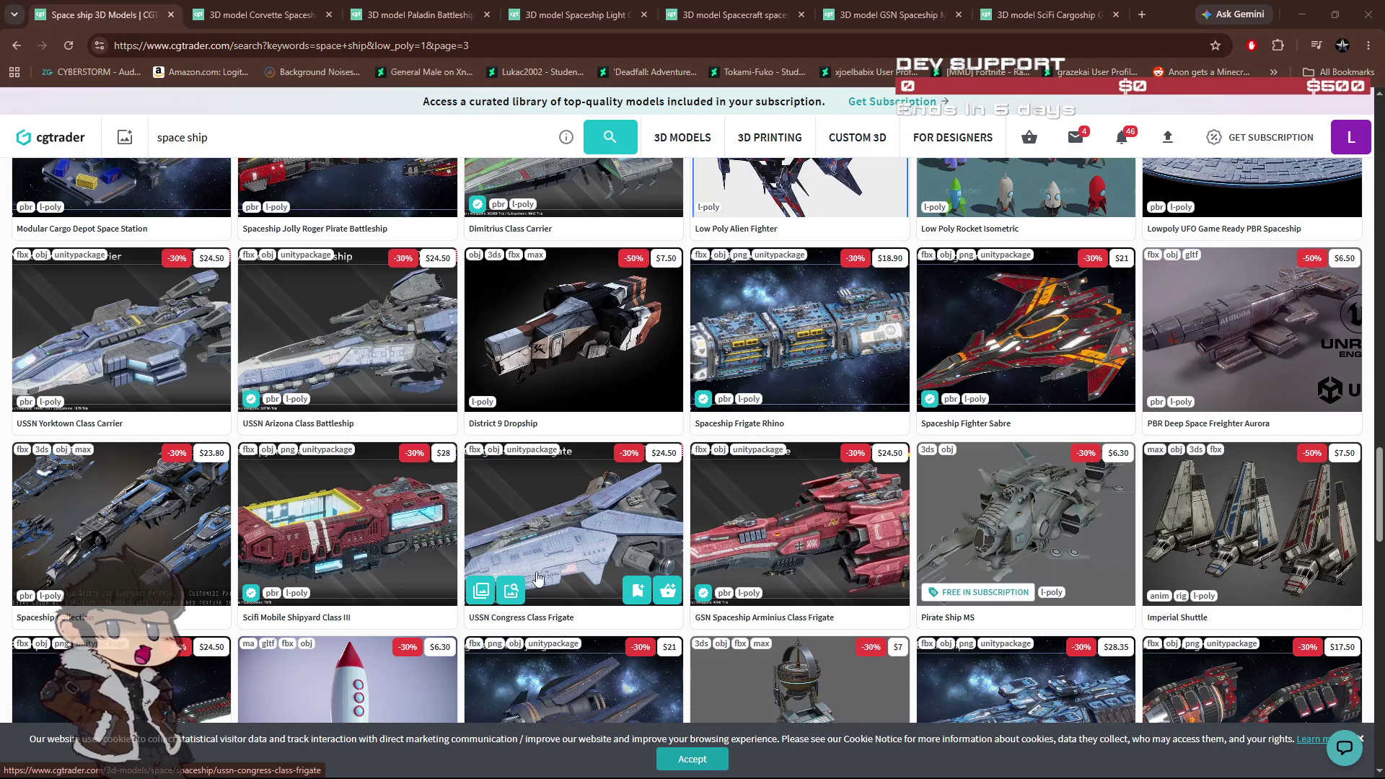
scroll(568, 616, down, 4)
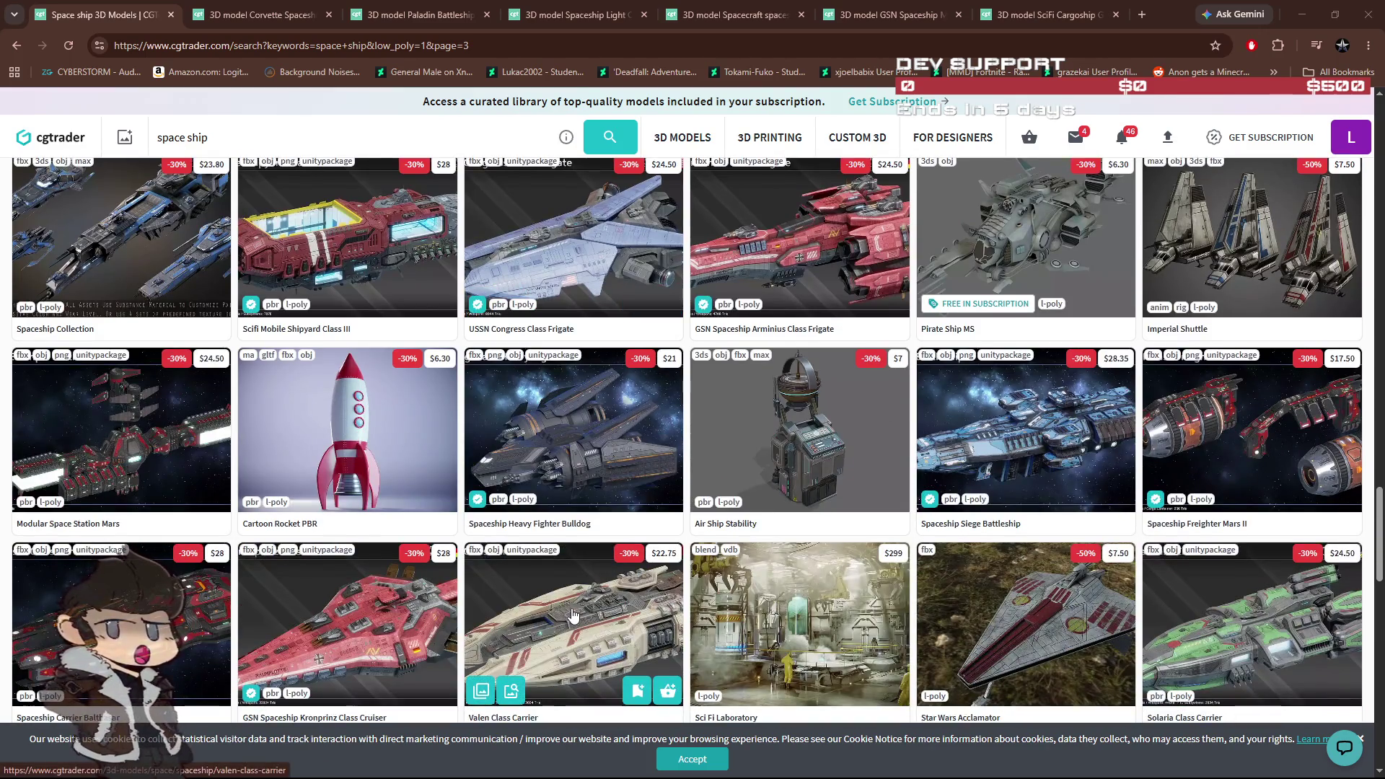
scroll(572, 614, down, 3)
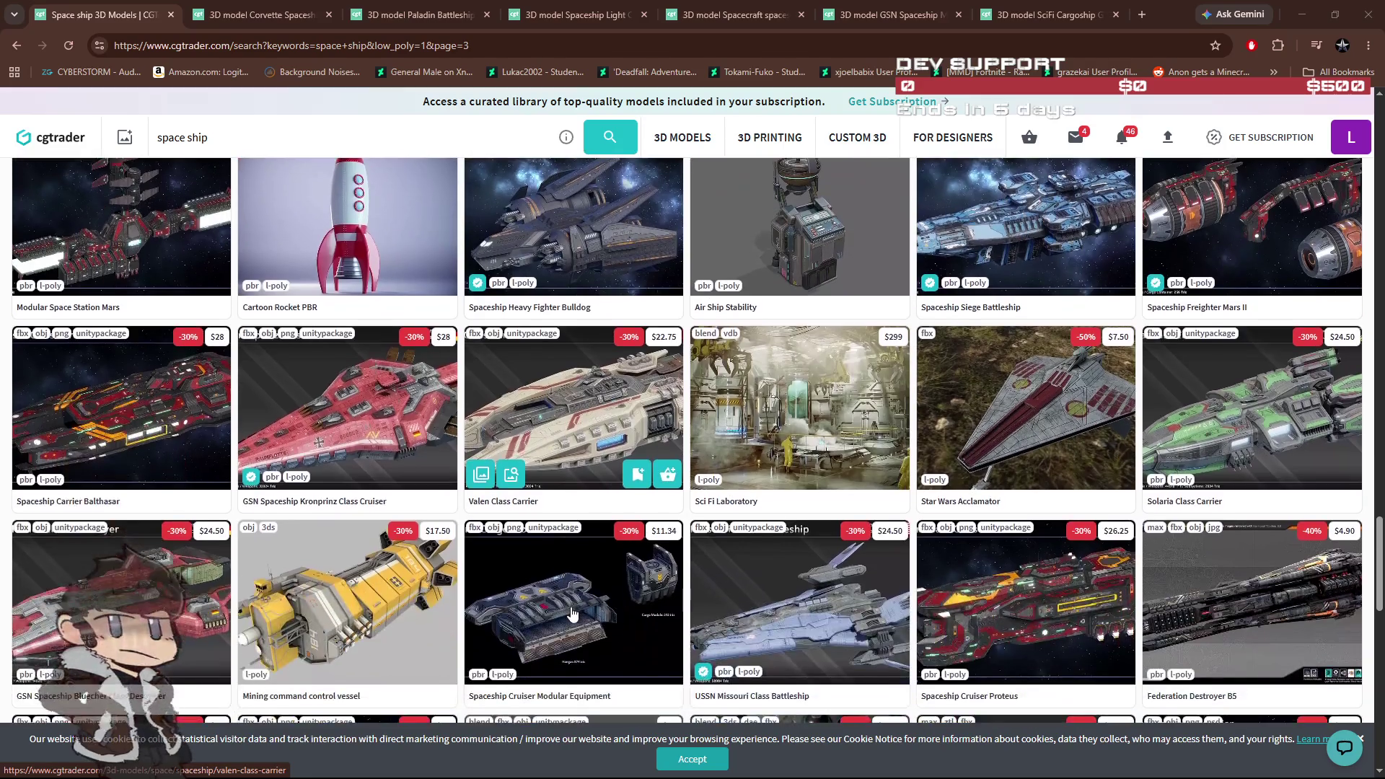
scroll(572, 614, down, 2)
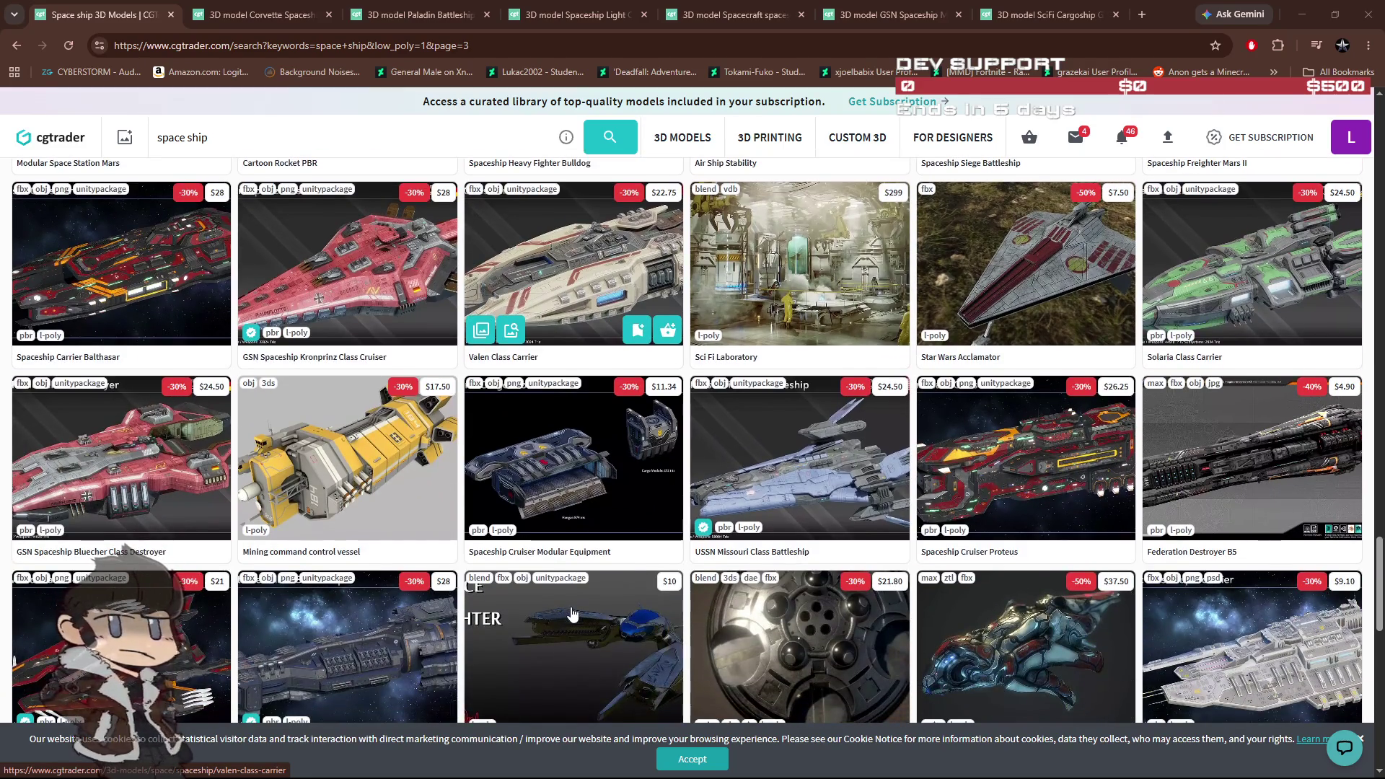
scroll(572, 614, down, 3)
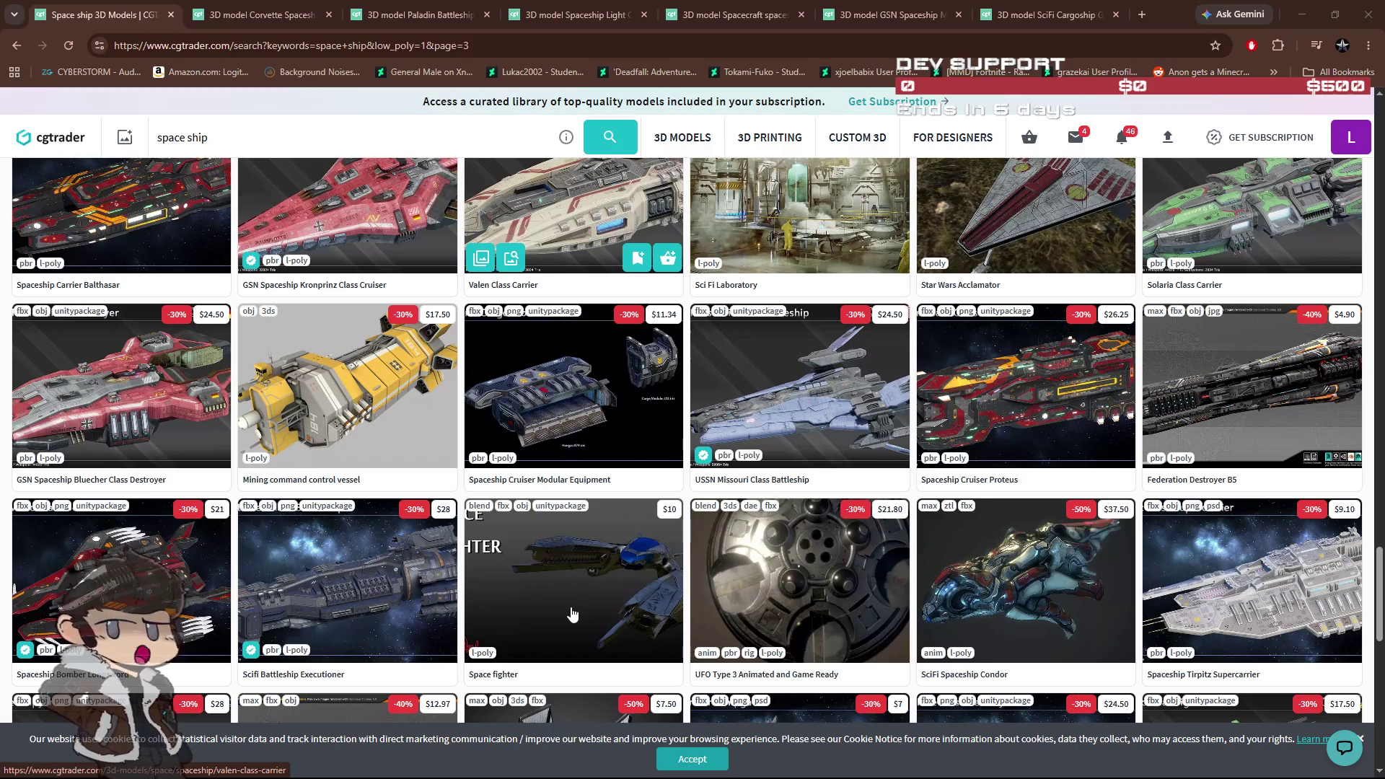
scroll(572, 614, down, 2)
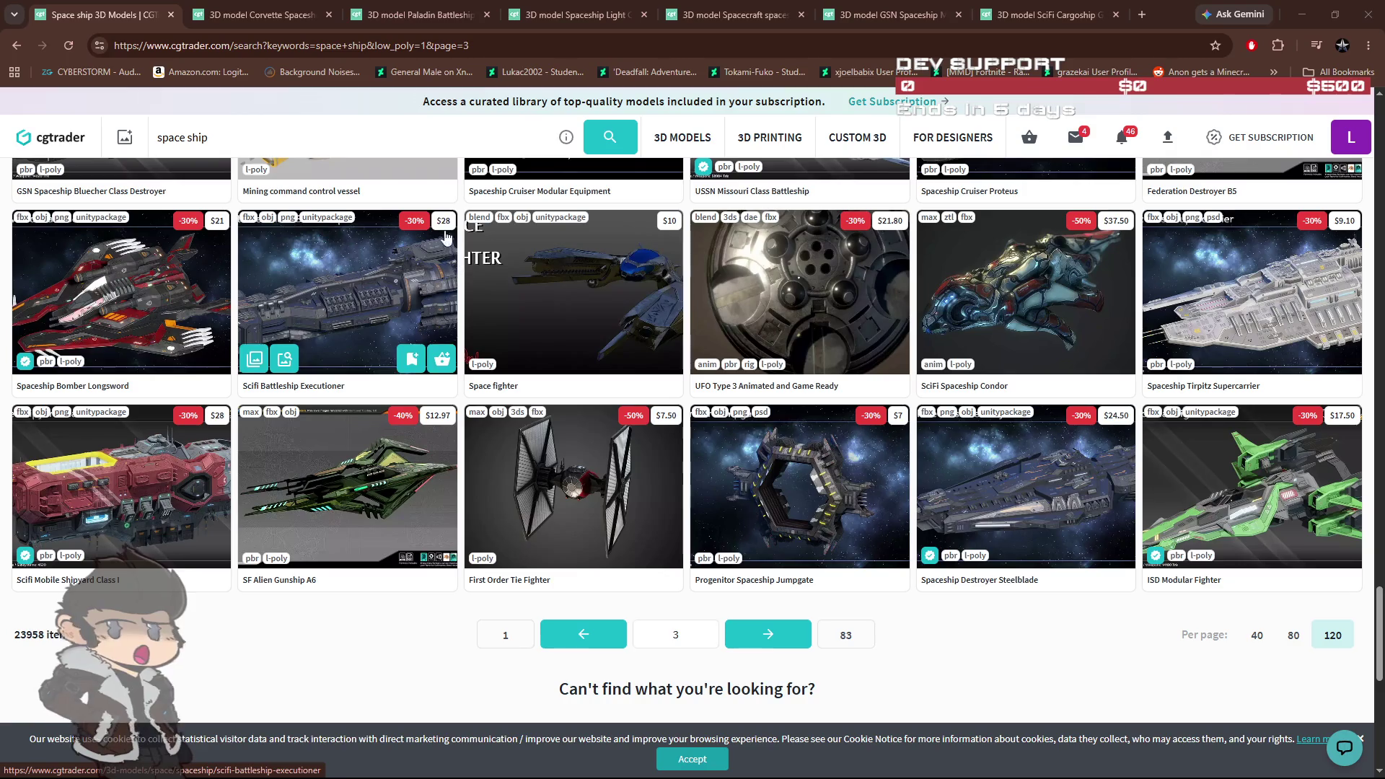
drag(317, 143, 147, 148)
Step: Search for 'hover craft' and open the lara craft model in a background tab
text(hover craft)
key(Return)
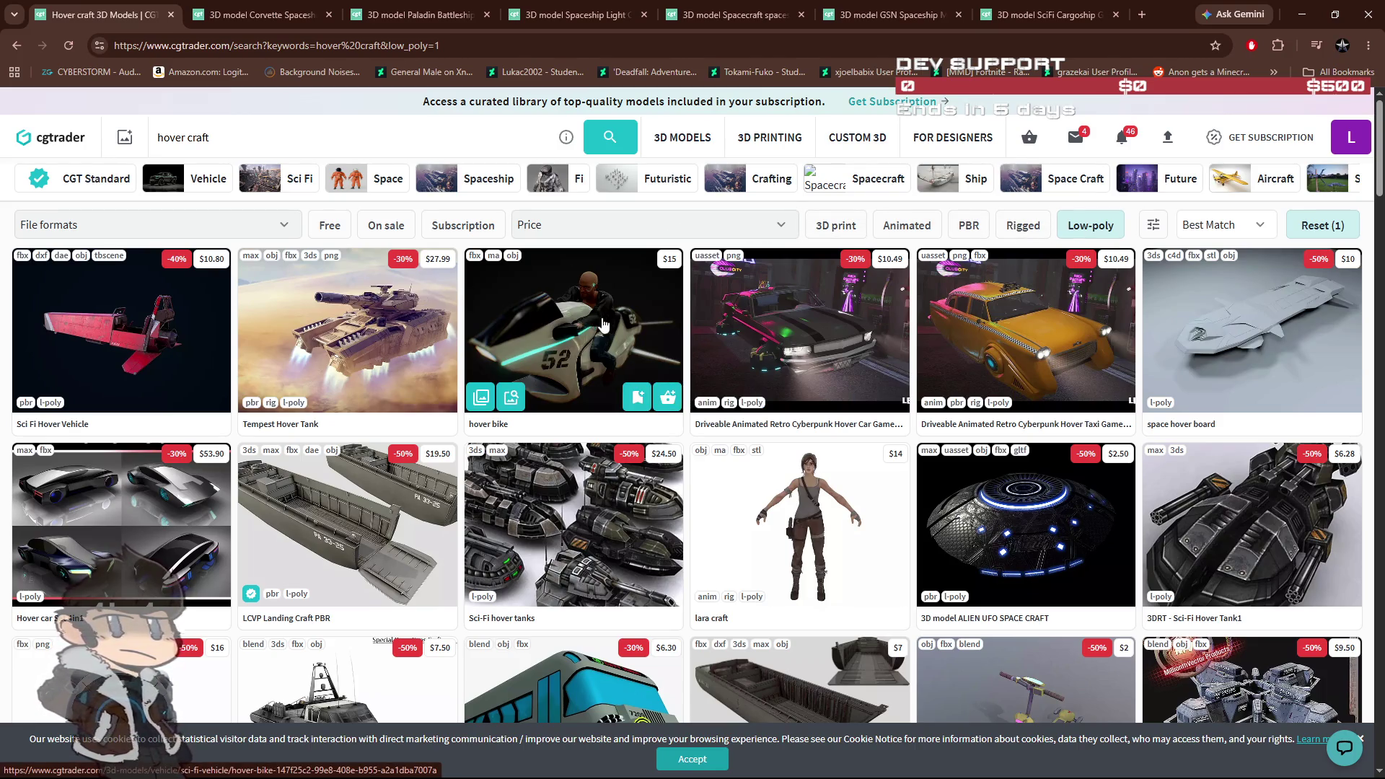
middle_click(799, 526)
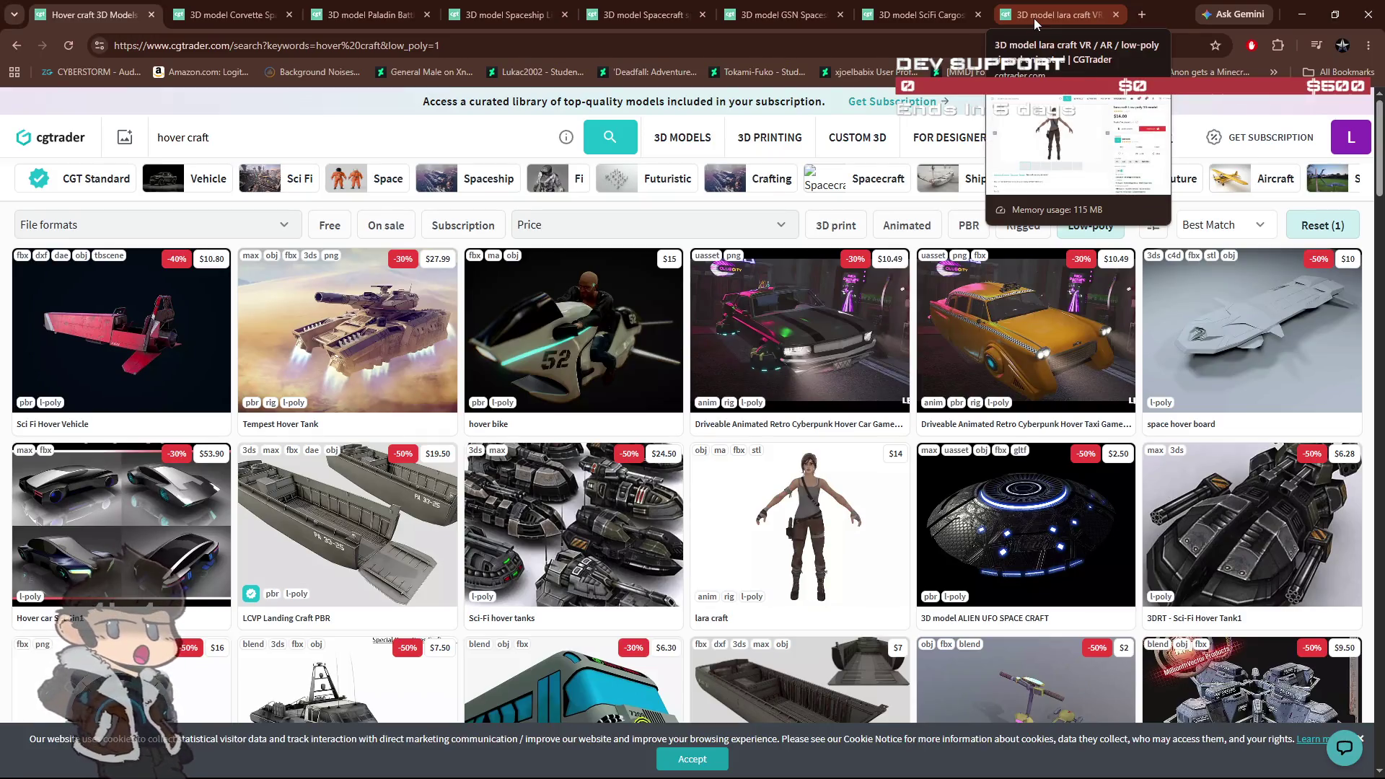
Step: View the lara craft page's close-up image, then close it and return to the results
click(1033, 19)
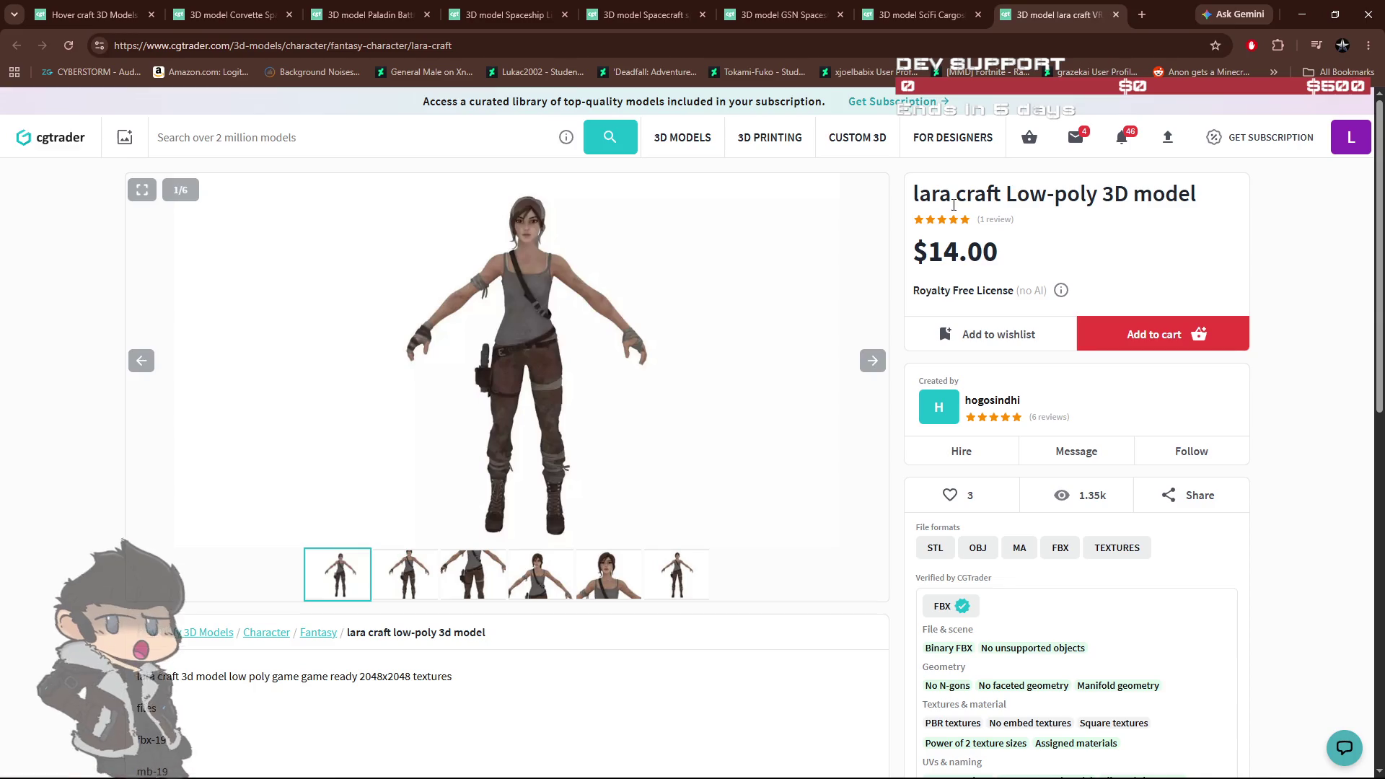
click(608, 575)
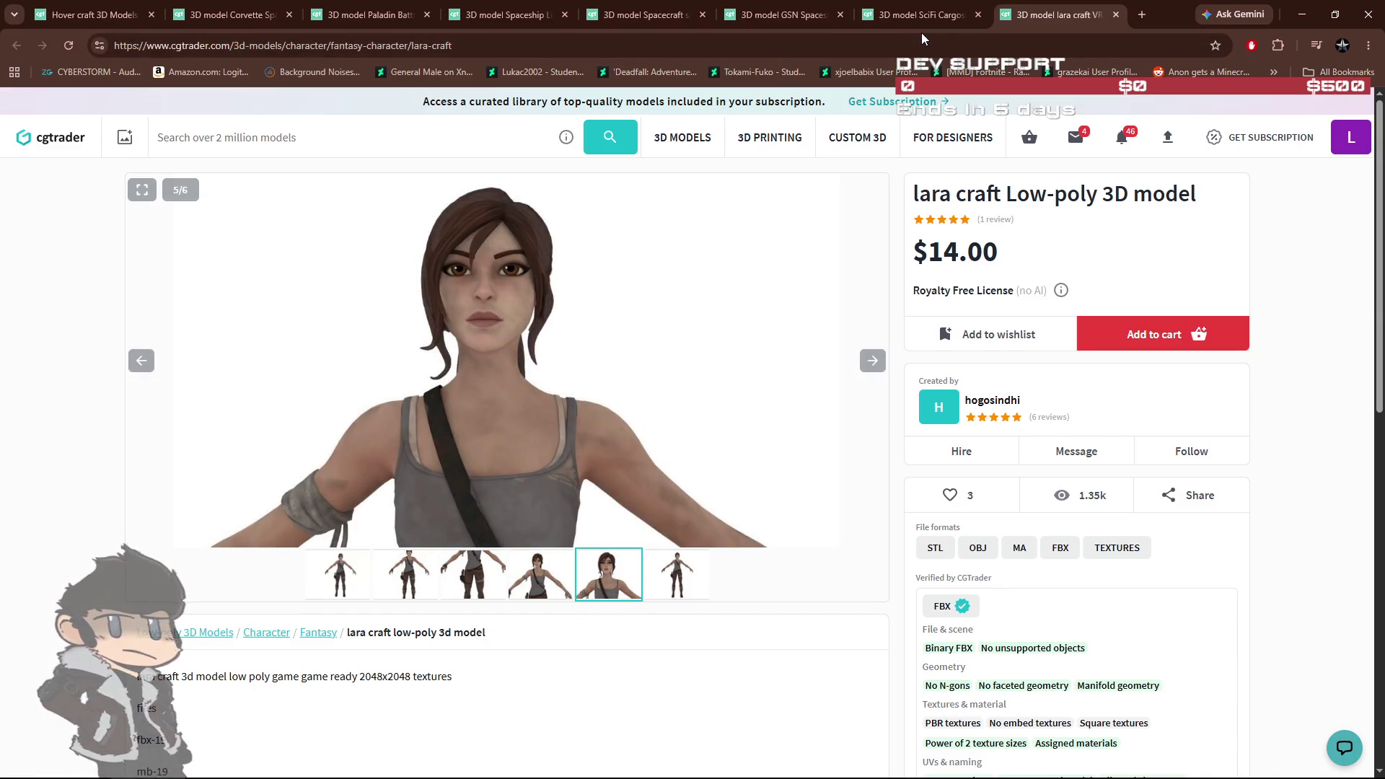
click(1116, 14)
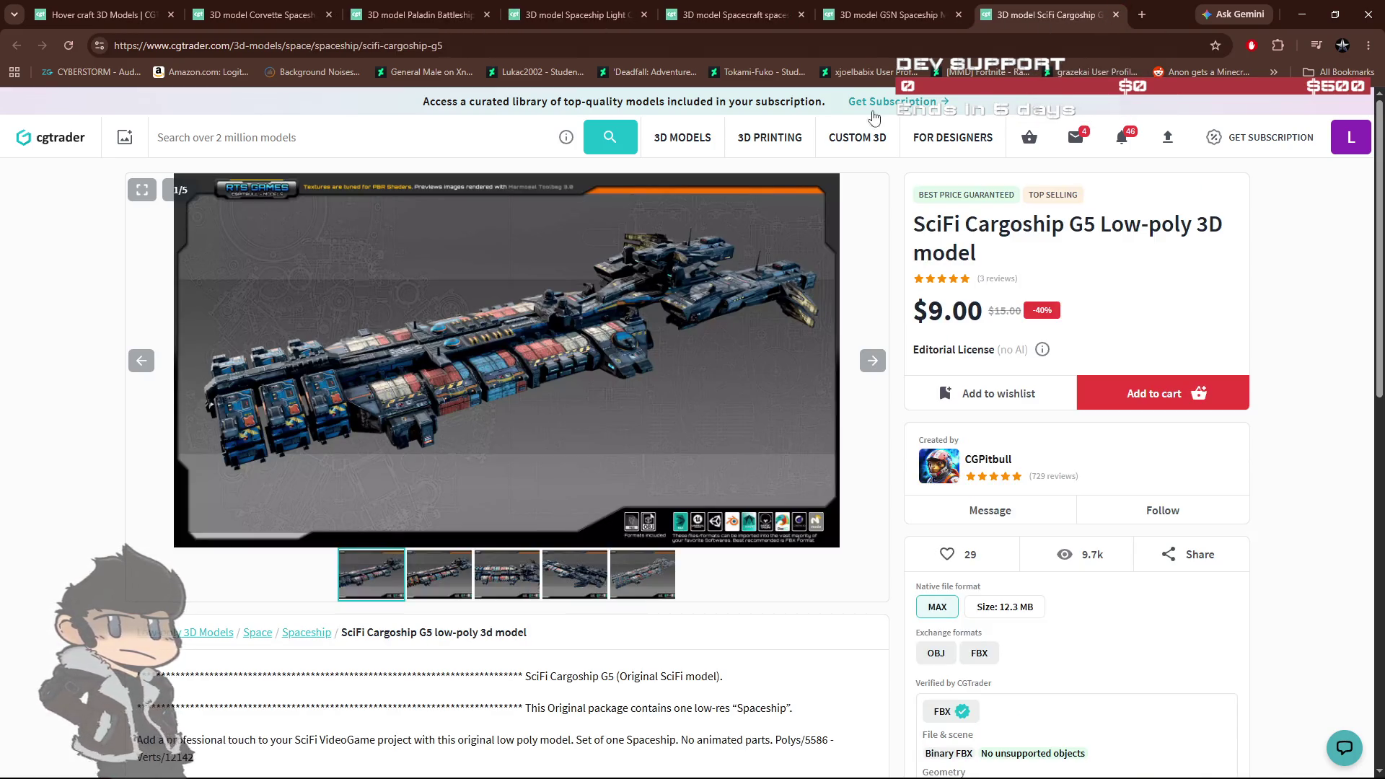
click(120, 19)
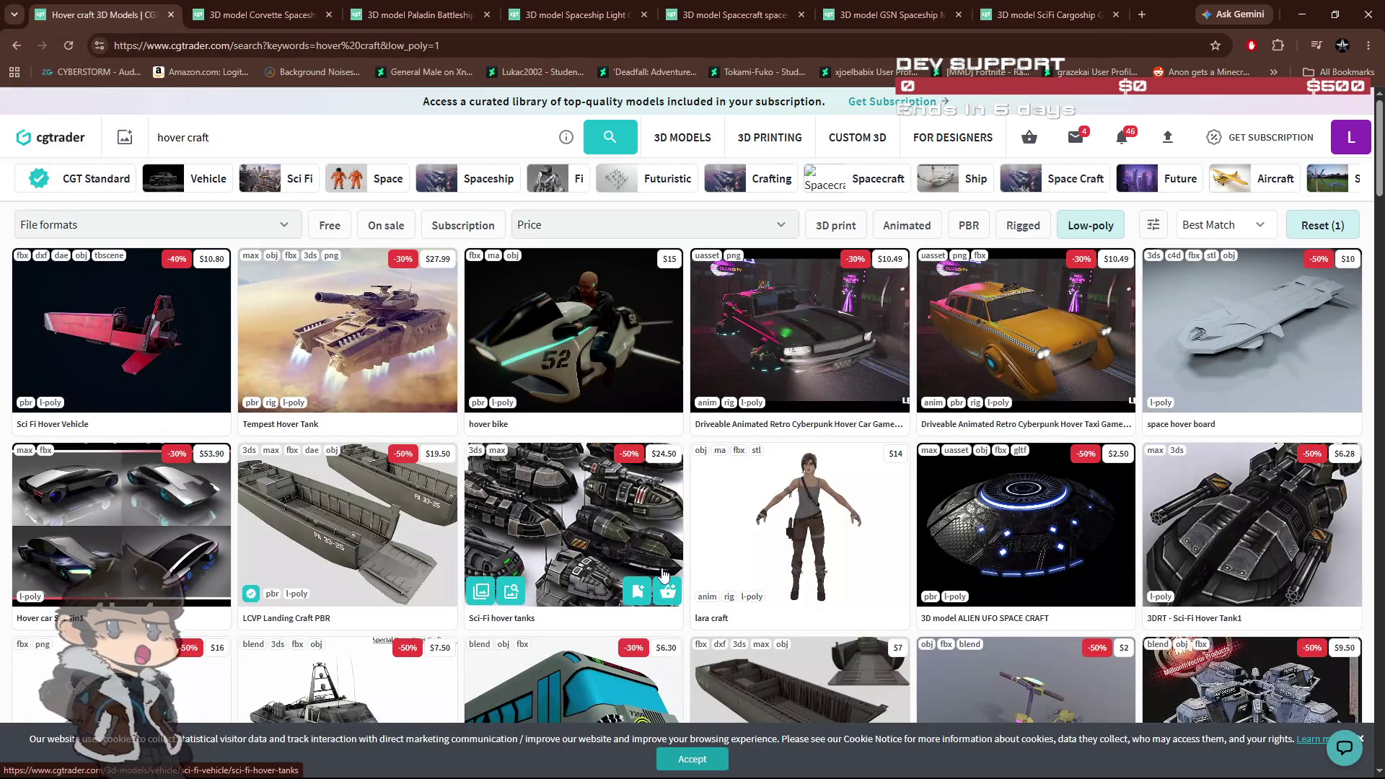
Step: Open Light Assault Craft Fighter and Cockpit from the hover craft results in a new tab
scroll(653, 574, down, 3)
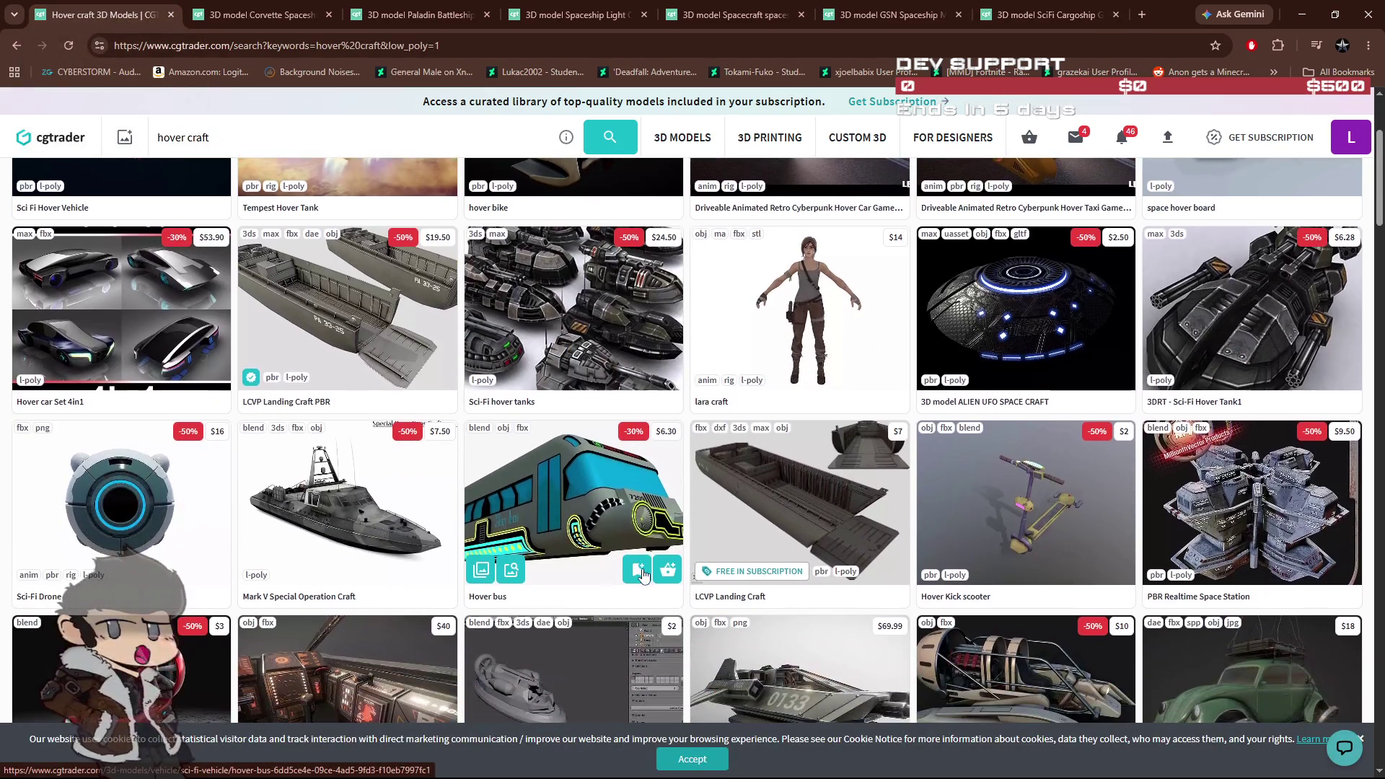
scroll(615, 561, down, 4)
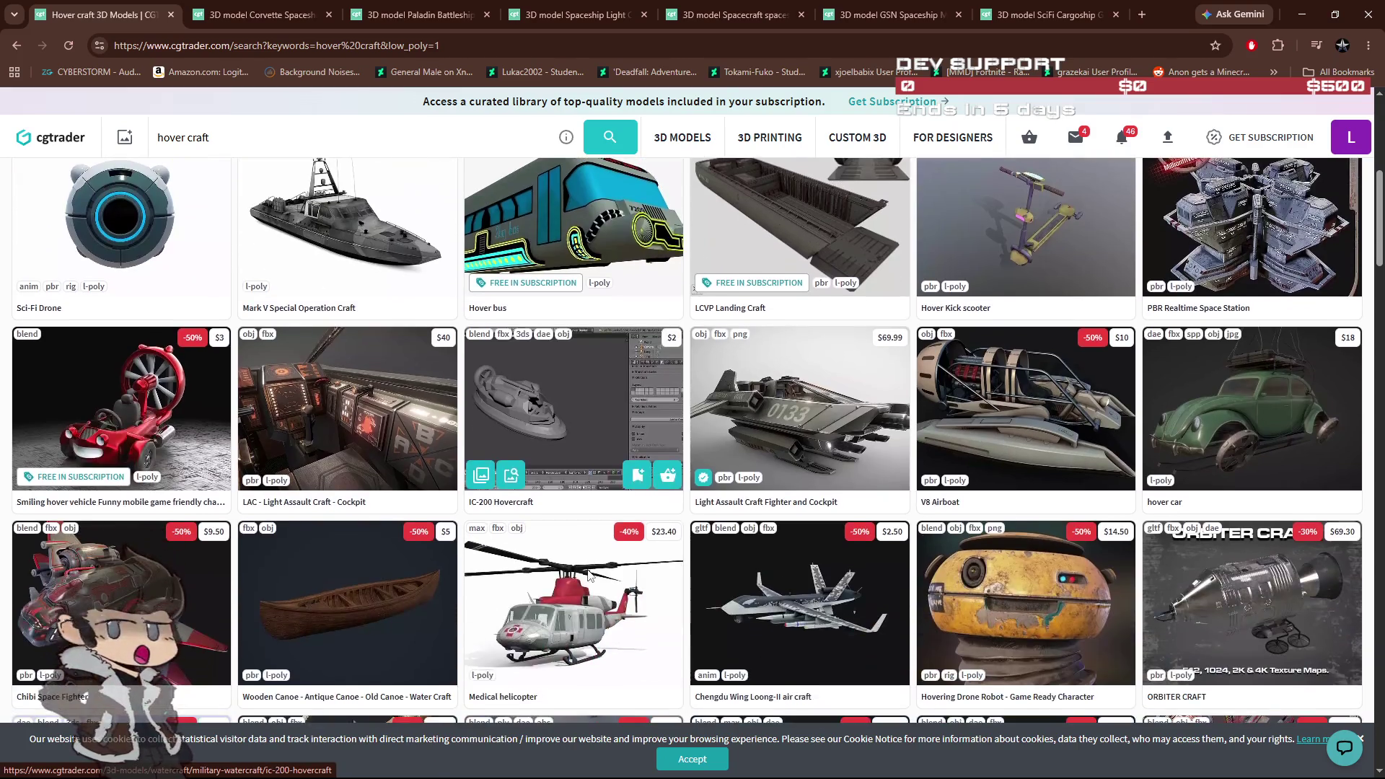
middle_click(793, 428)
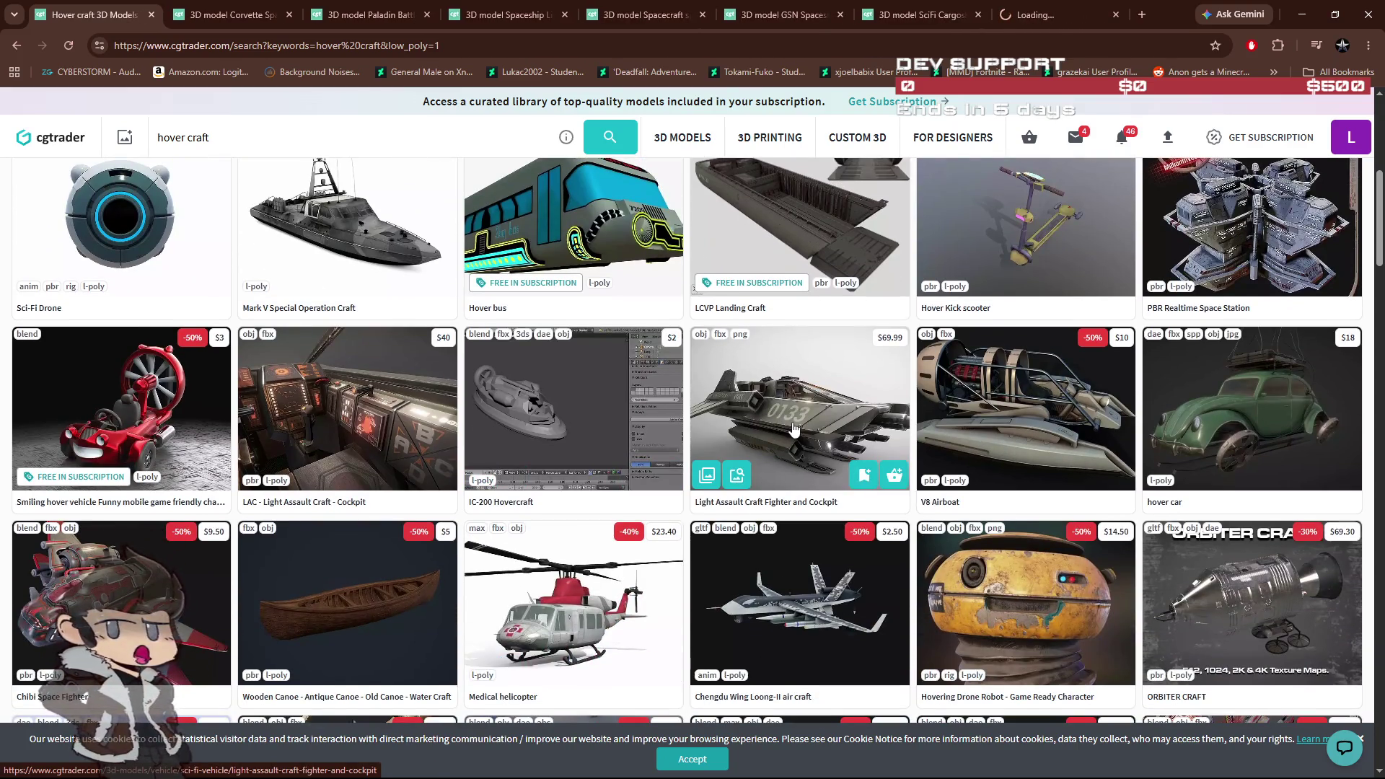
Step: Browse the Light Assault Craft gallery through the tenth image, ending back on the cockpit image
click(1059, 16)
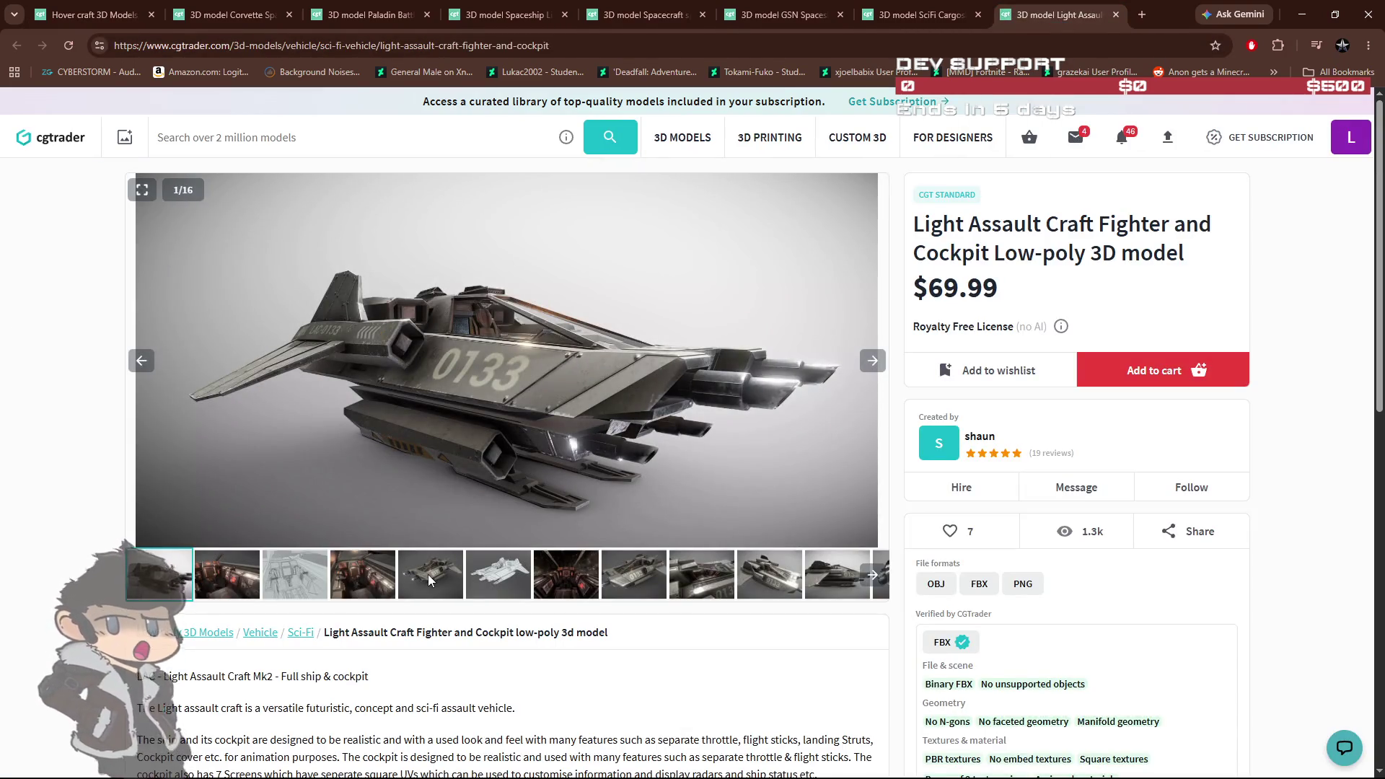
click(213, 580)
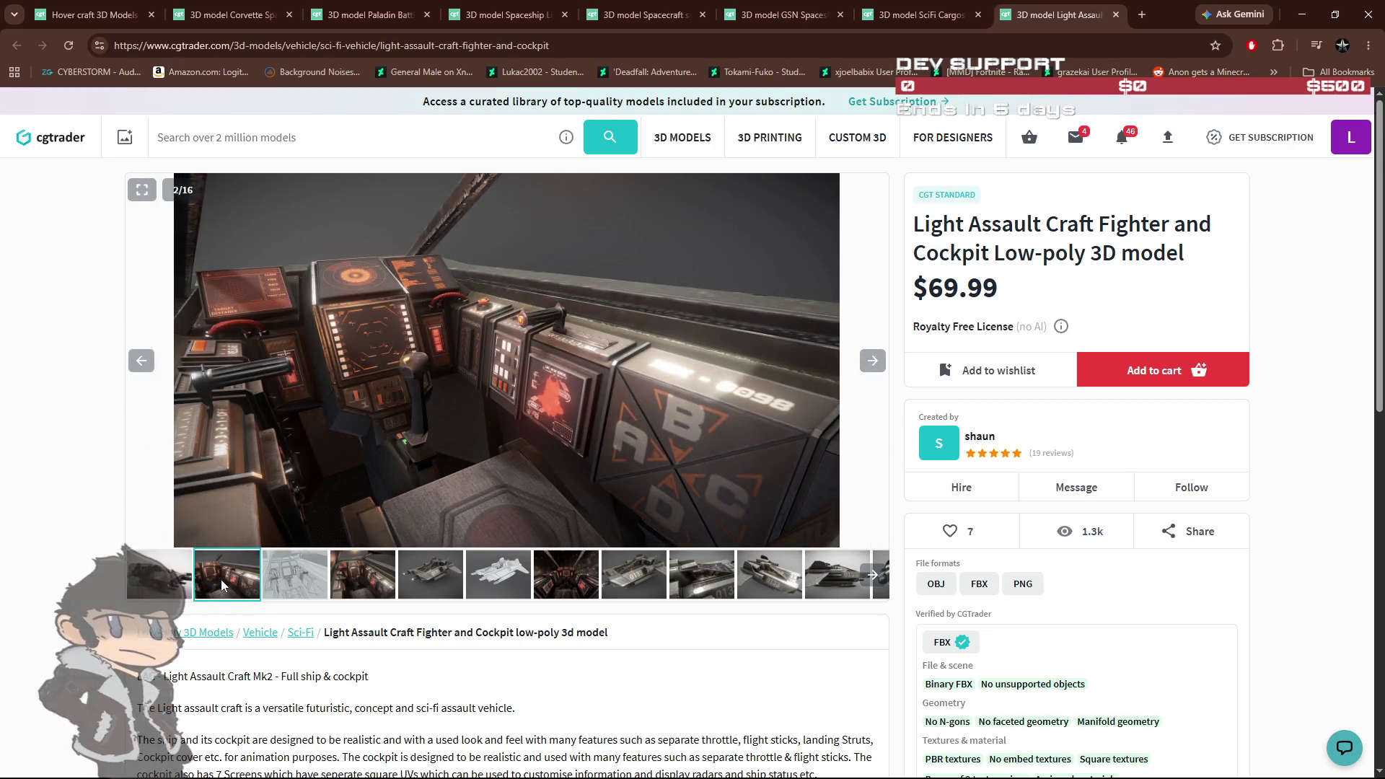
click(417, 575)
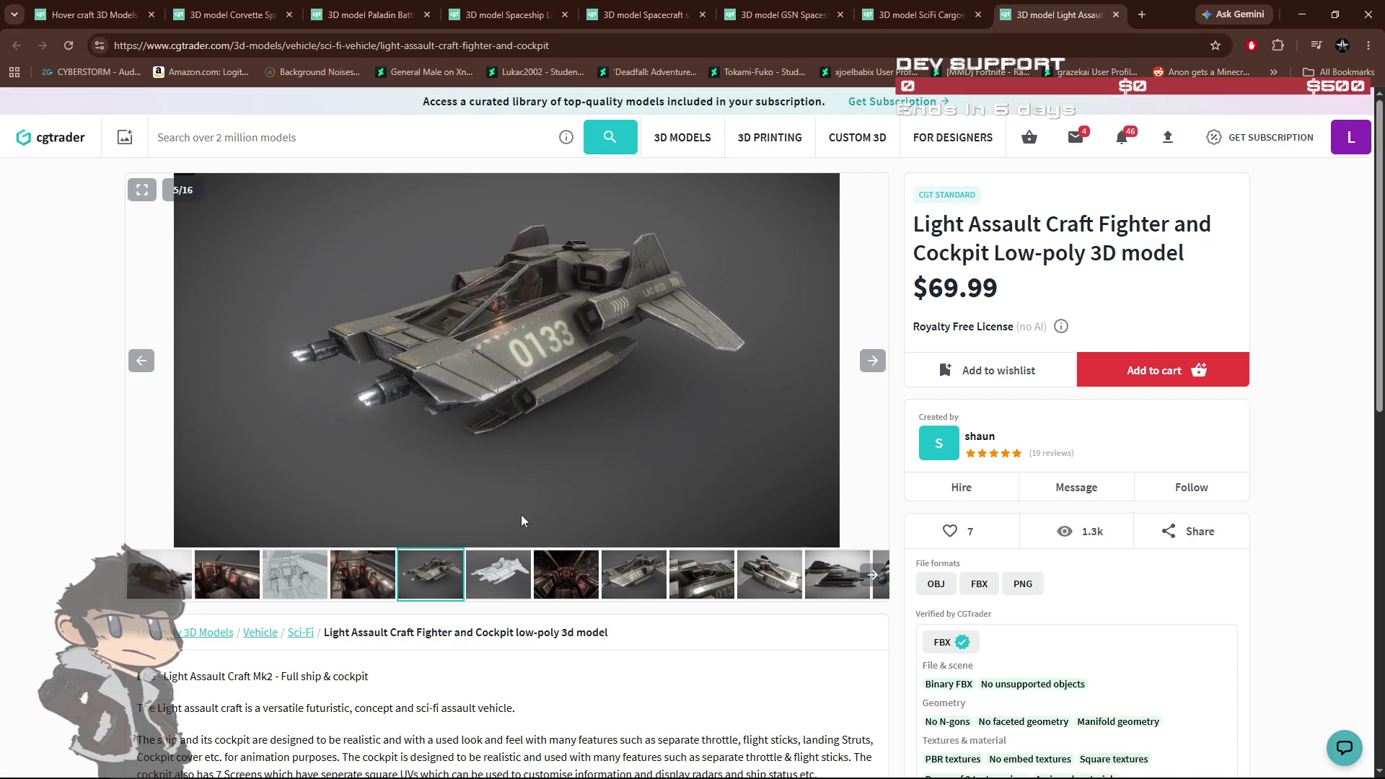
click(557, 581)
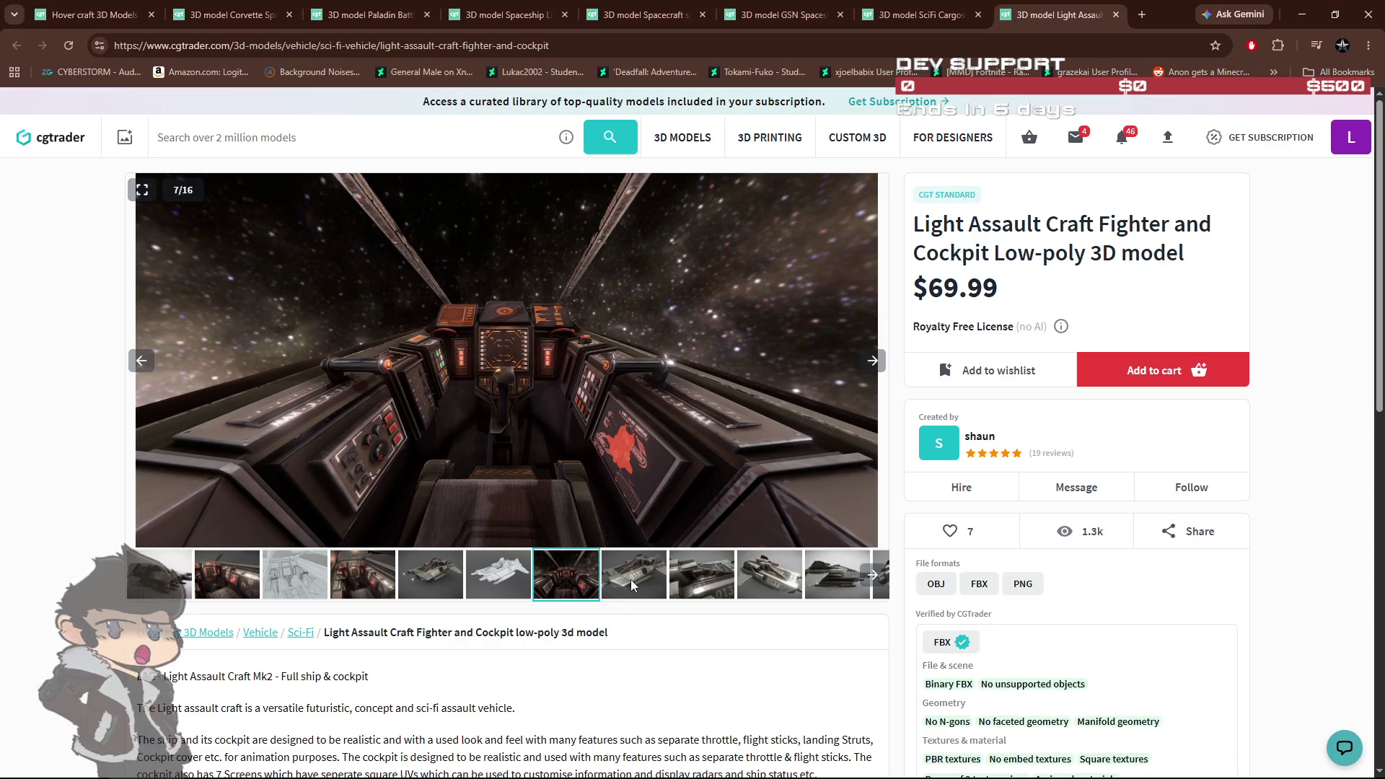
click(630, 579)
click(697, 580)
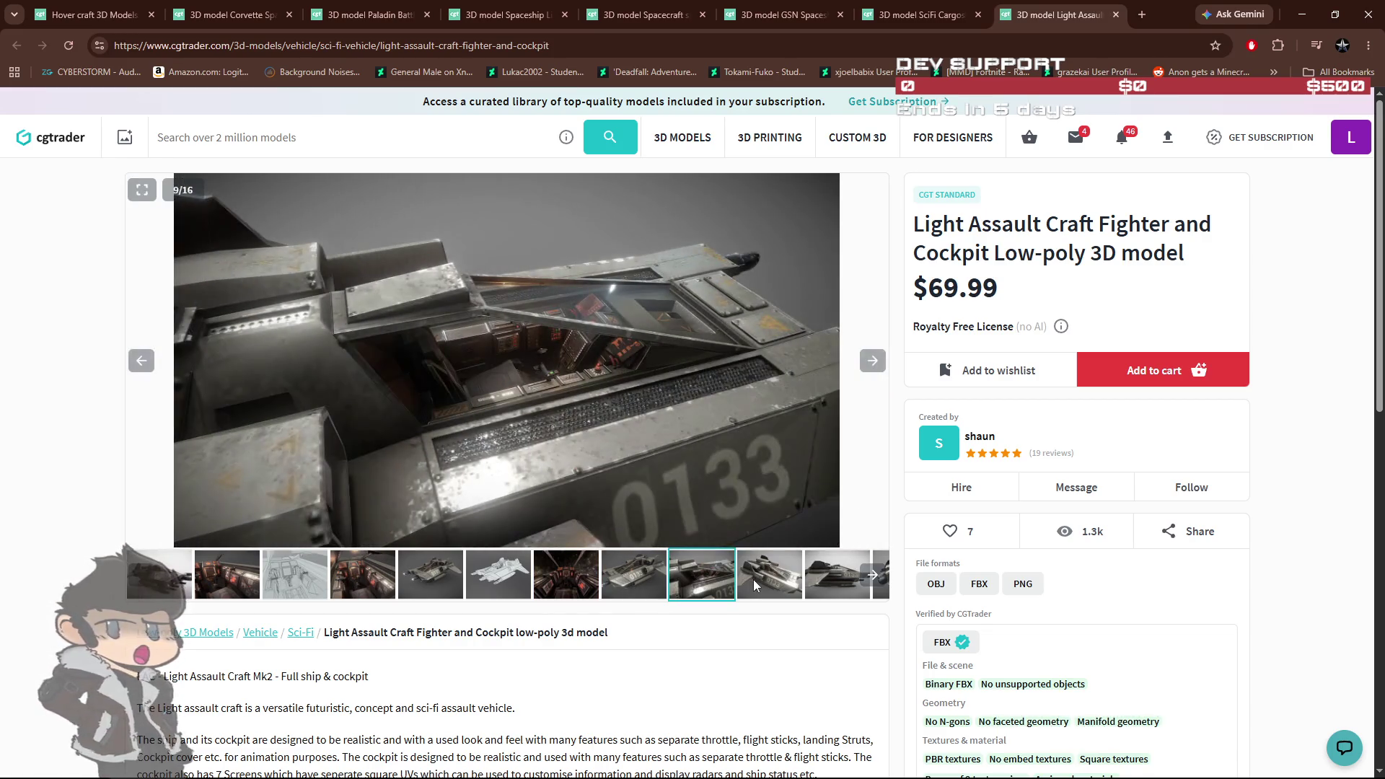
click(755, 579)
click(258, 581)
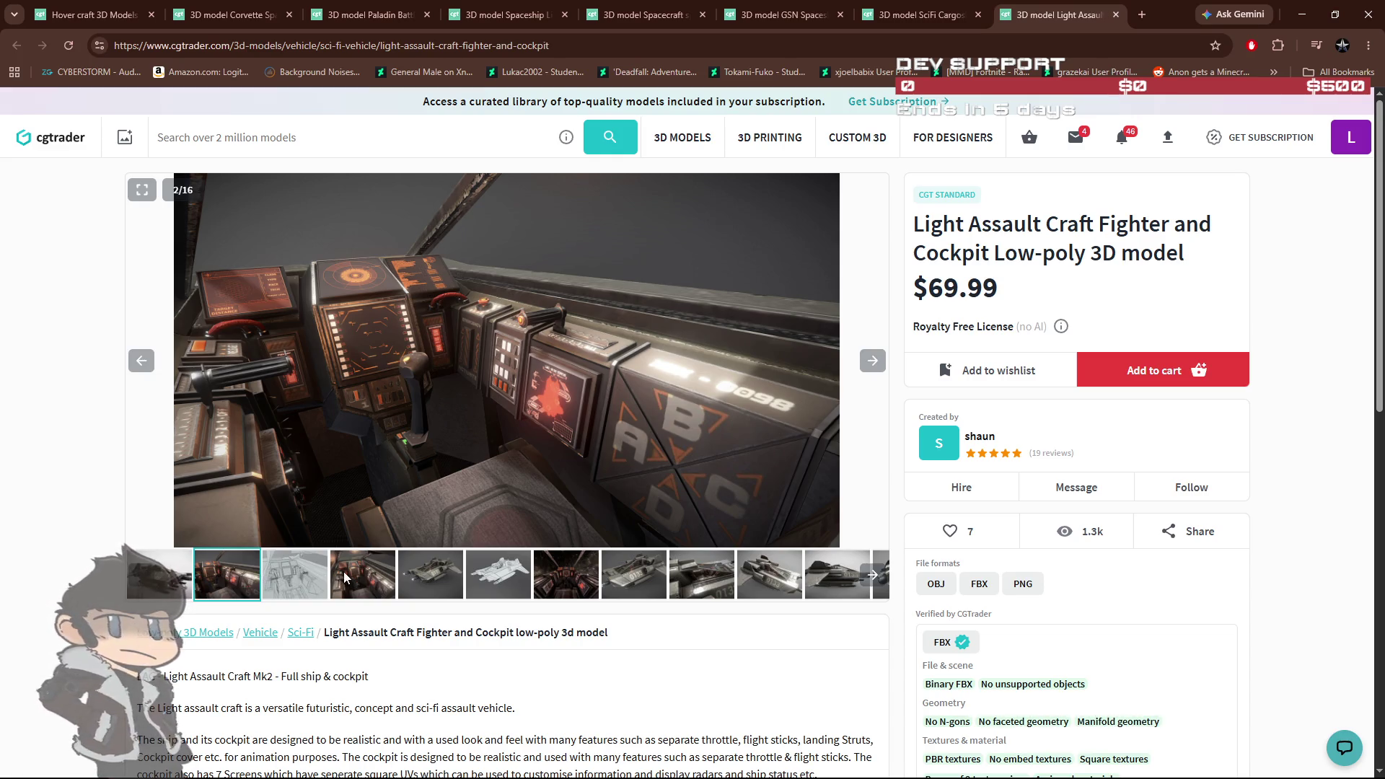
scroll(344, 575, down, 2)
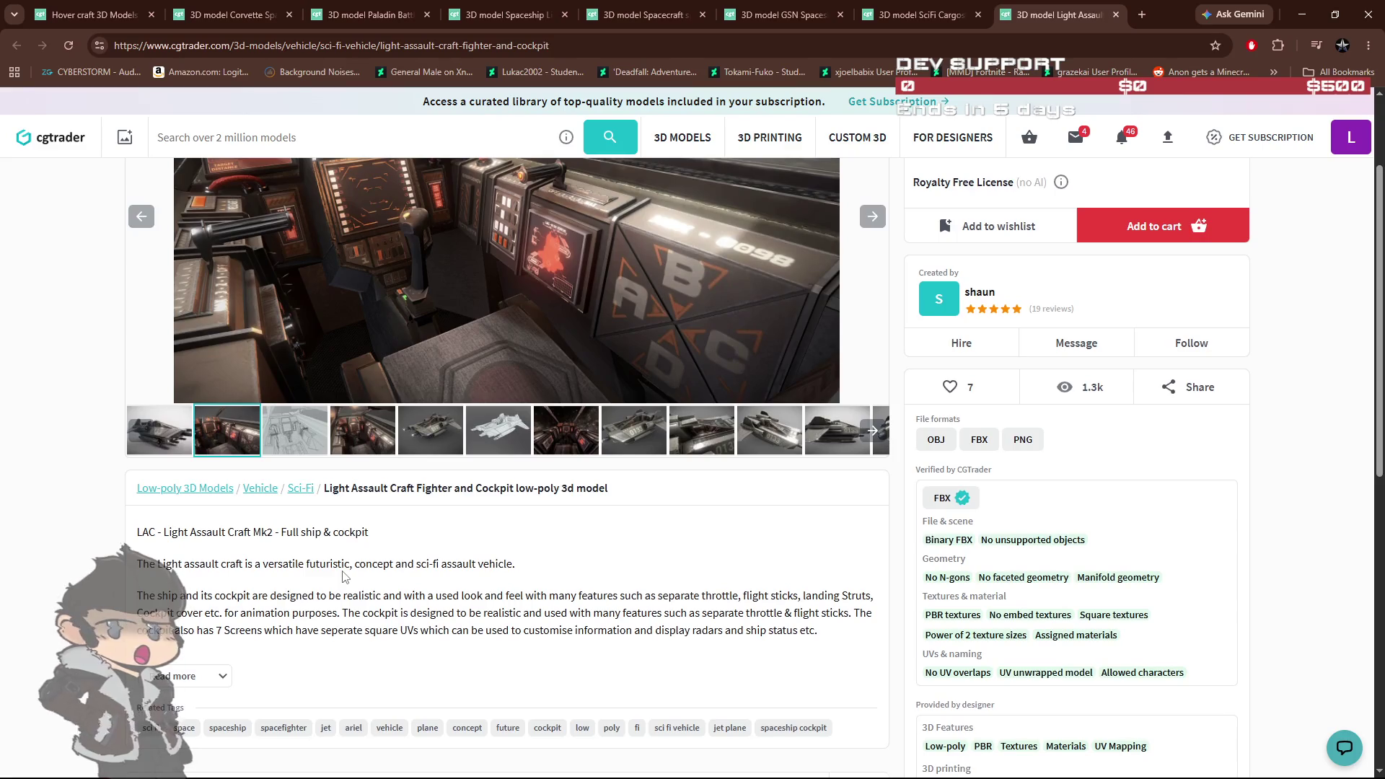
scroll(351, 569, up, 1)
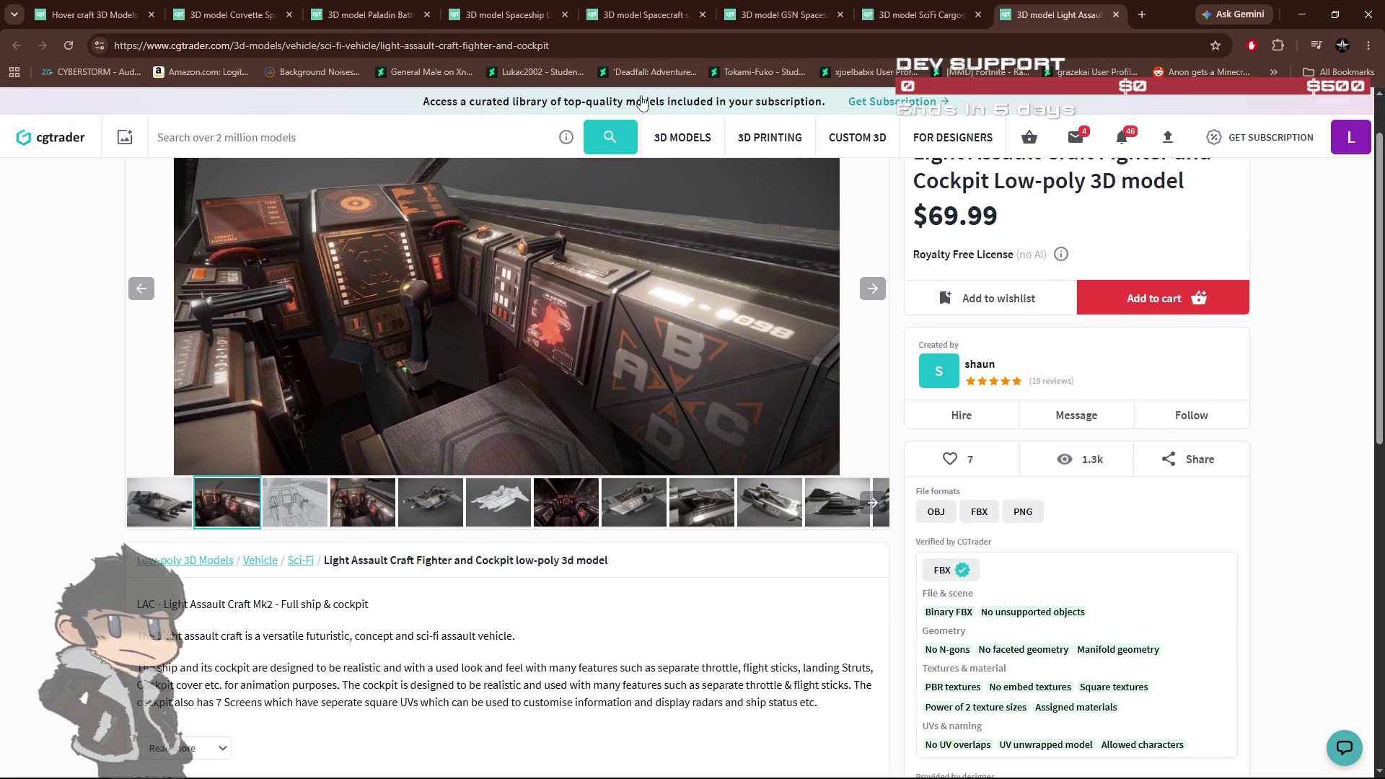
Step: Back in the hover craft results, open the Sci-fi Futuristic Heavy Assault Fighter and switch to it
click(100, 18)
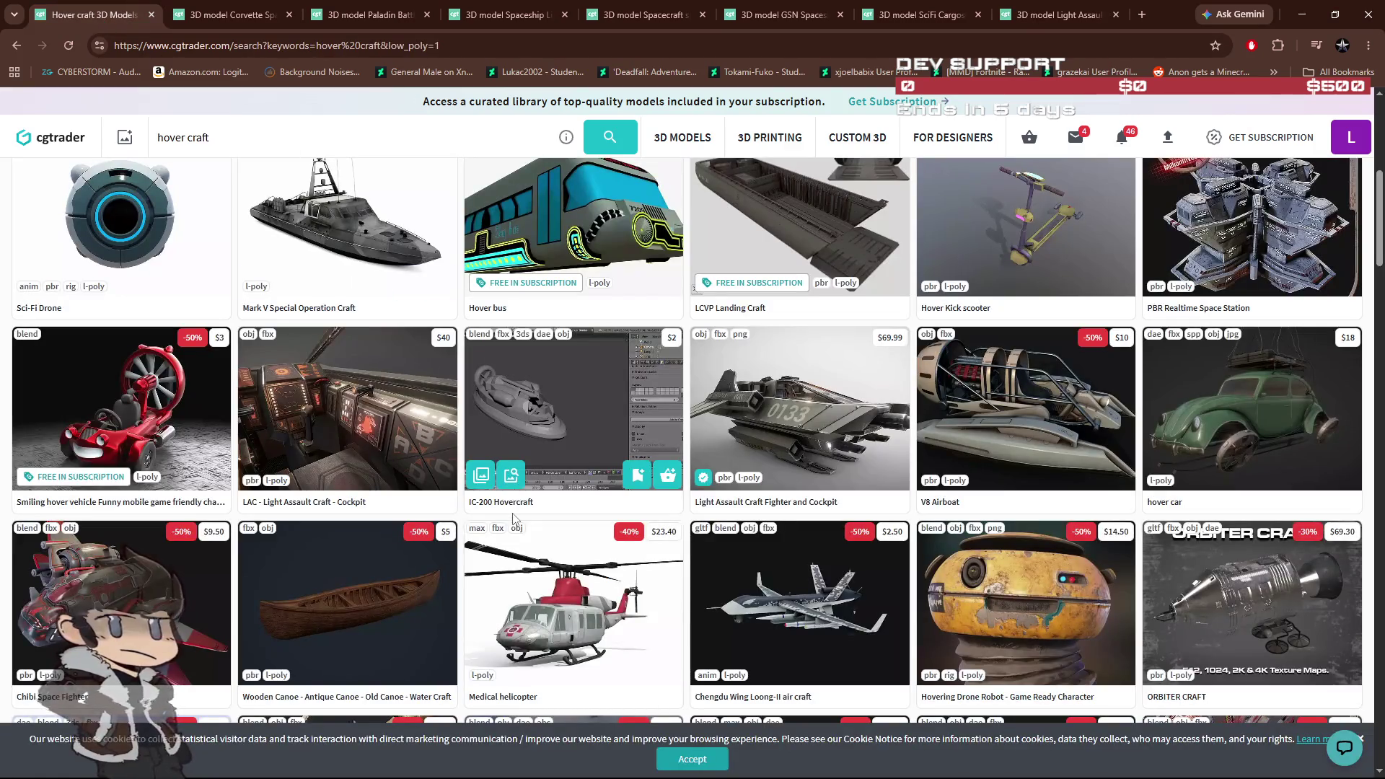
scroll(511, 497, down, 1)
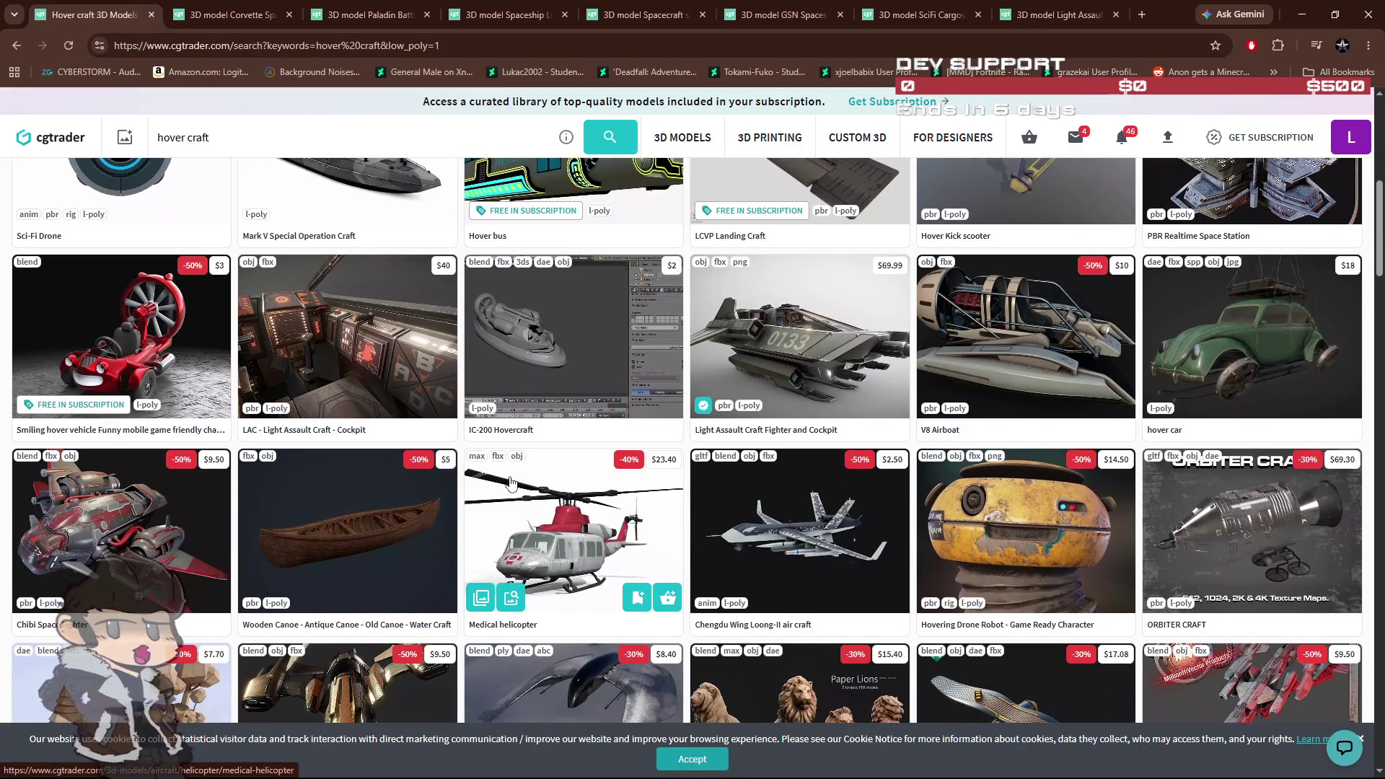
scroll(524, 519, down, 4)
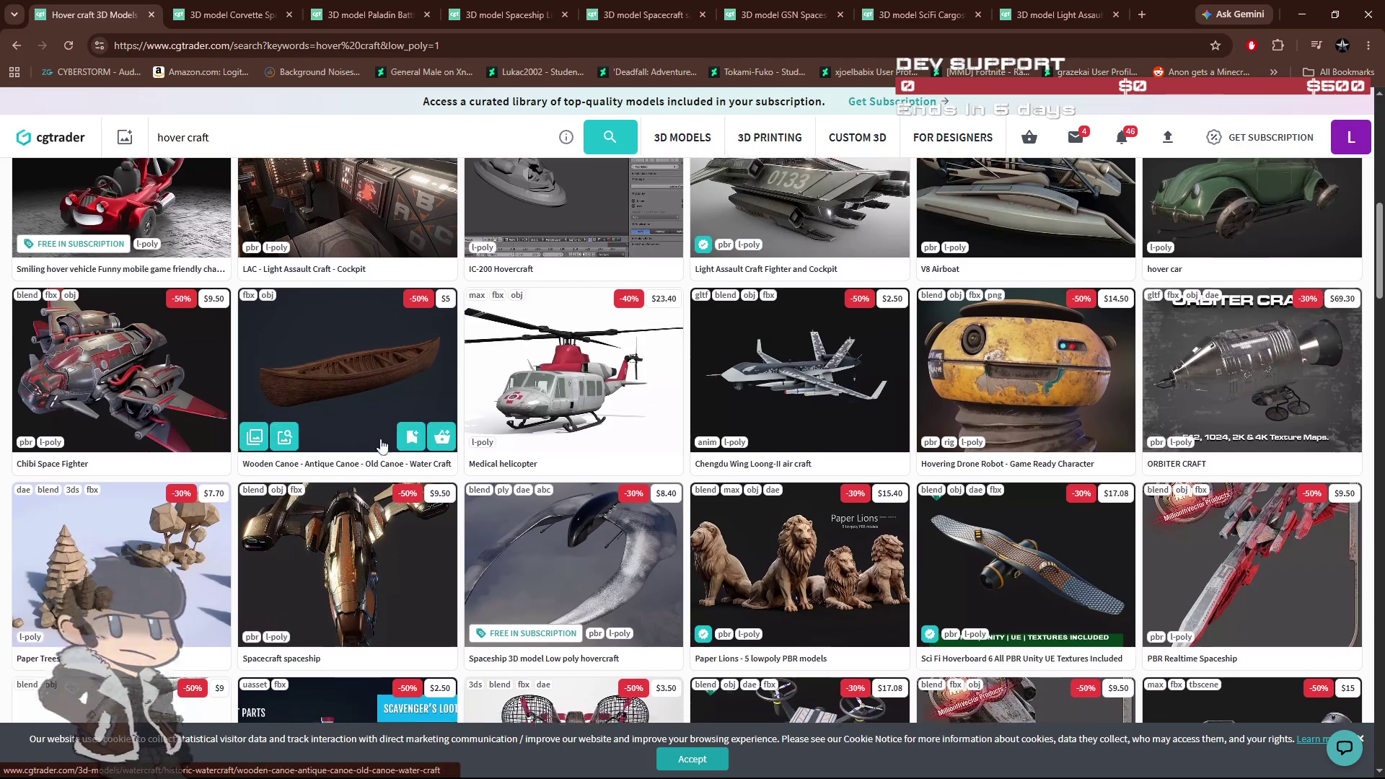
scroll(382, 445, down, 1)
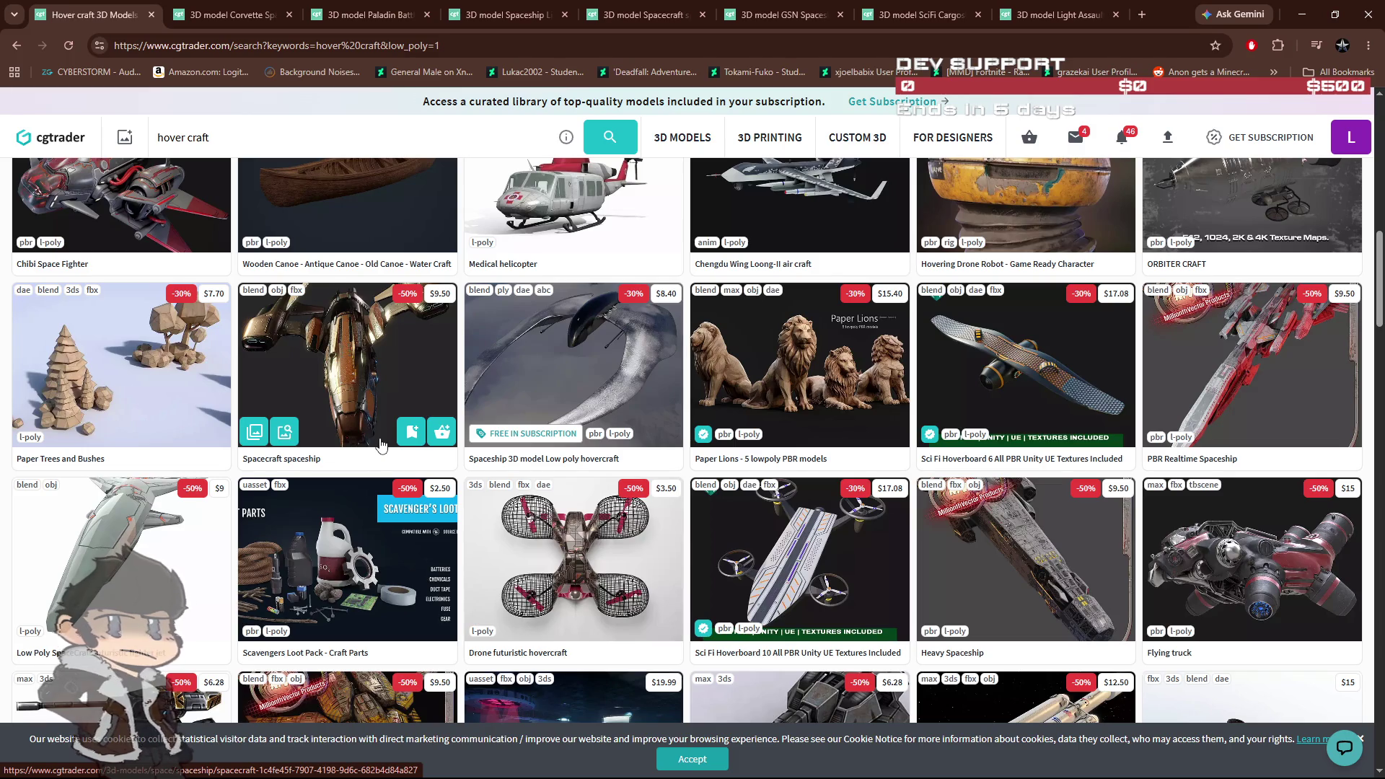
scroll(382, 445, down, 2)
scroll(382, 445, down, 5)
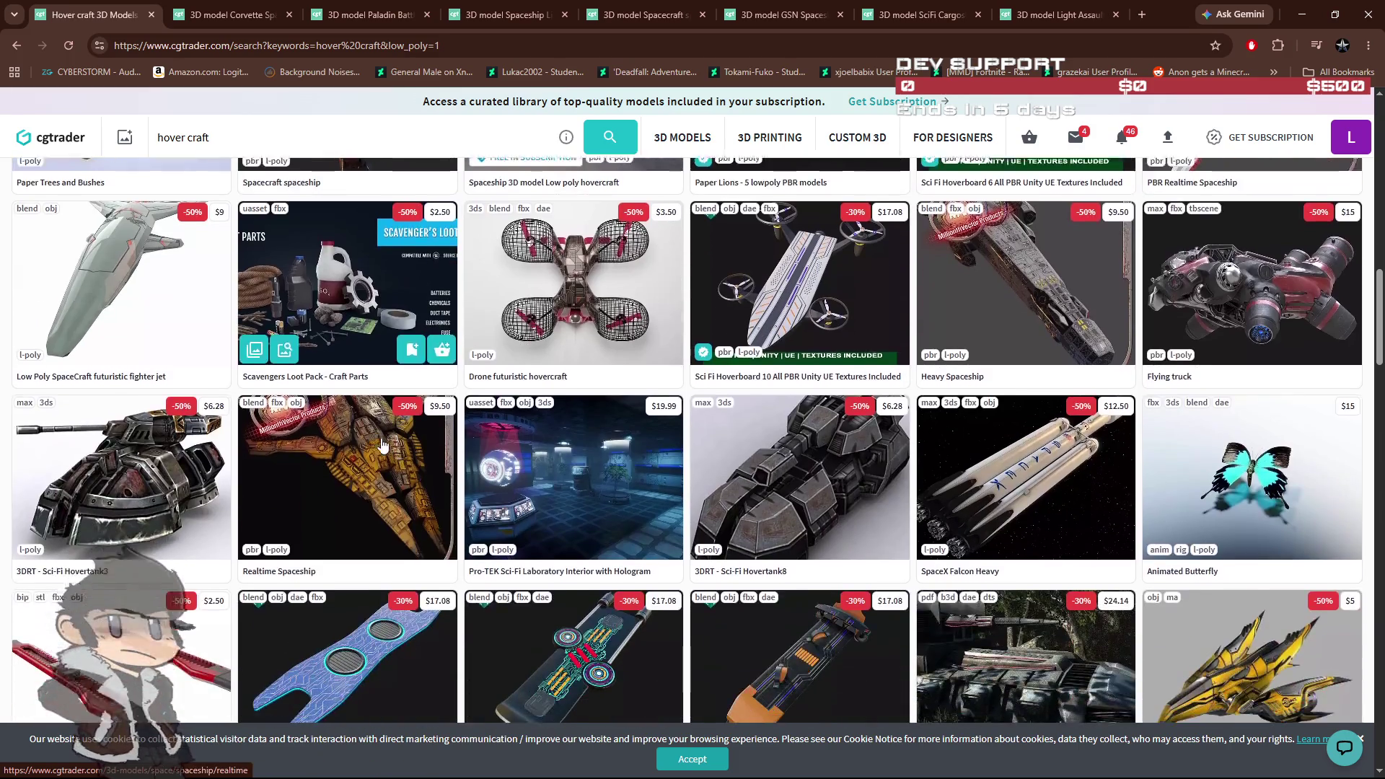
scroll(382, 446, down, 1)
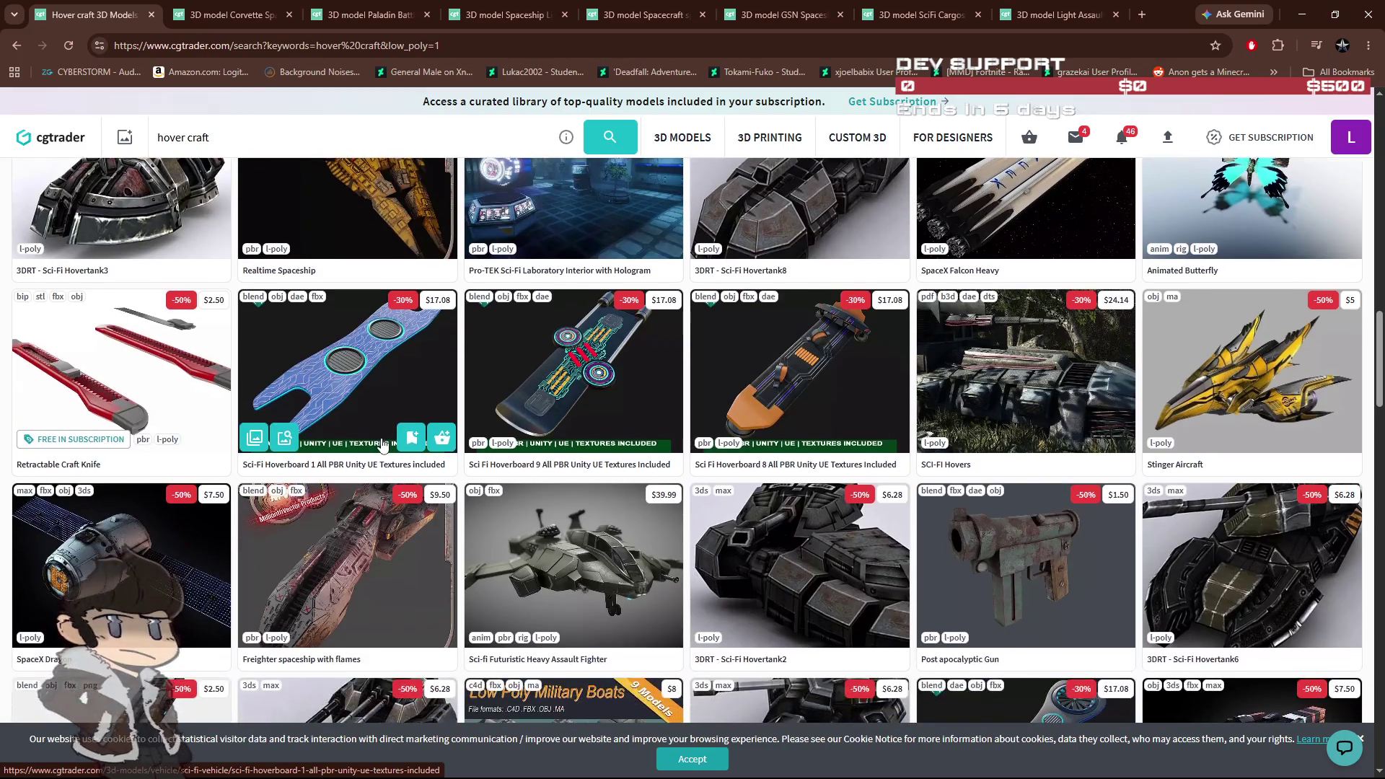
scroll(382, 445, down, 2)
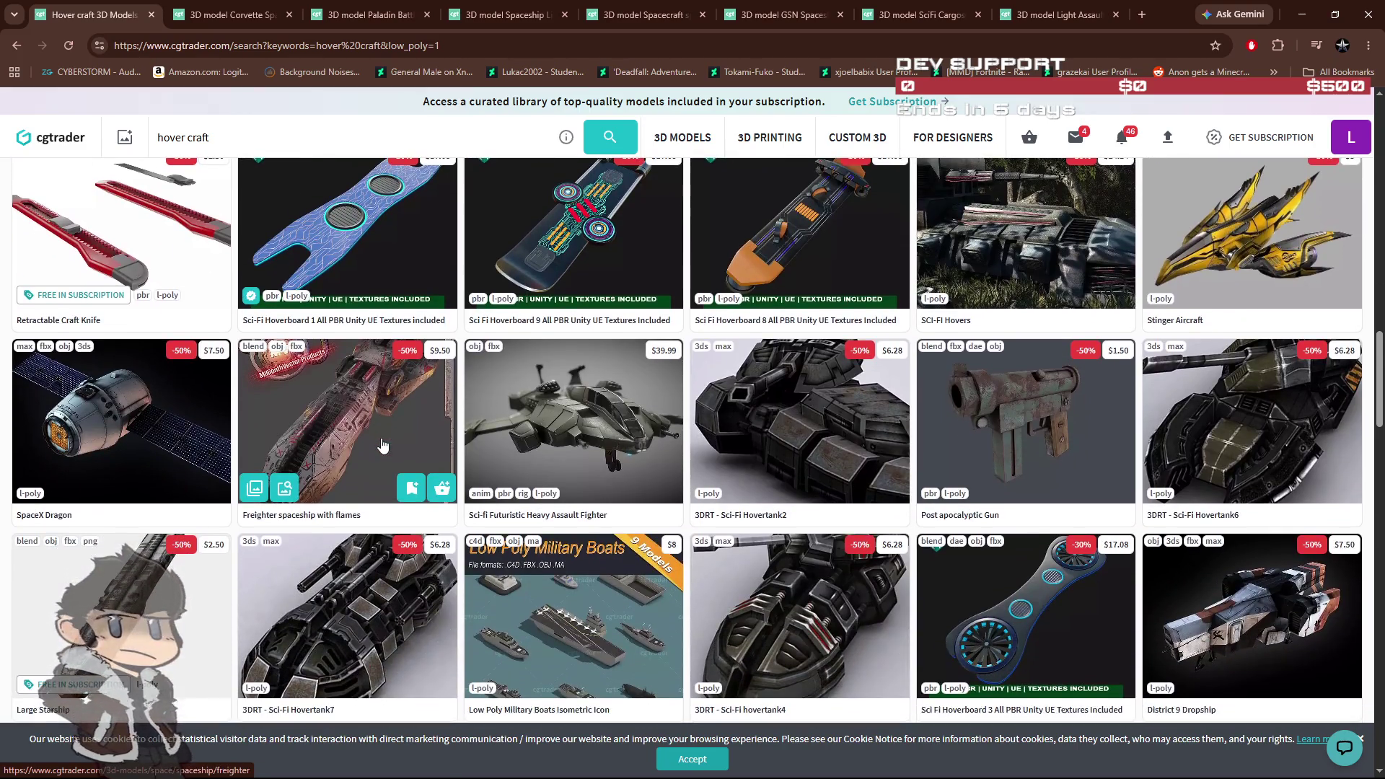
middle_click(566, 432)
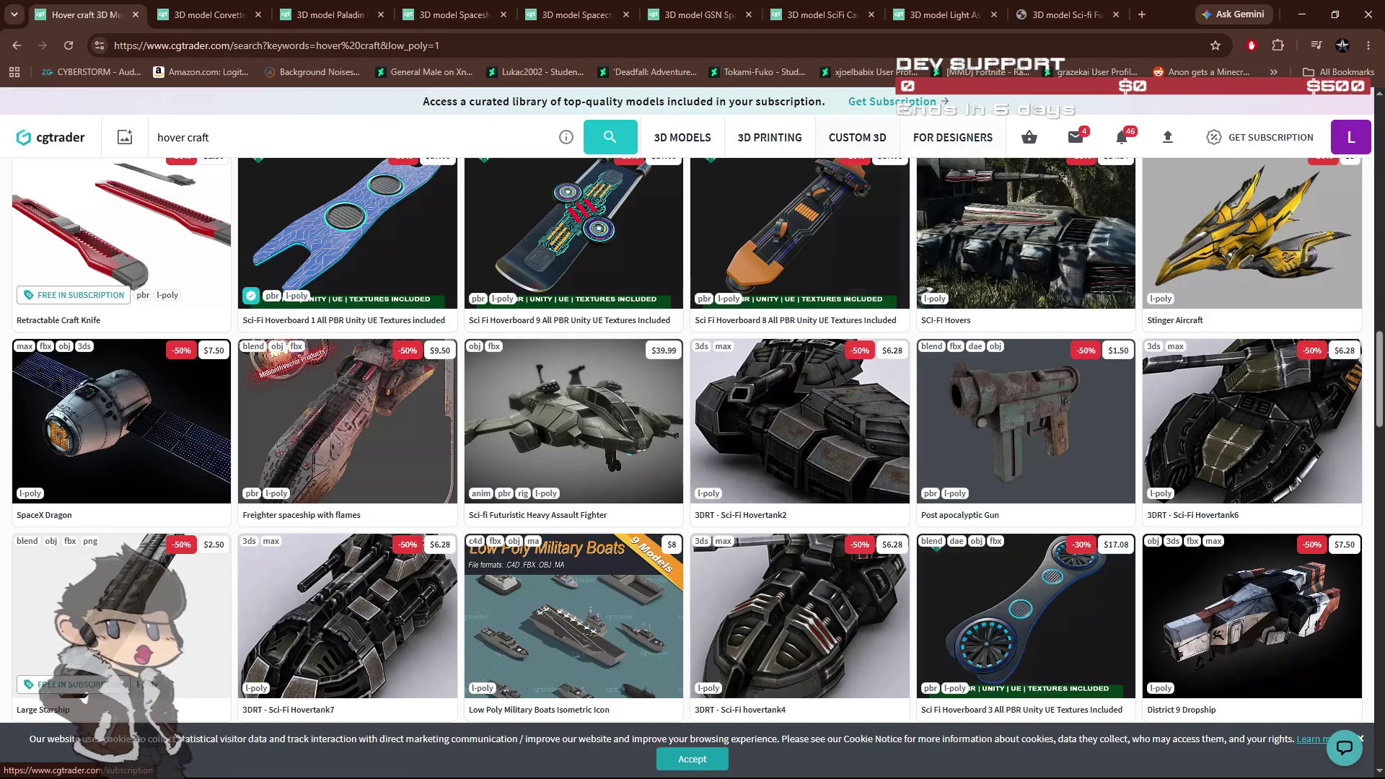
key(ctrl+9)
Step: Browse the fighter's gallery renders, including images 5, 9 and 15
click(366, 575)
click(432, 577)
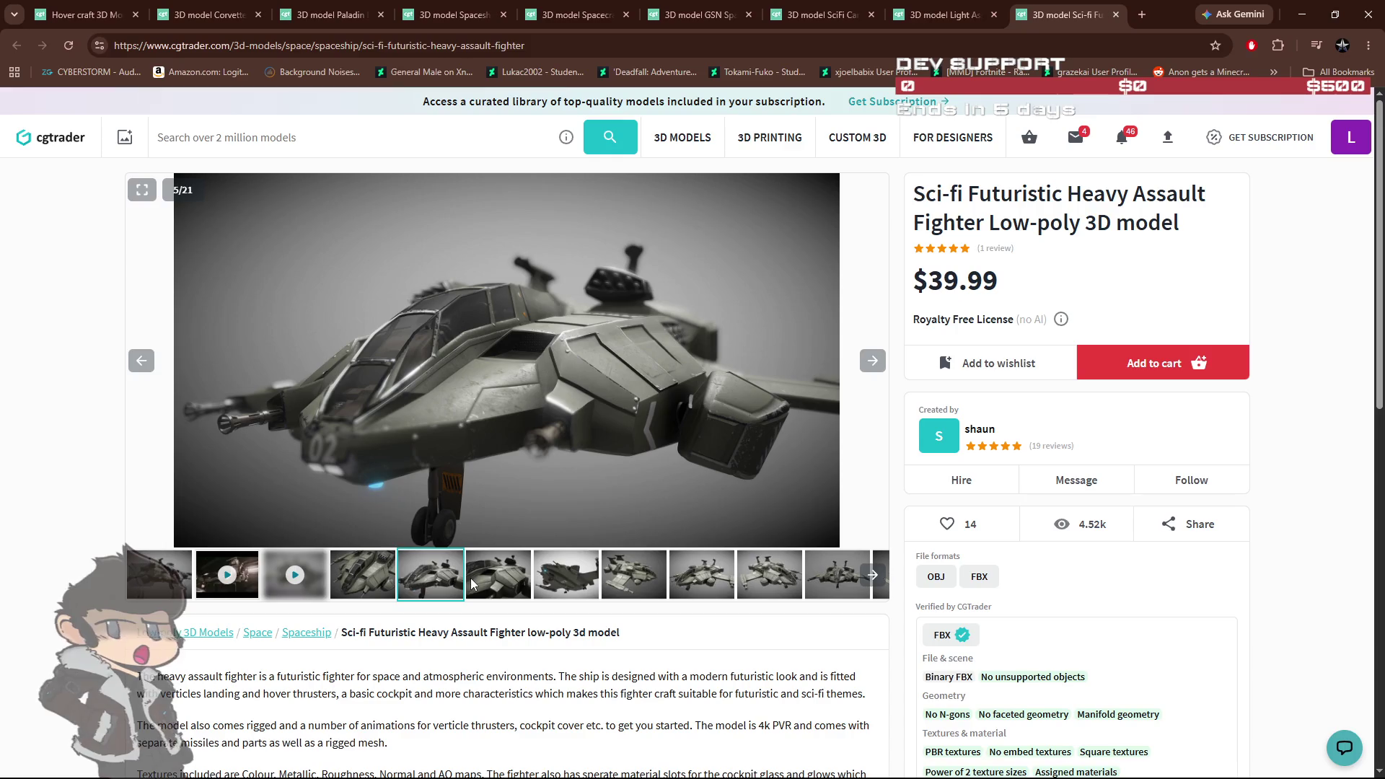
click(474, 580)
click(565, 578)
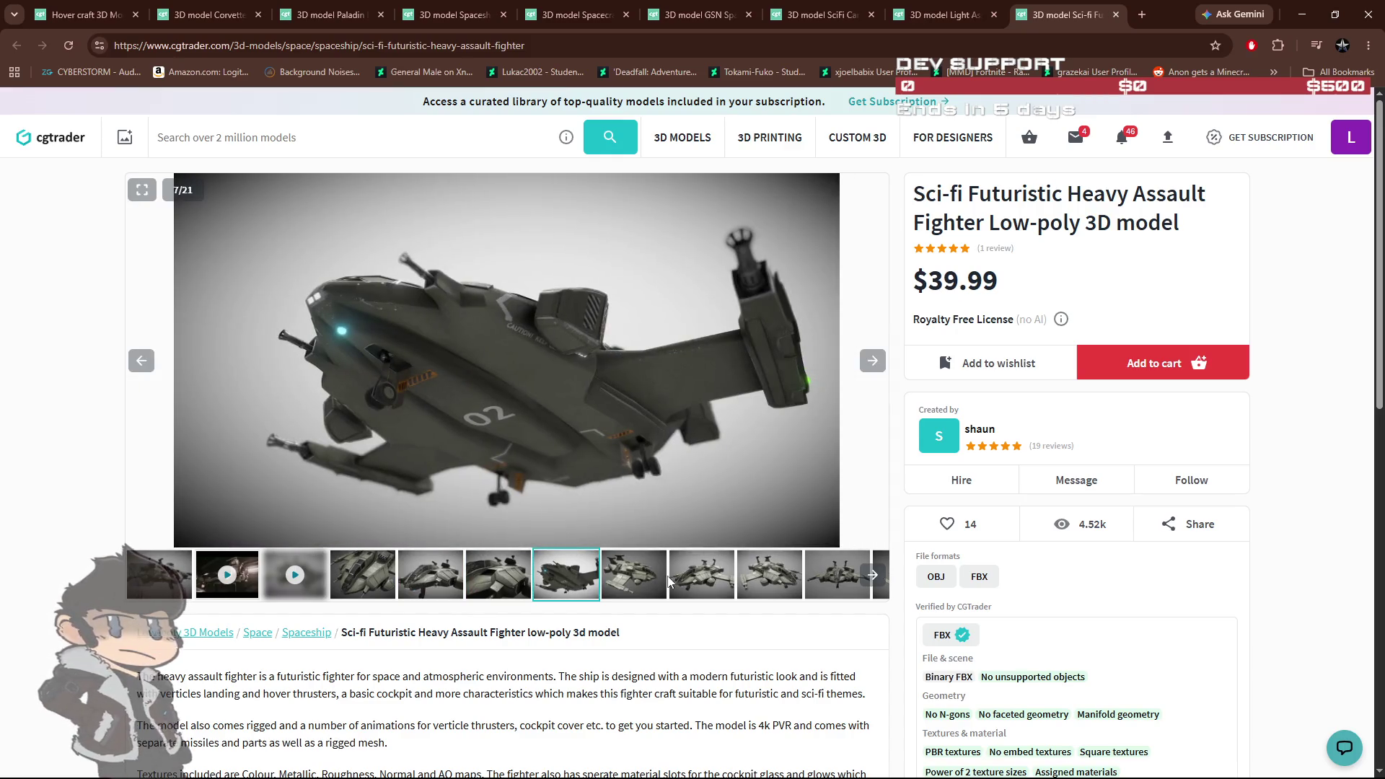
click(677, 577)
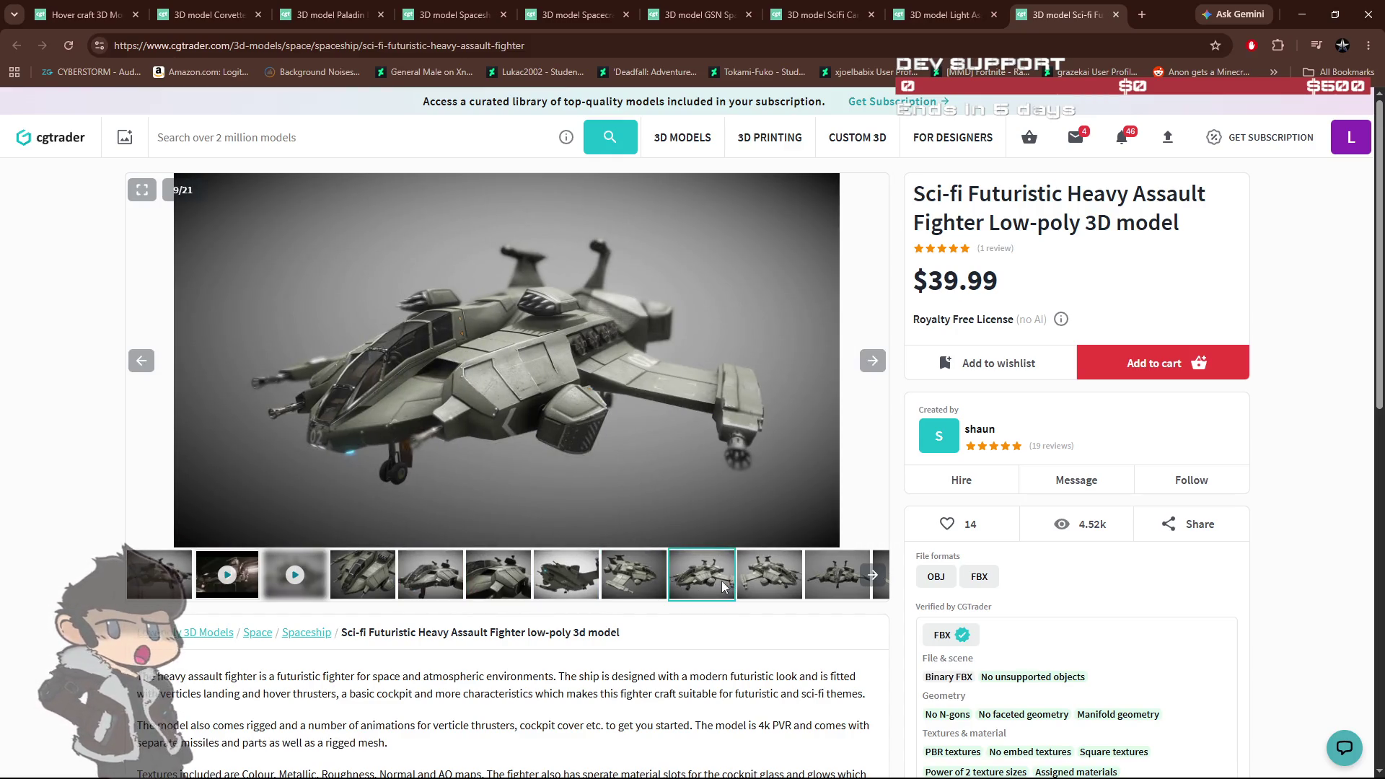
click(871, 577)
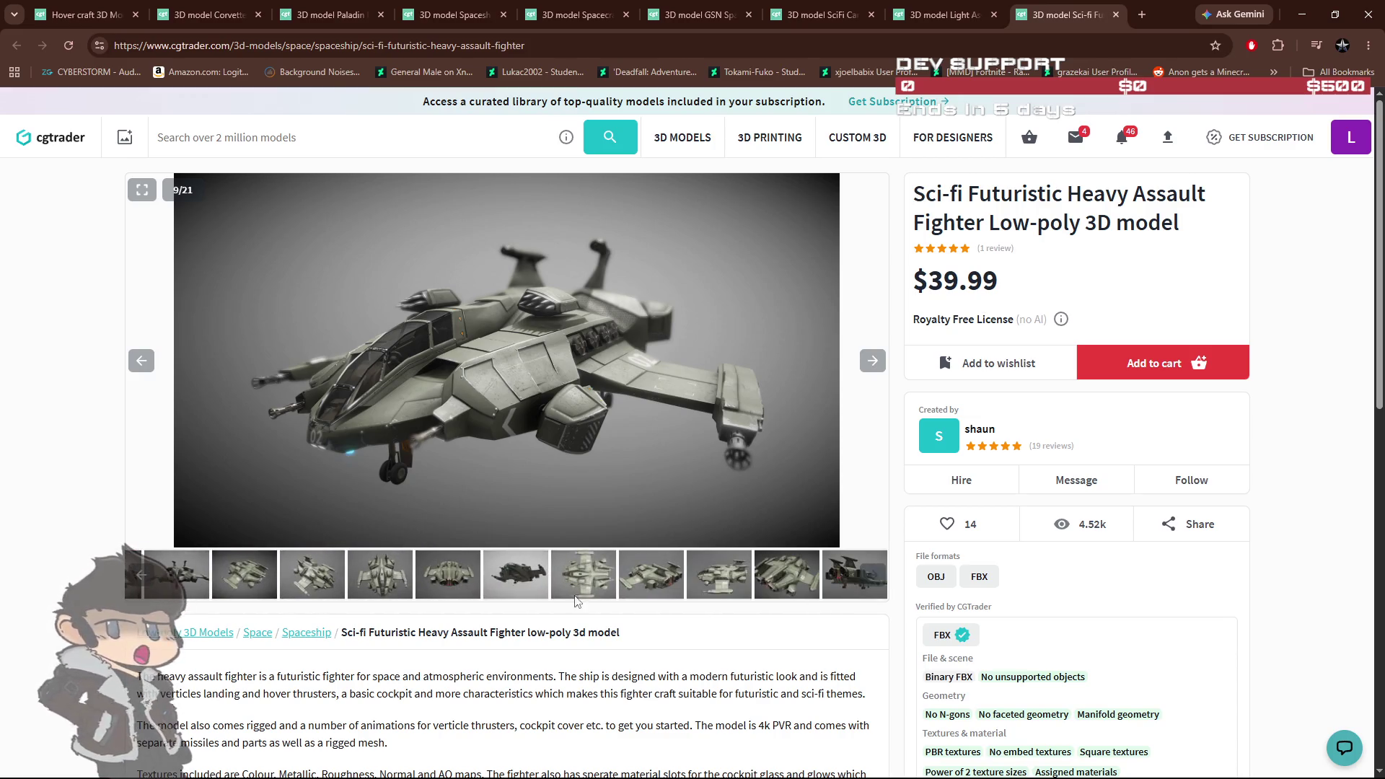
click(476, 588)
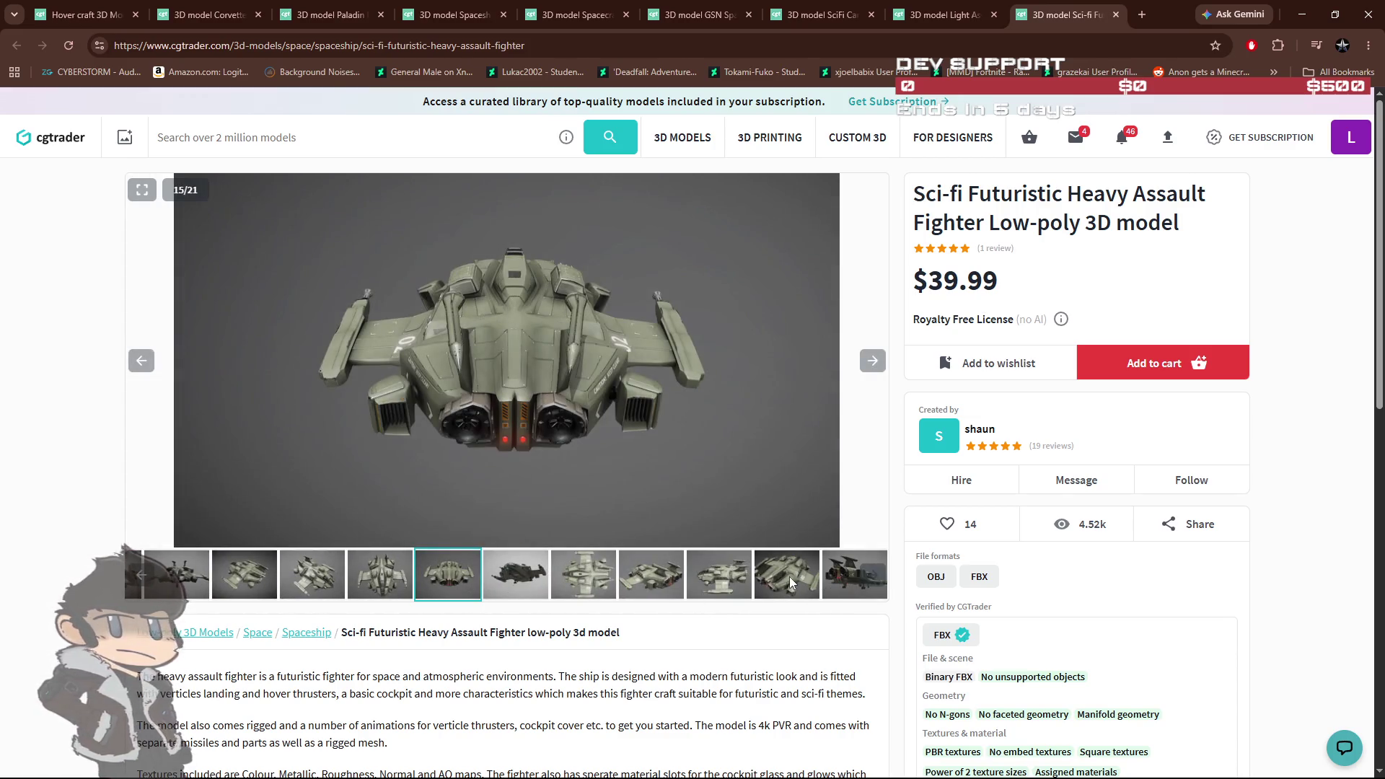
Step: View renders 20, 18 and 13, then play the third slide's showcase video
click(789, 577)
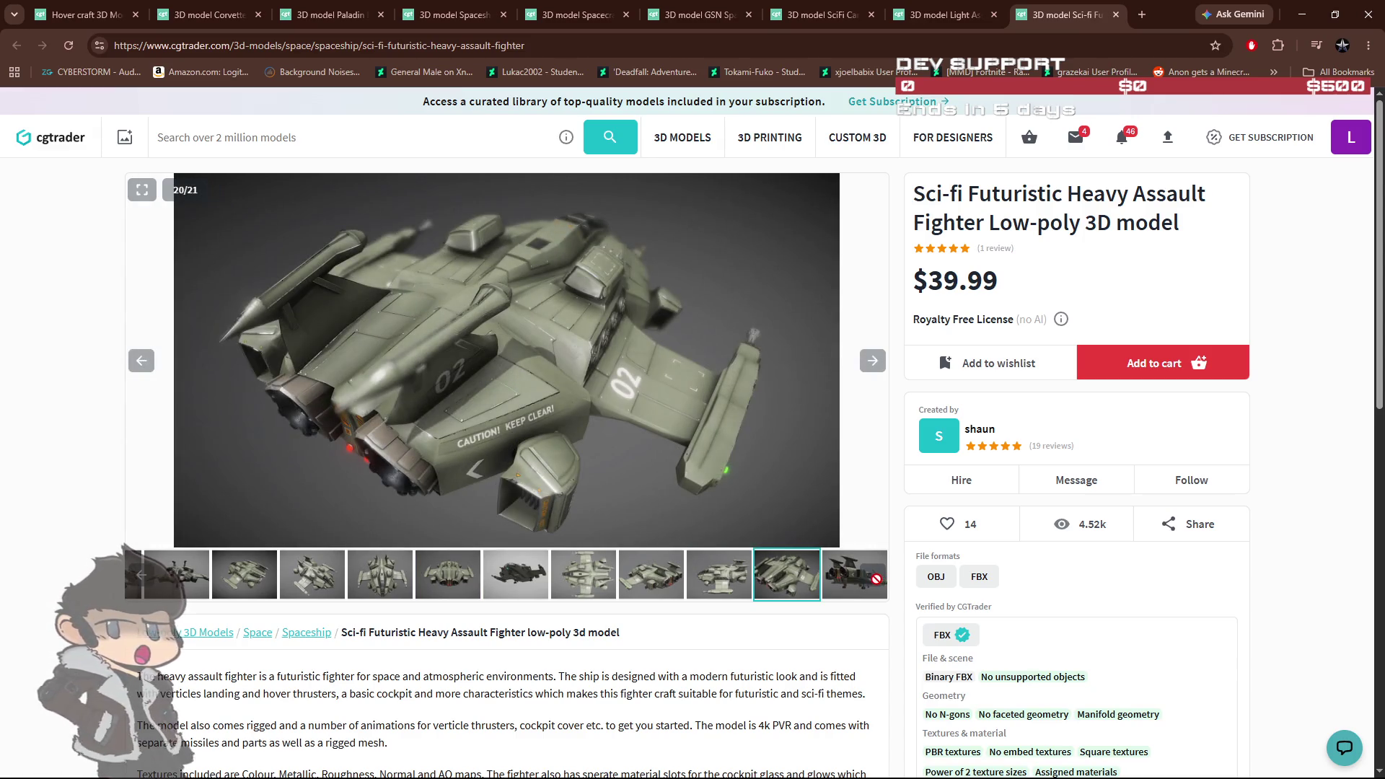
click(658, 587)
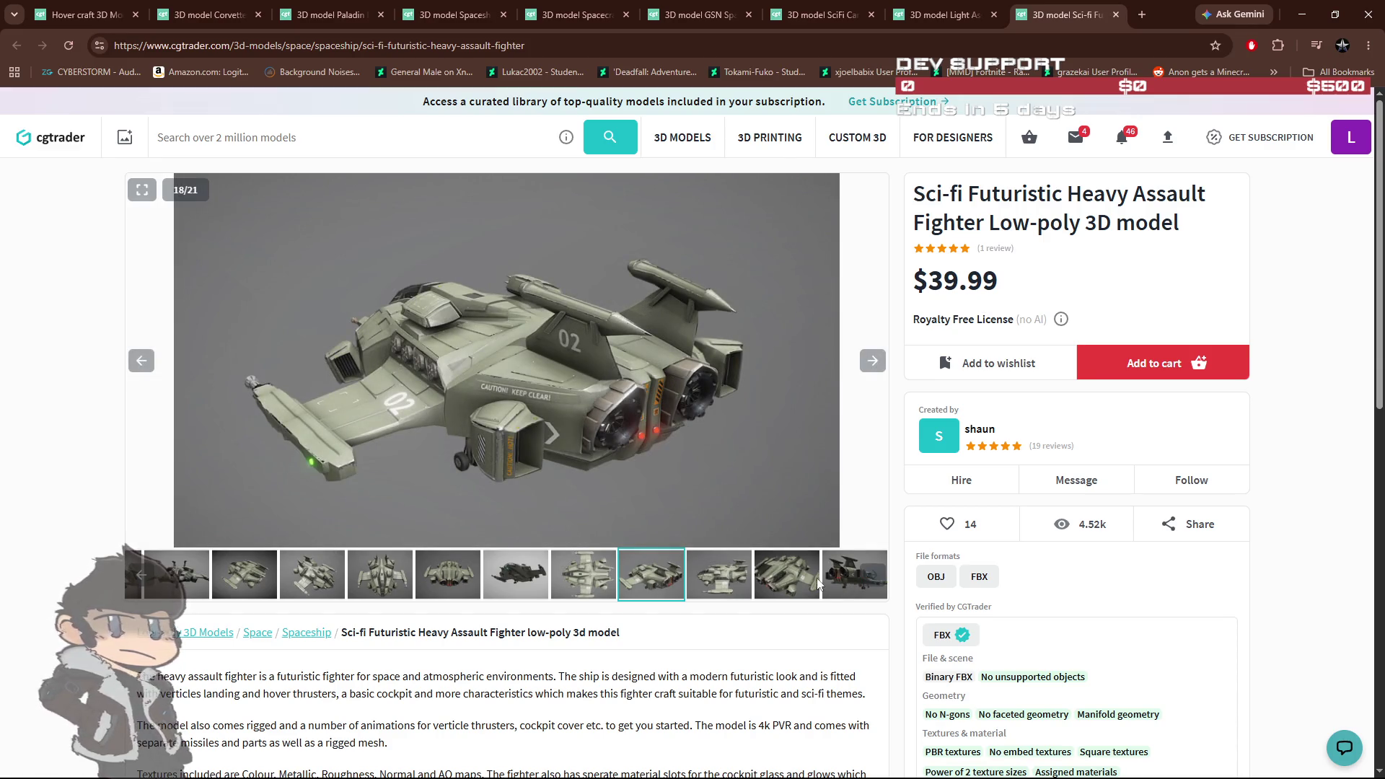
click(463, 587)
click(305, 578)
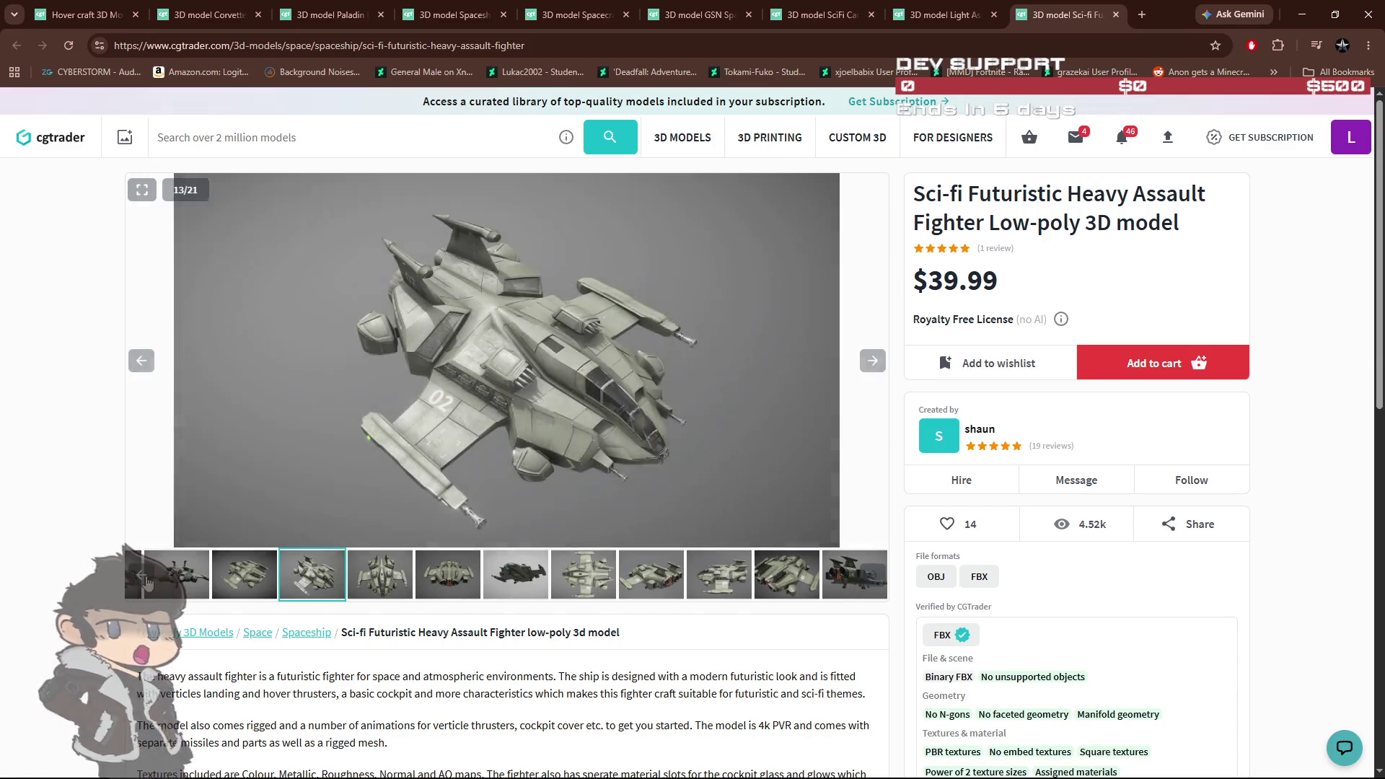
click(220, 581)
click(288, 581)
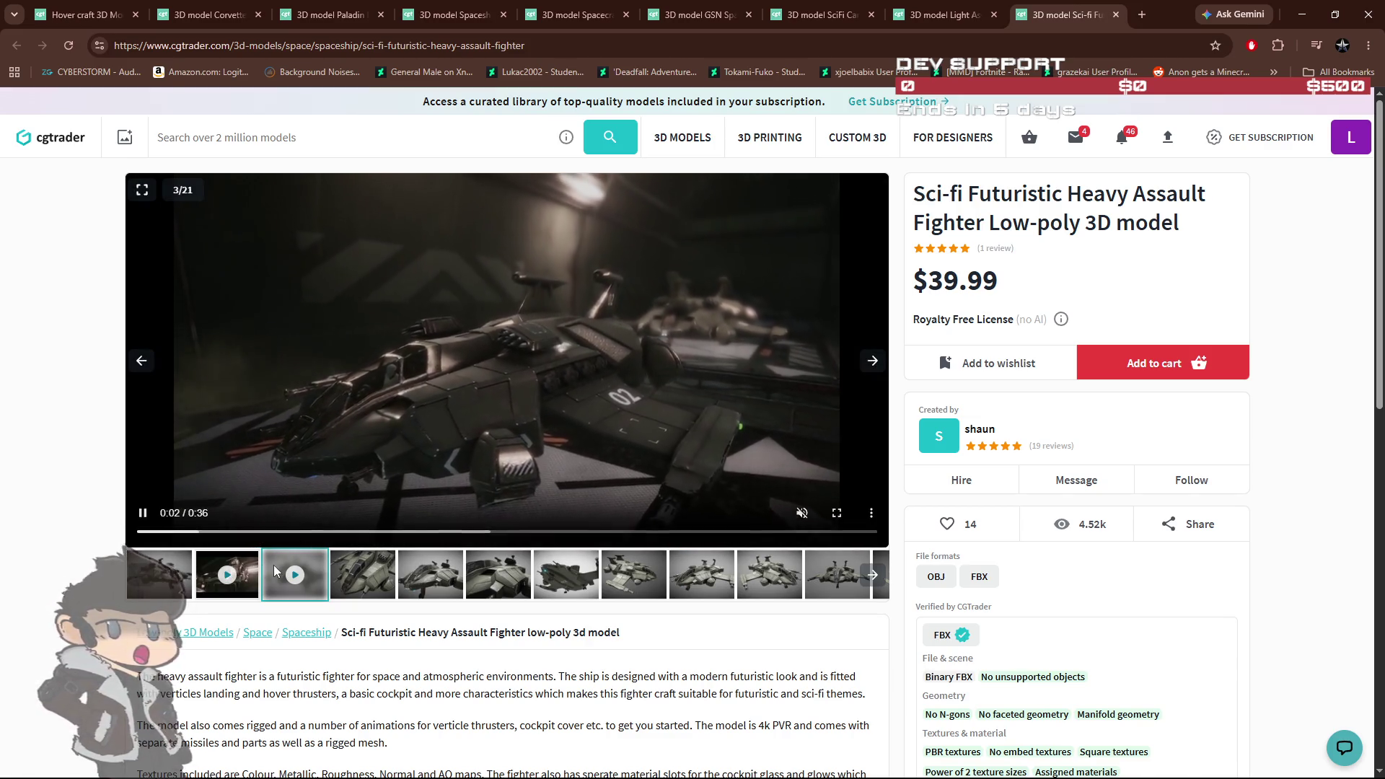
Step: Play the fighter's YouTube showcase video, skip through to near the end, restart it, and pause
click(227, 575)
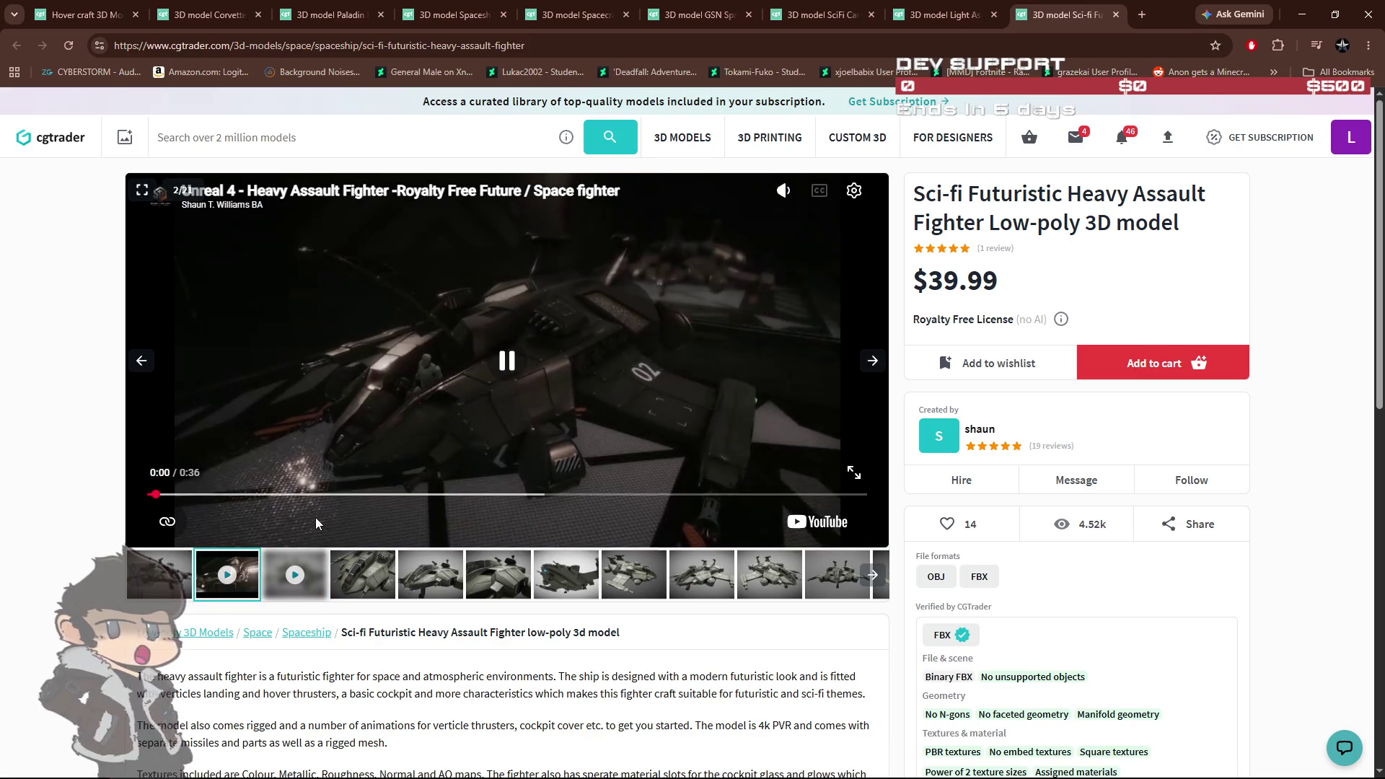
click(357, 494)
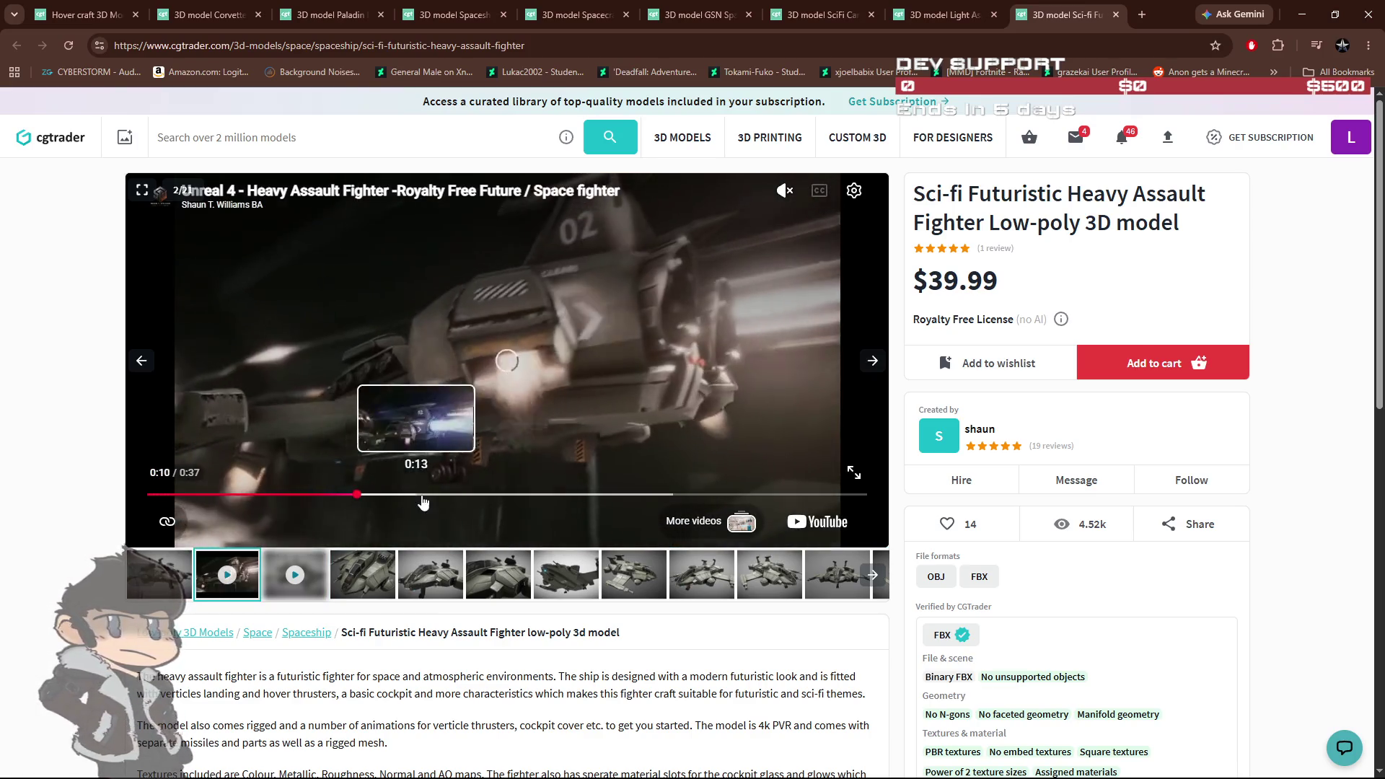
click(458, 494)
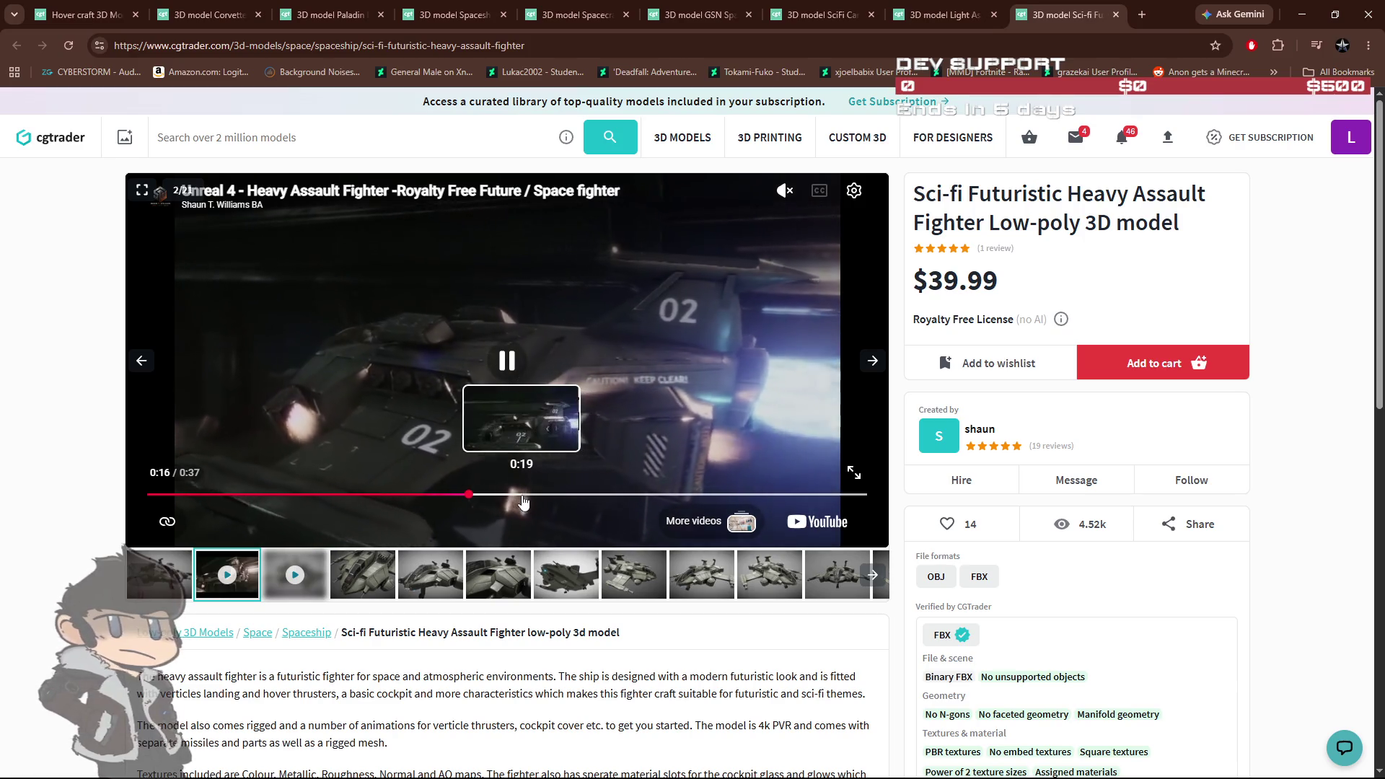
click(613, 495)
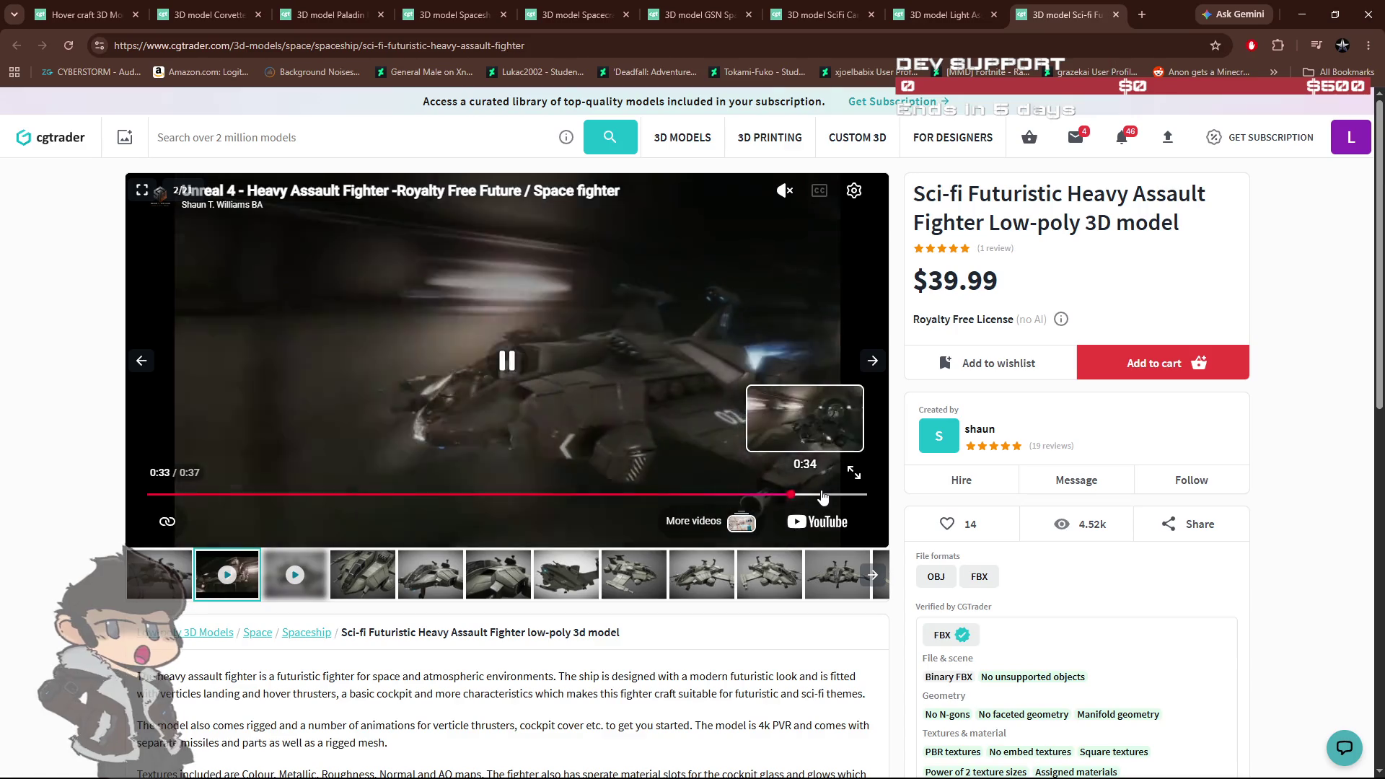
click(817, 495)
click(848, 494)
click(279, 495)
click(206, 494)
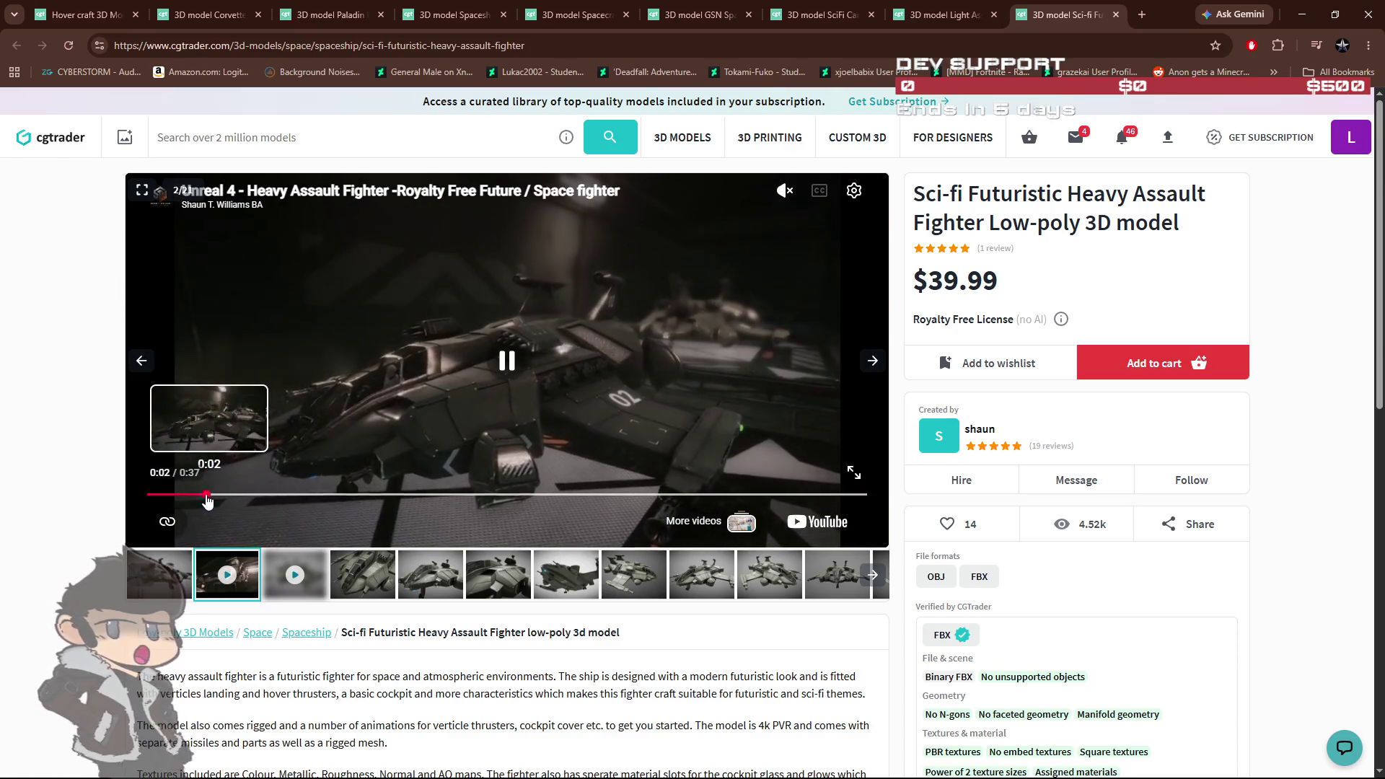
click(641, 544)
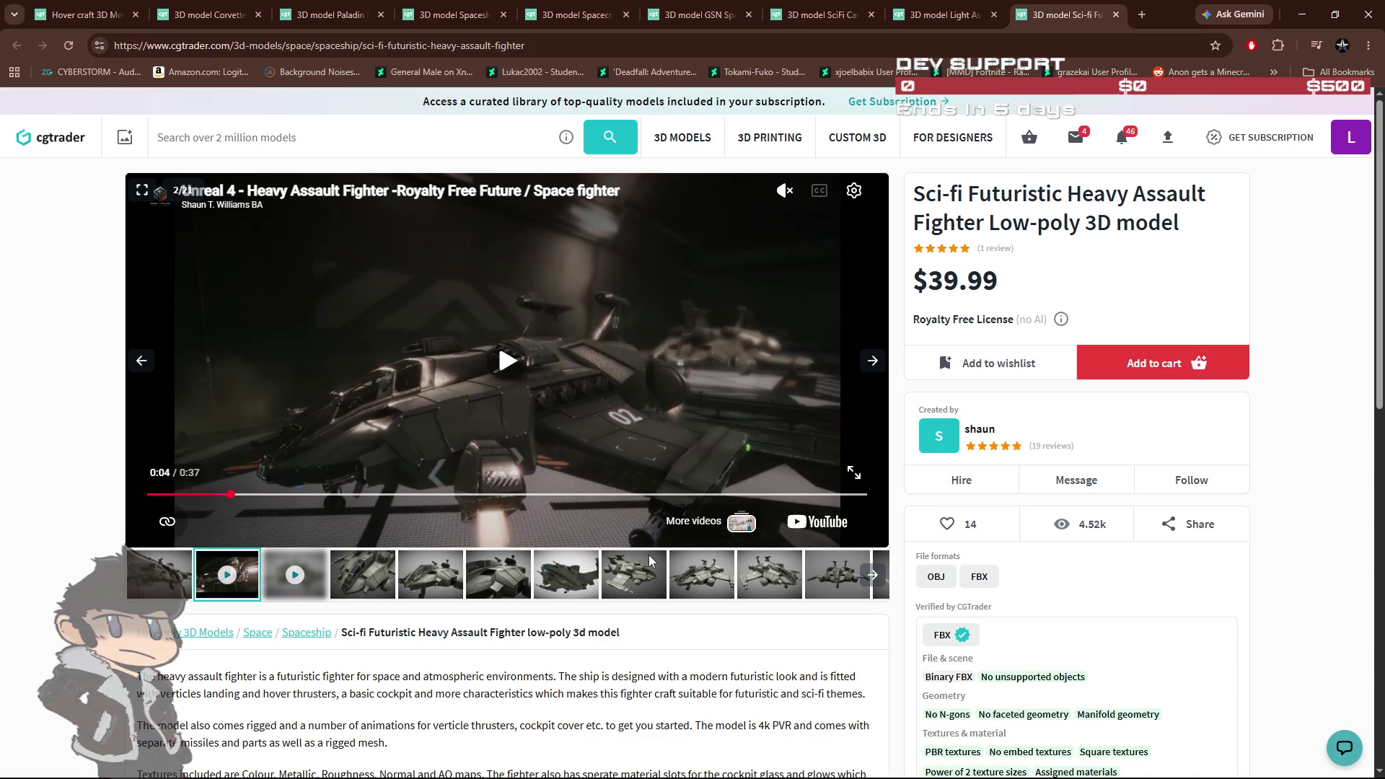
scroll(366, 590, down, 4)
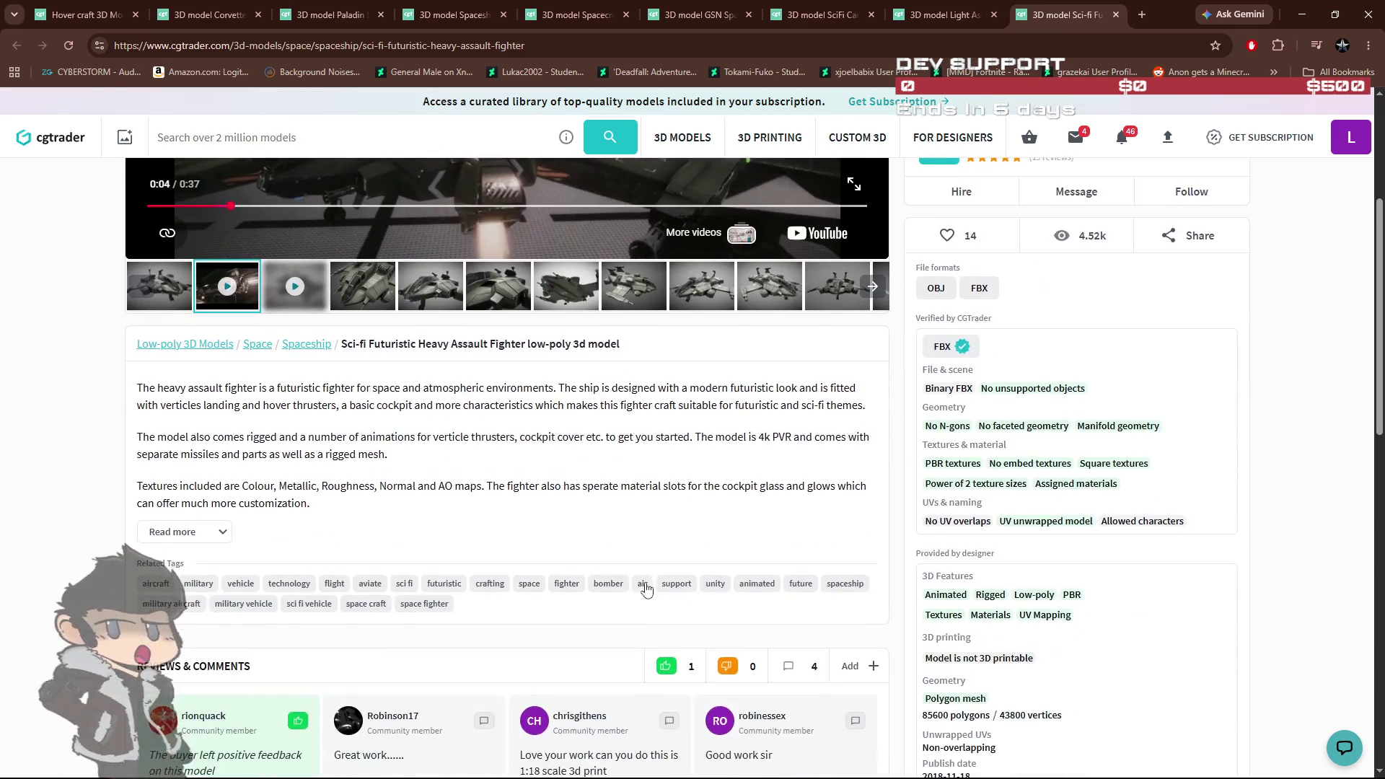
scroll(366, 590, up, 4)
Step: View the fighter's cockpit close-up and renders 5, 8 and 9, then return to the hover craft results
click(367, 590)
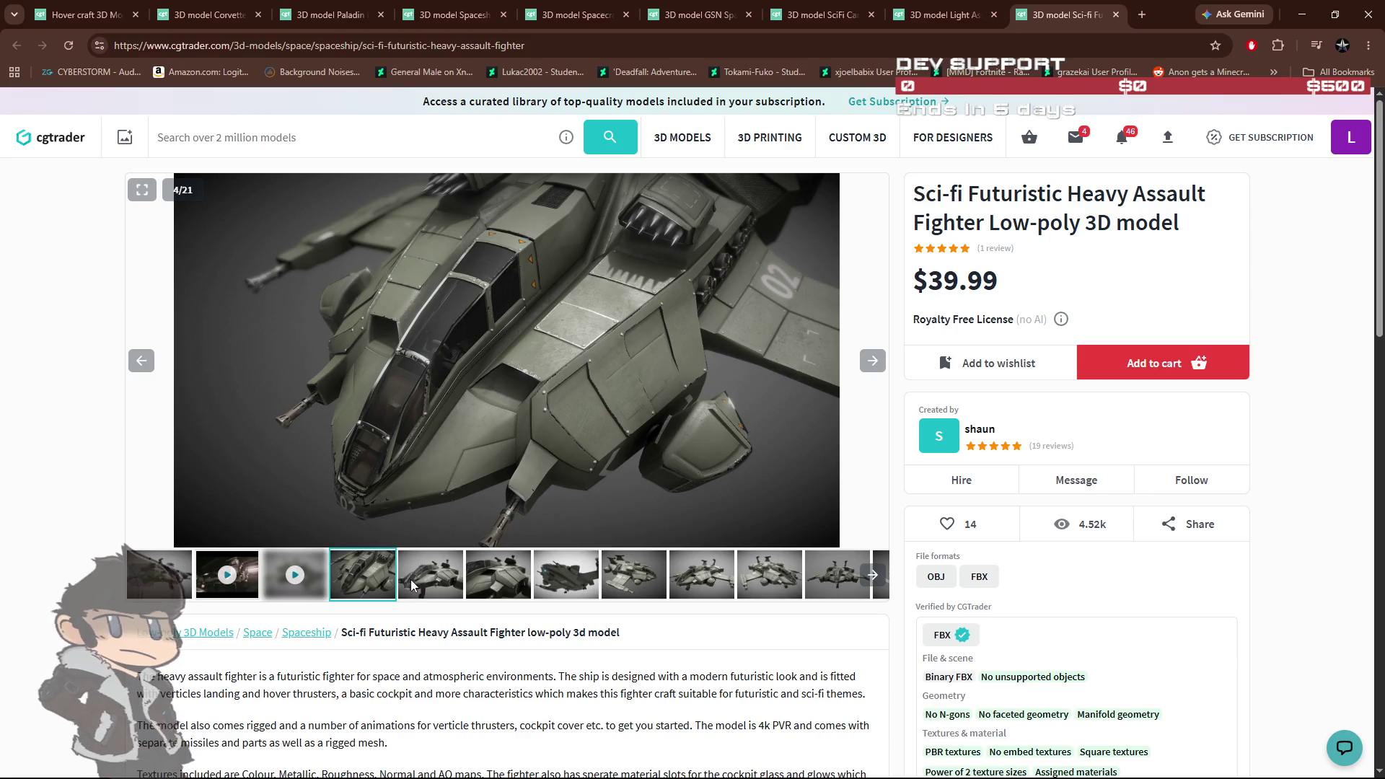
click(442, 586)
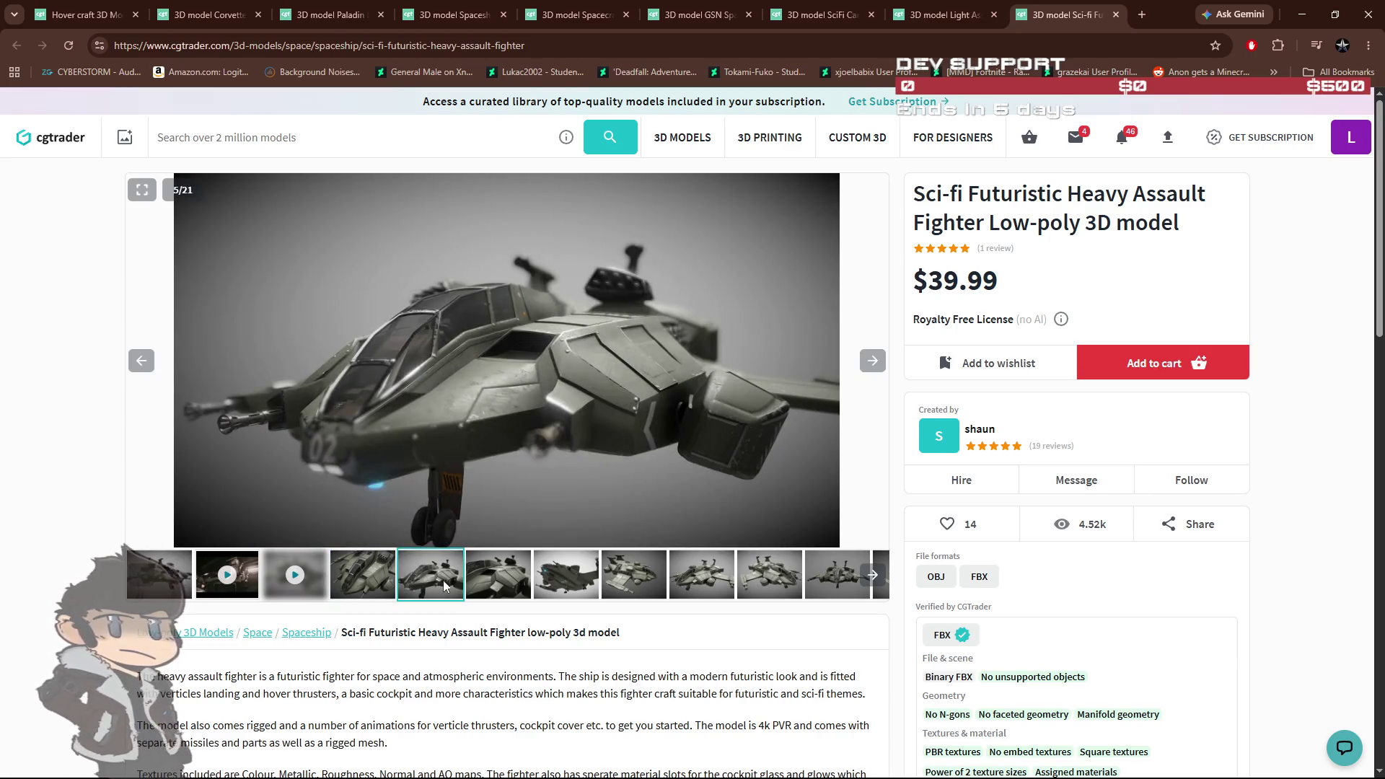
click(384, 583)
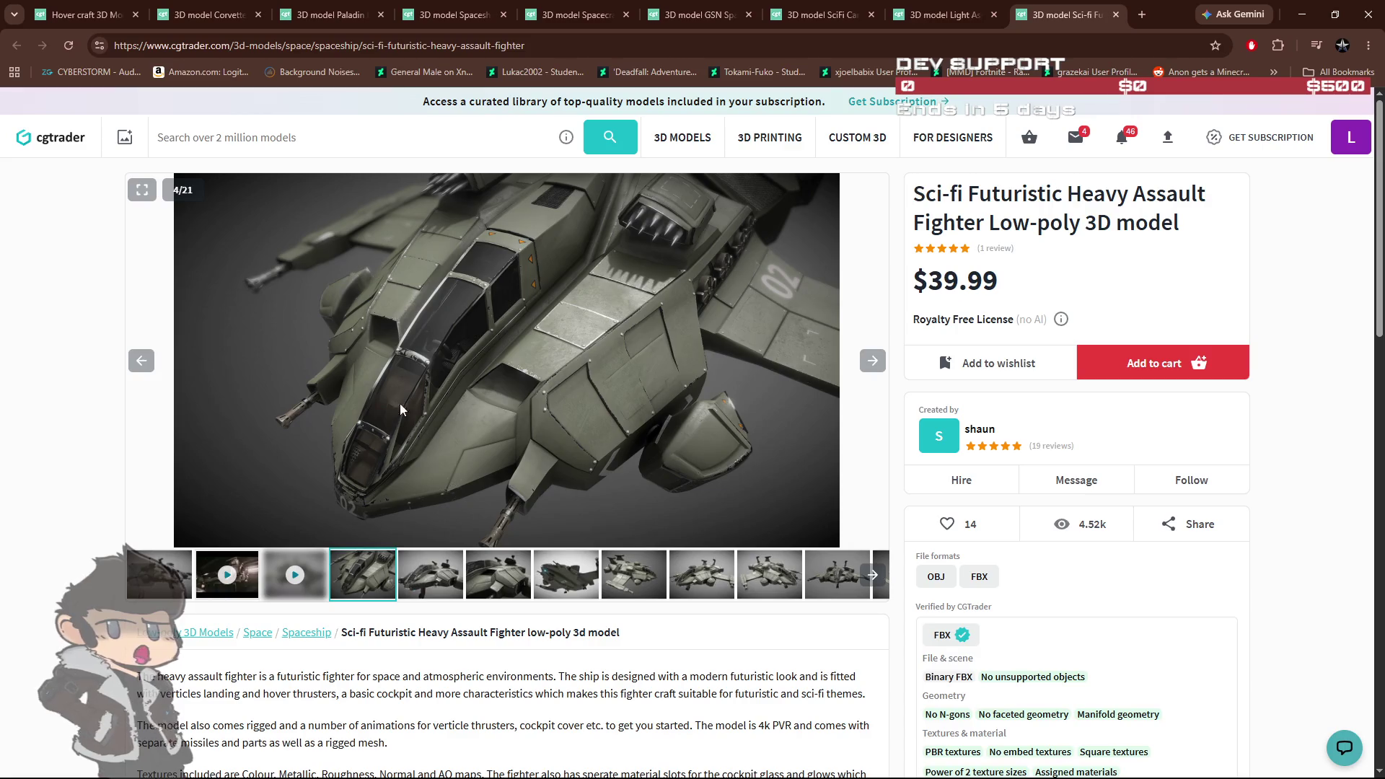
click(577, 583)
click(652, 582)
click(692, 582)
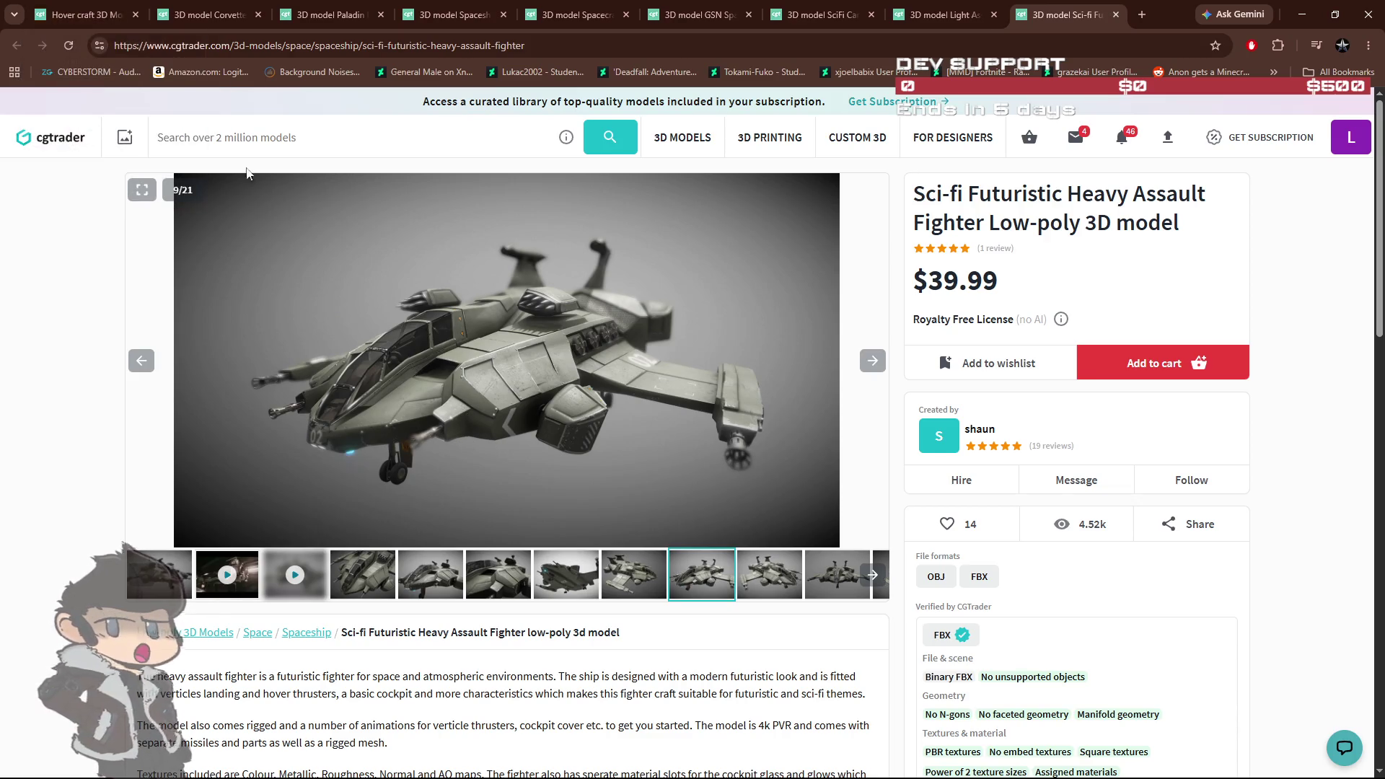
click(88, 16)
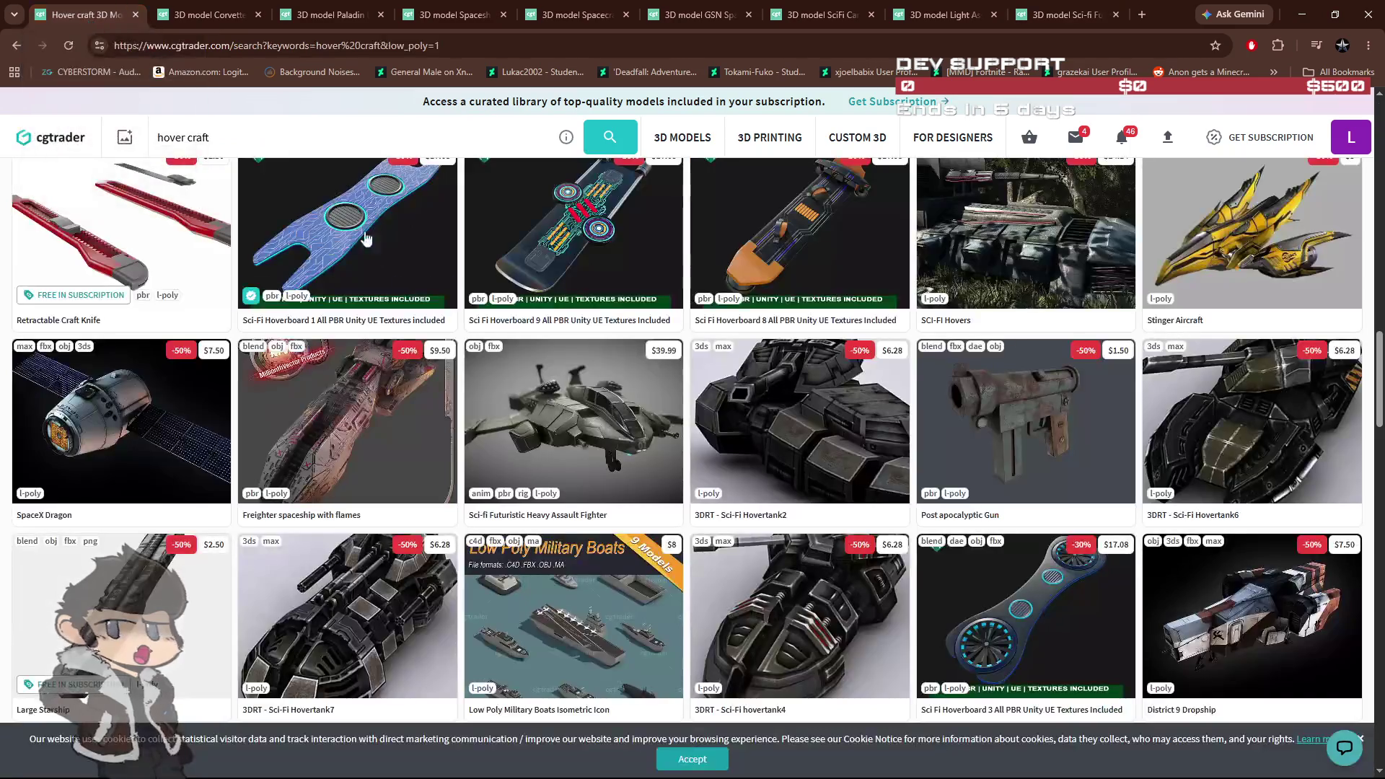
Step: Scroll down the hover craft results and open High Detail Space Fighter Concept in a background tab
scroll(625, 478, down, 2)
scroll(566, 438, down, 2)
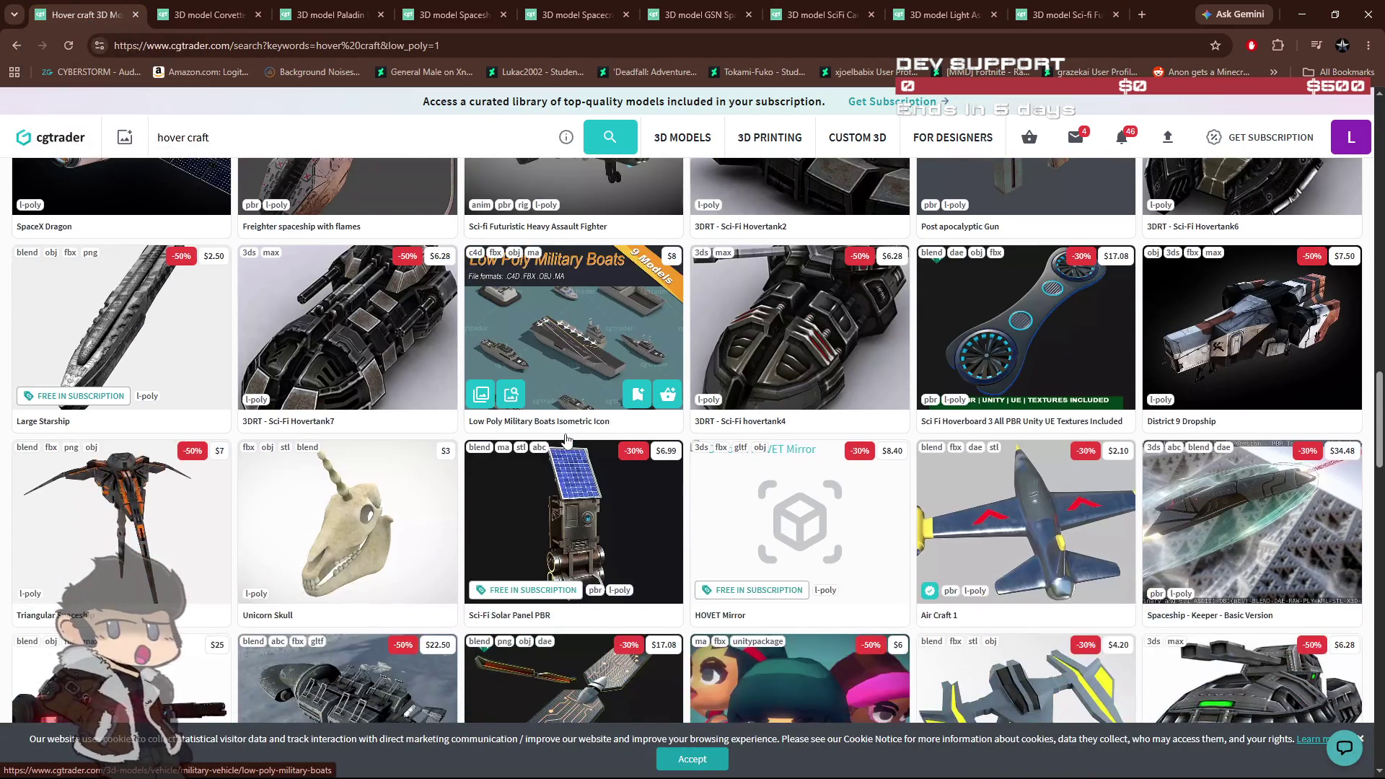
scroll(567, 438, down, 2)
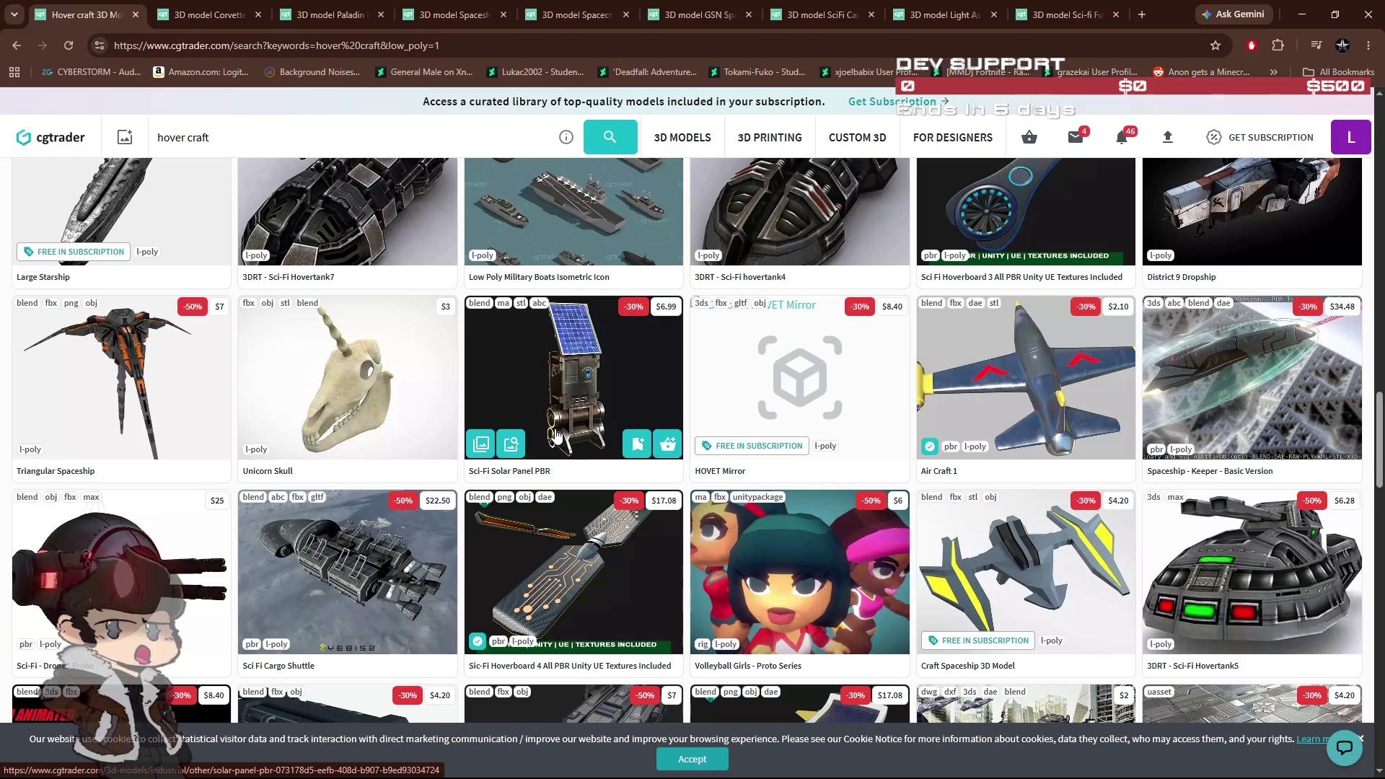
scroll(555, 432, down, 5)
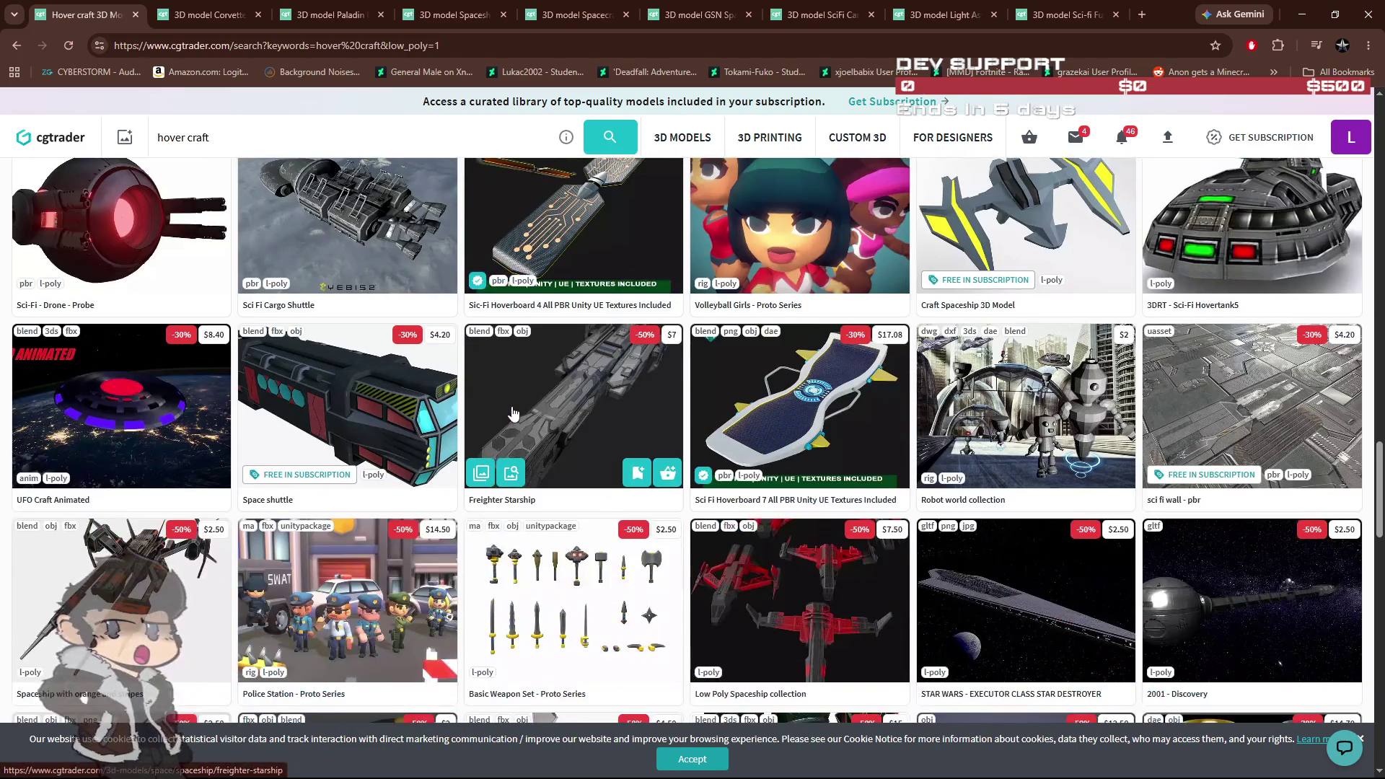
scroll(516, 409, down, 5)
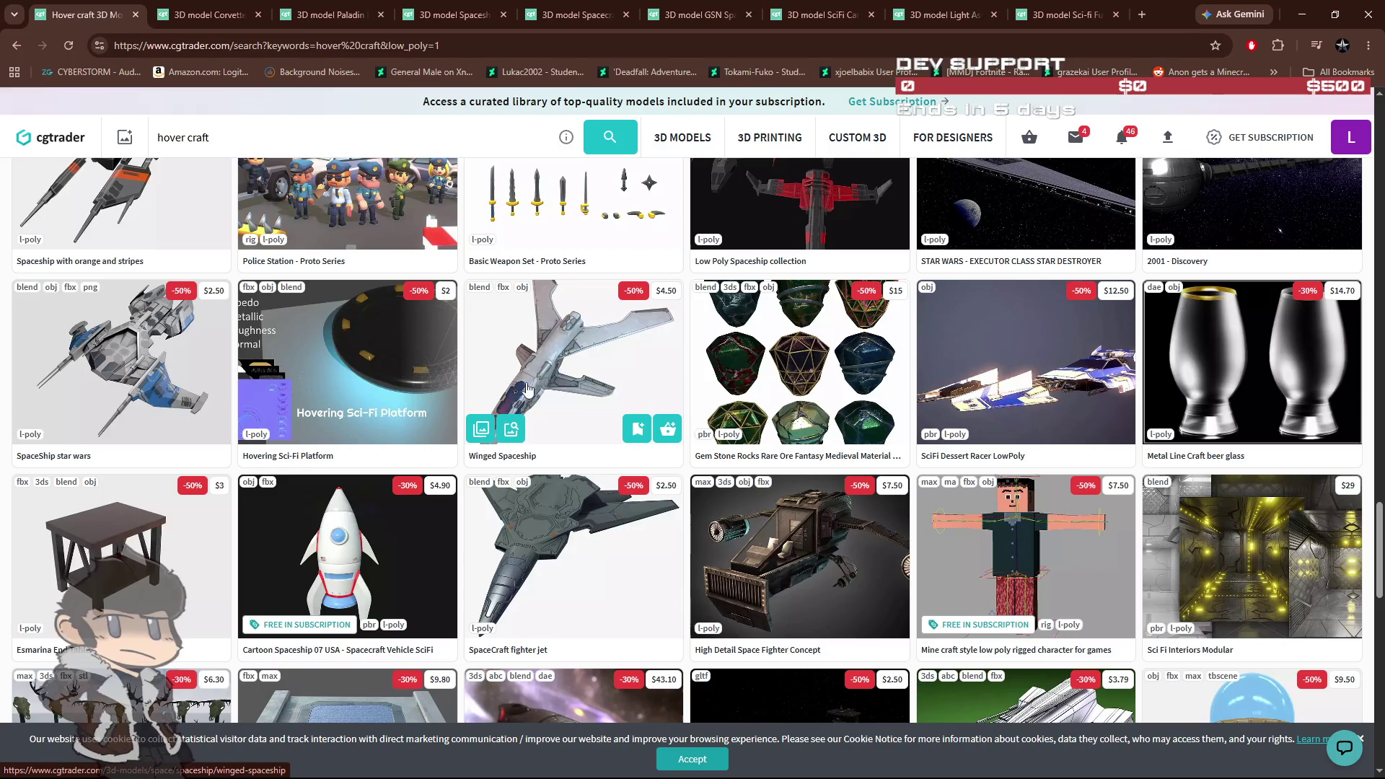
scroll(584, 384, down, 2)
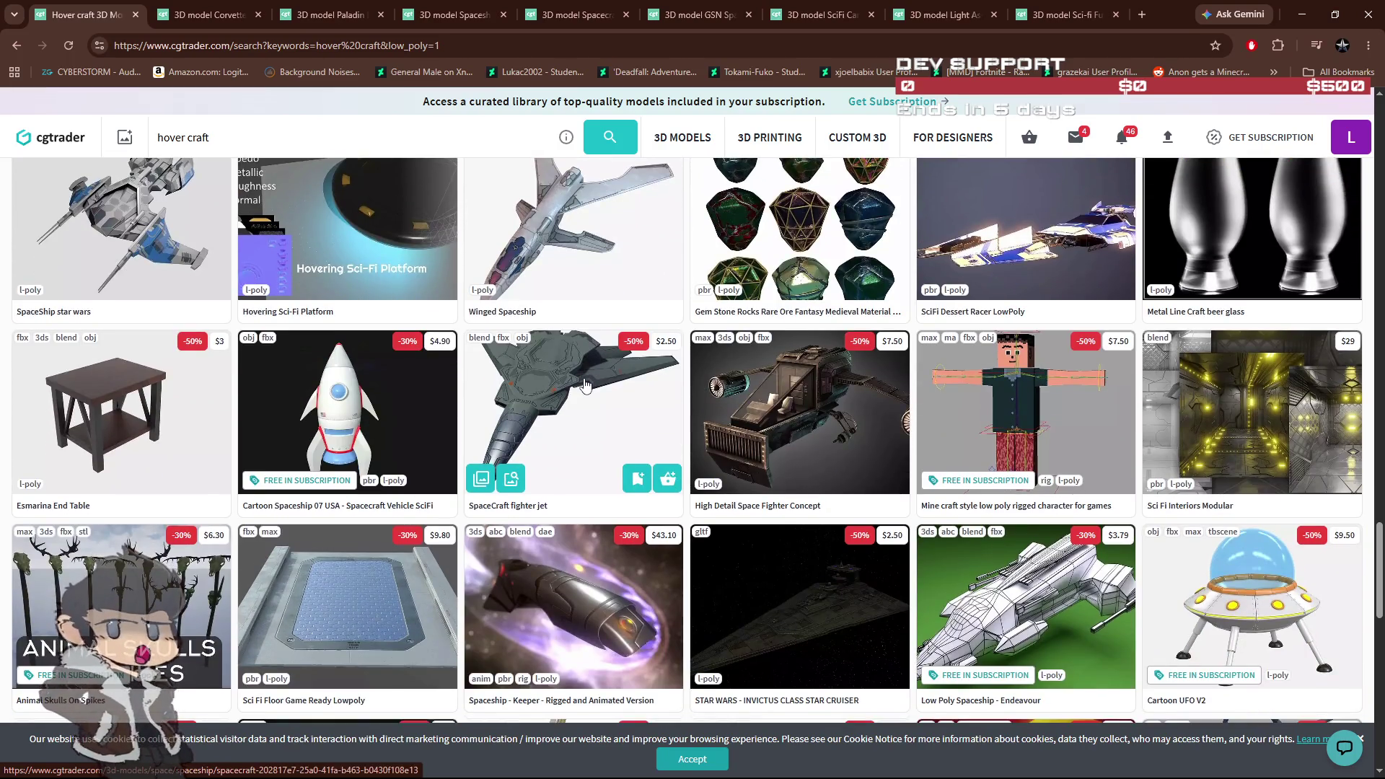
middle_click(797, 438)
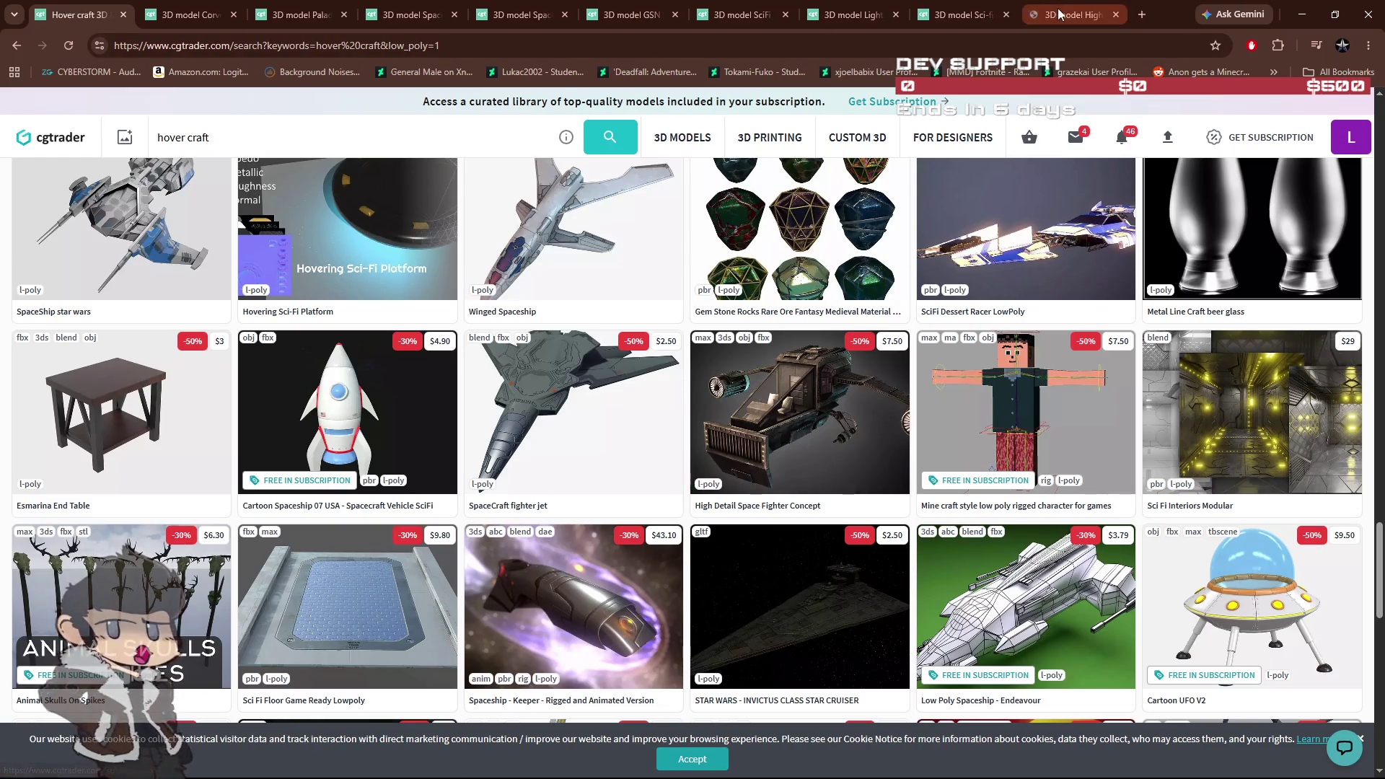
Step: Review the $7.50 High Detail Space Fighter Concept page, then close it
click(1058, 15)
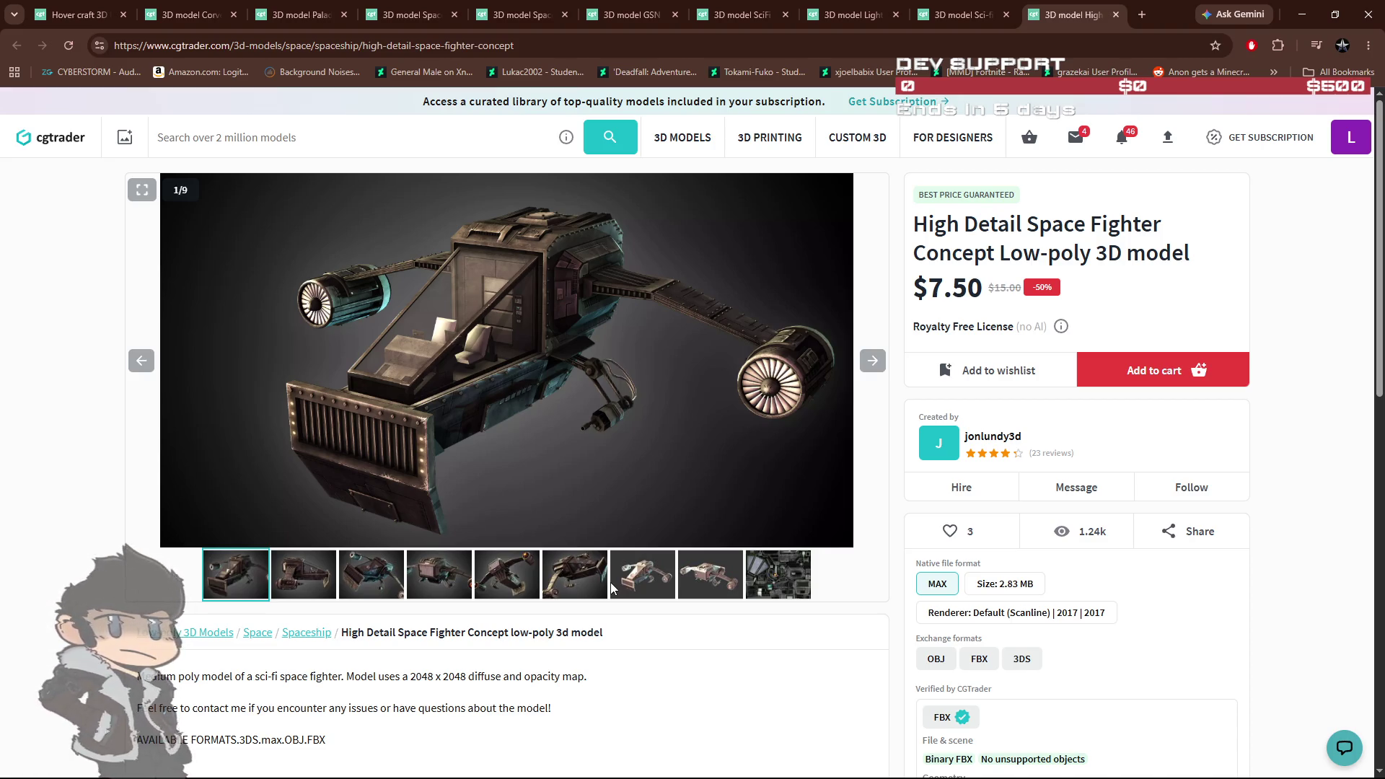
click(1116, 15)
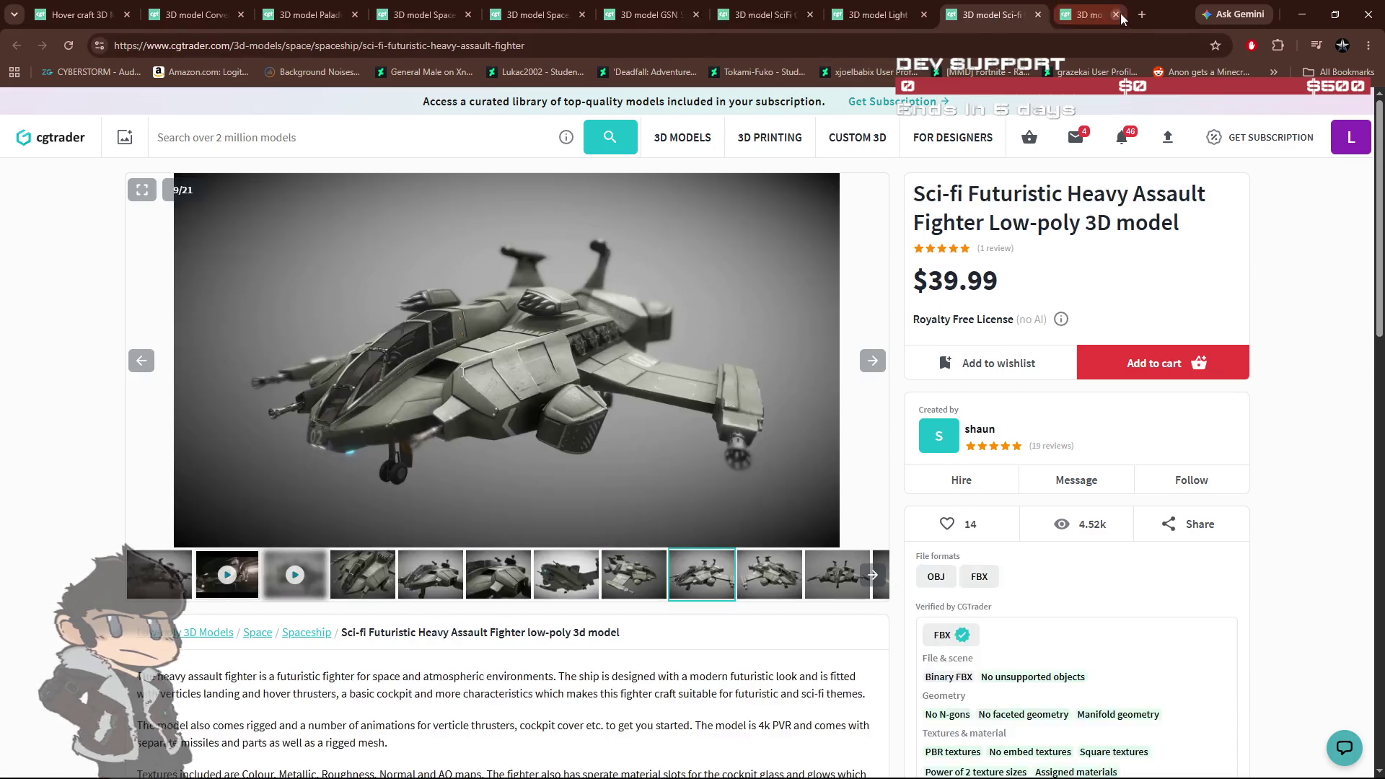
Step: Close the remaining model tab and go to the next page of hover craft results
click(80, 15)
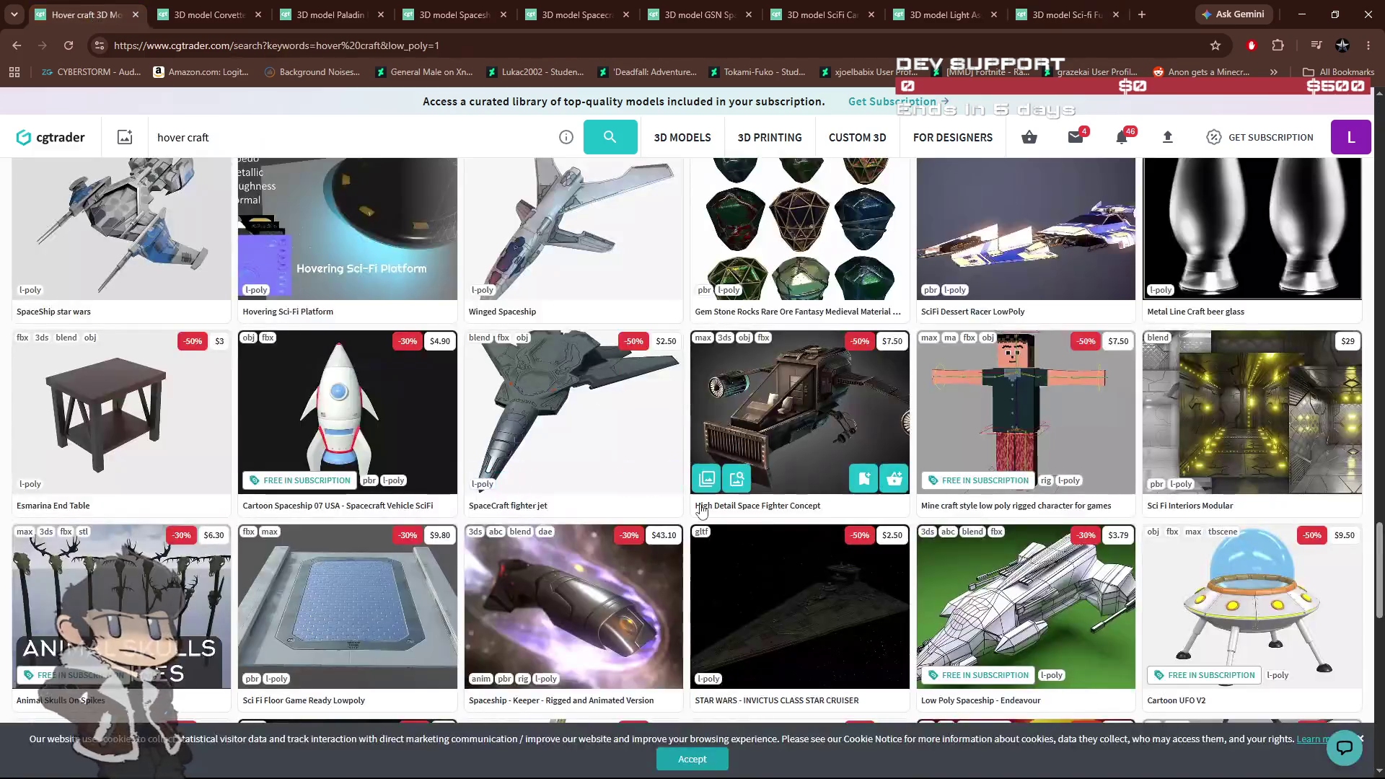
scroll(699, 510, down, 2)
scroll(767, 517, down, 3)
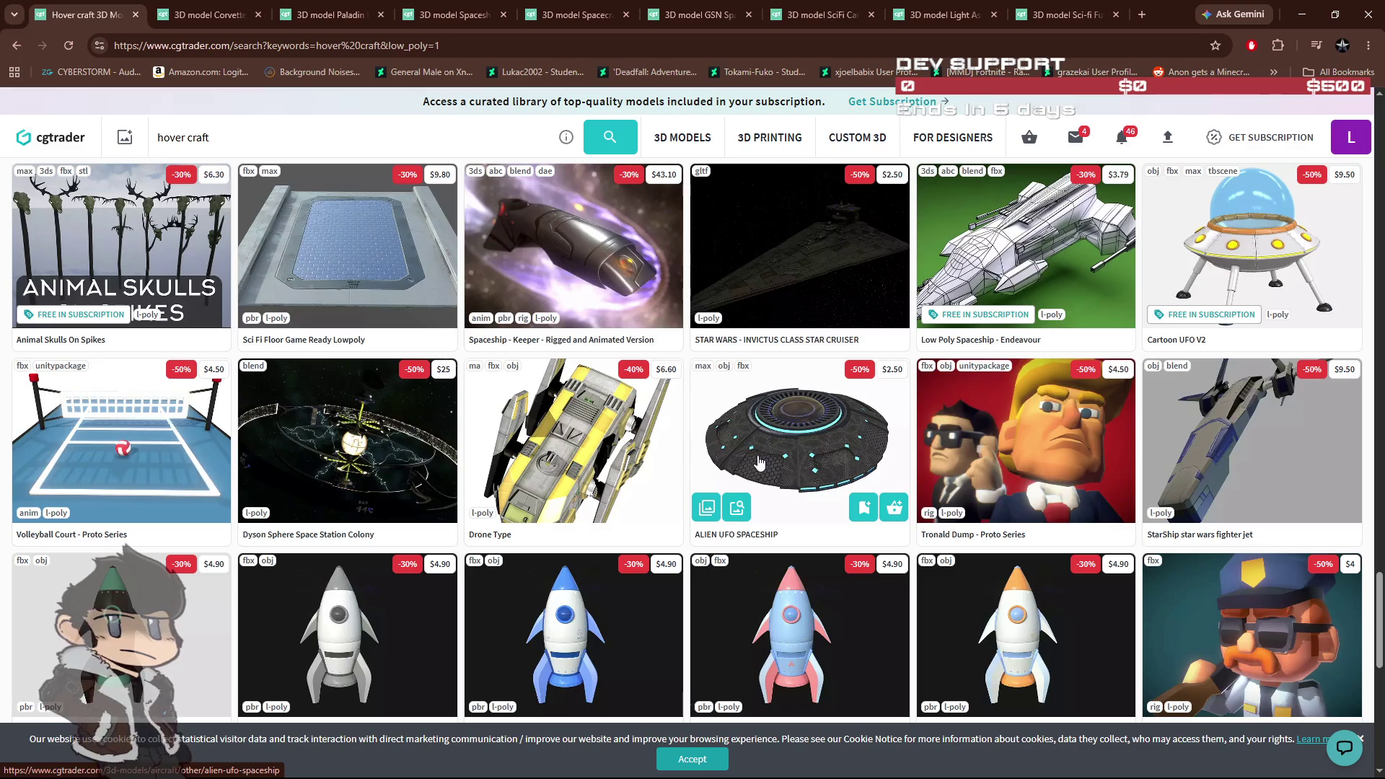
scroll(769, 473, down, 4)
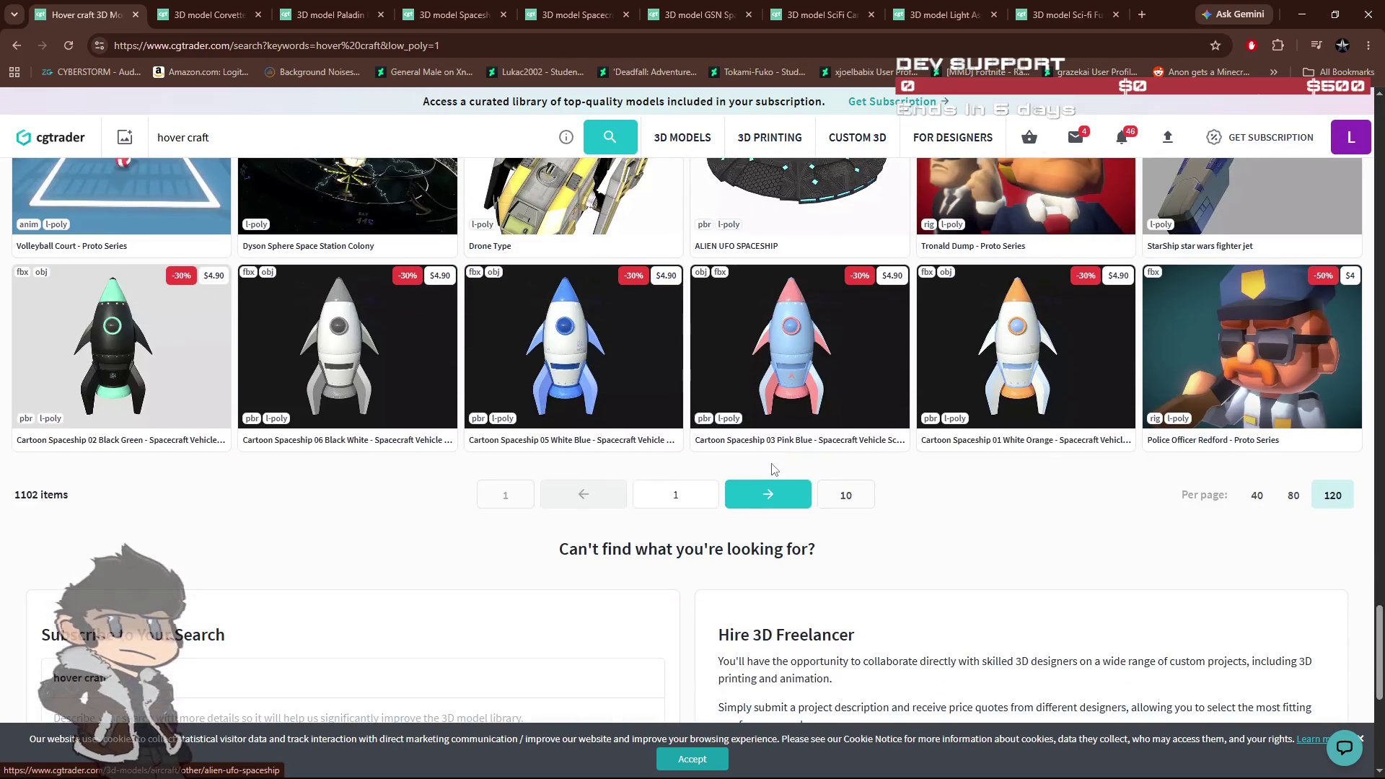
click(770, 502)
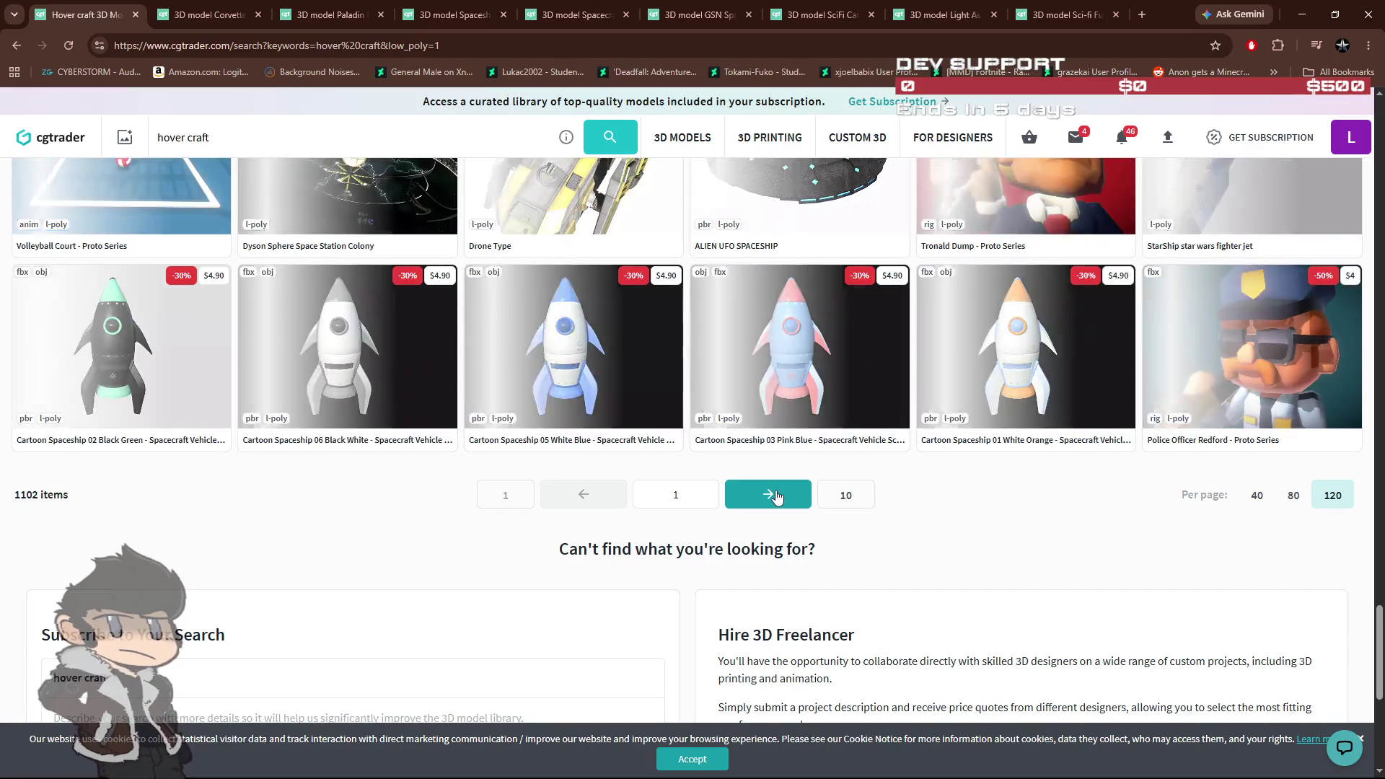
Step: Scroll through the first half of page 2's hover craft results
scroll(775, 500, up, 3)
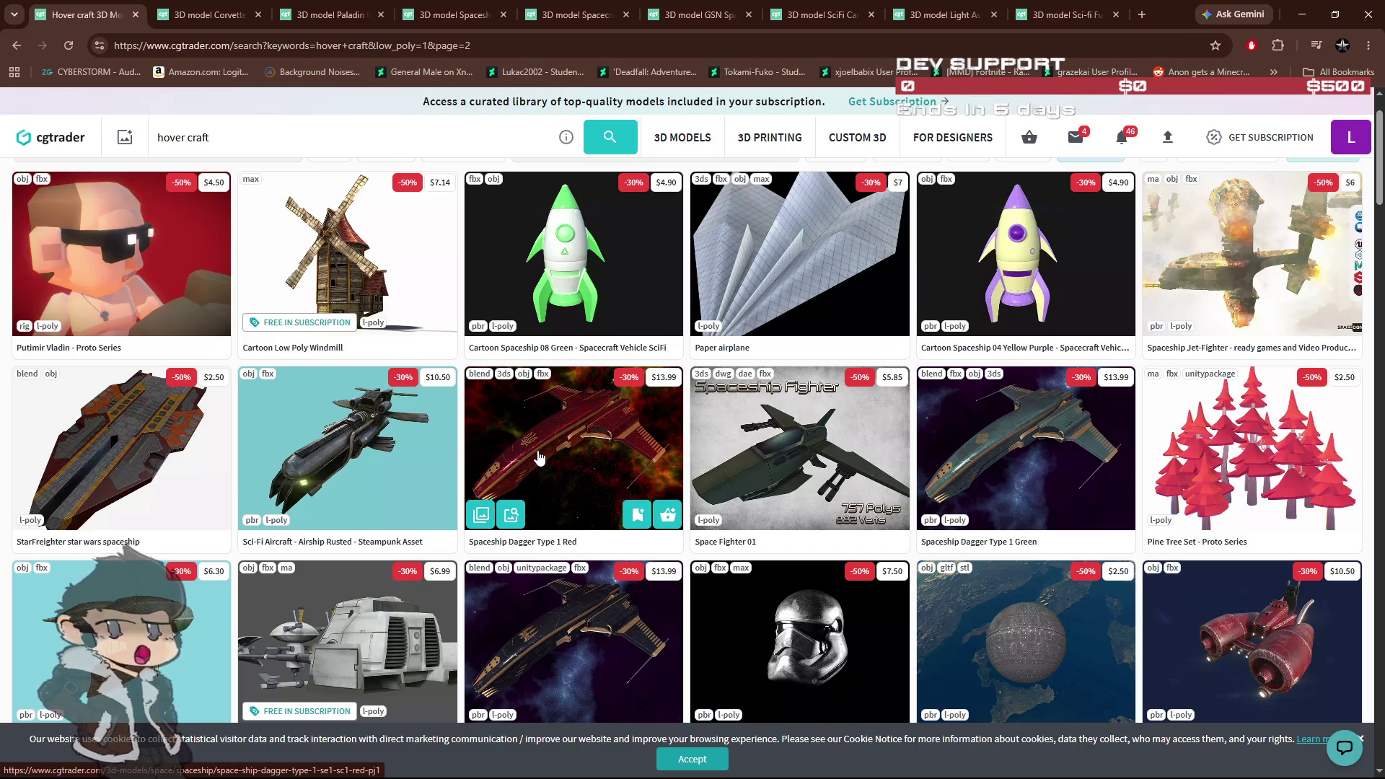
scroll(539, 456, down, 4)
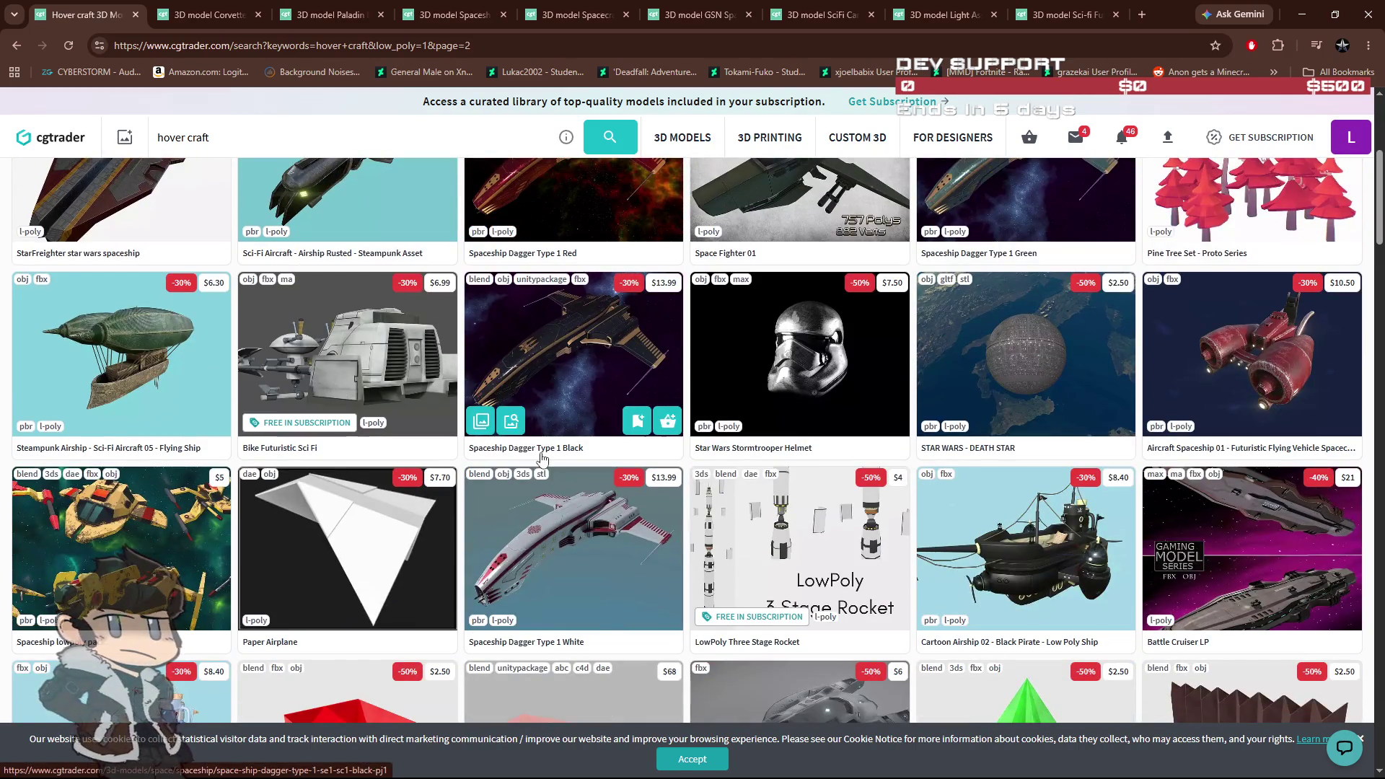
scroll(542, 456, down, 4)
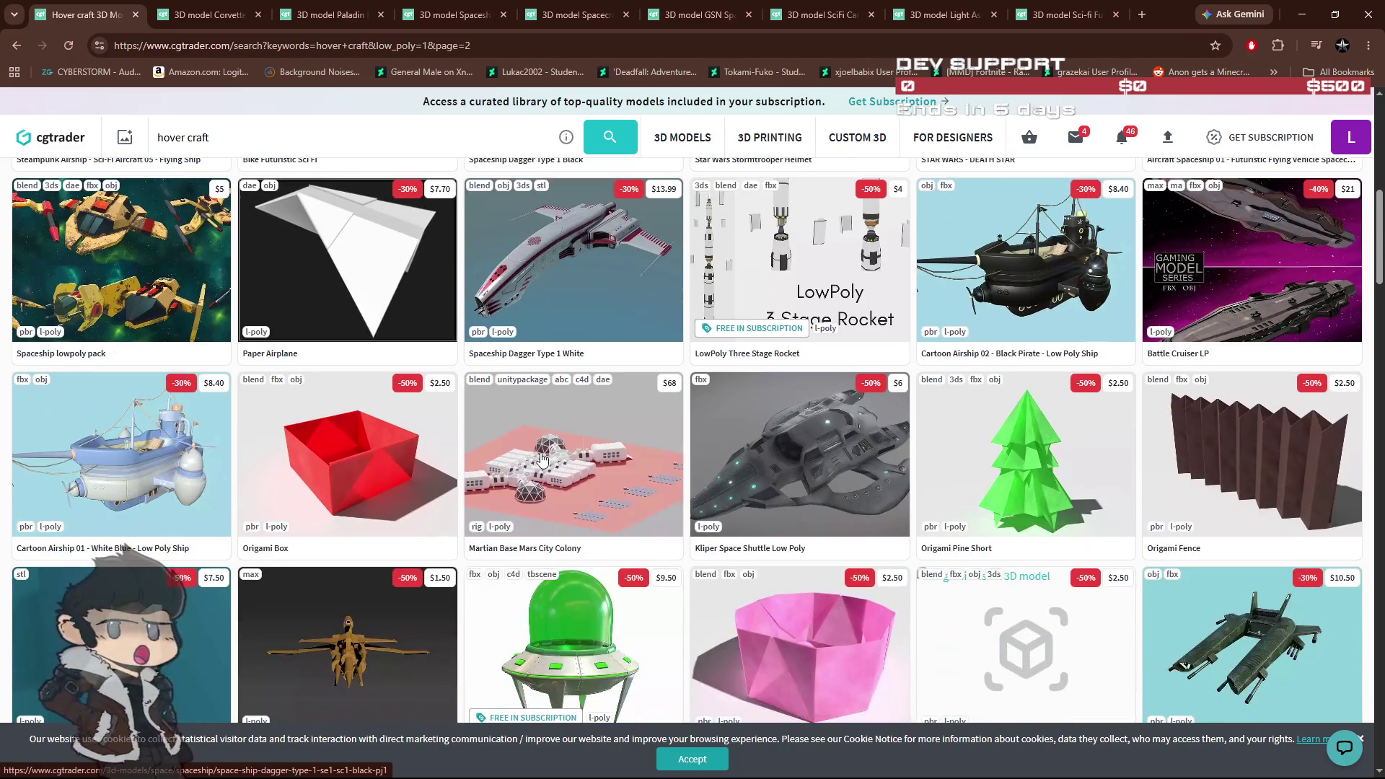
scroll(544, 459, down, 3)
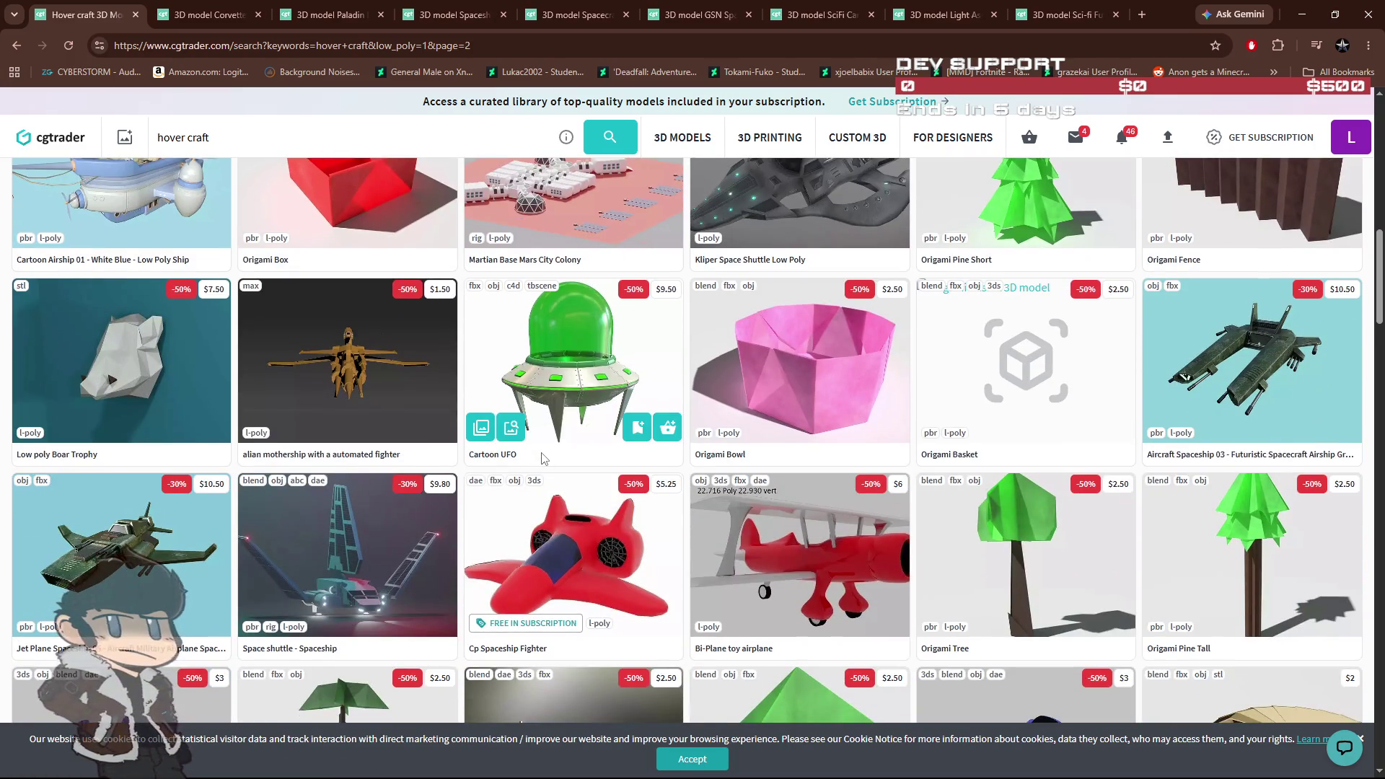
scroll(542, 457, down, 3)
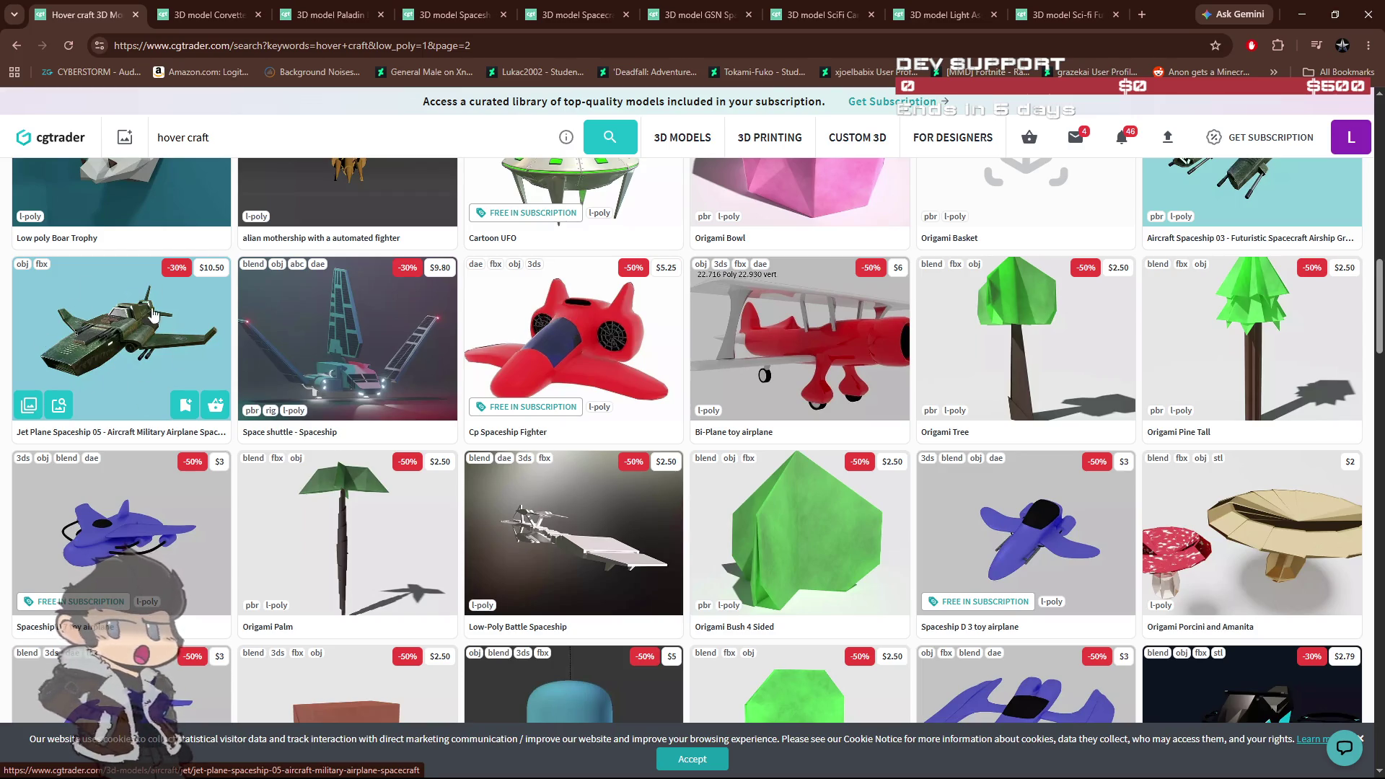
scroll(564, 440, down, 7)
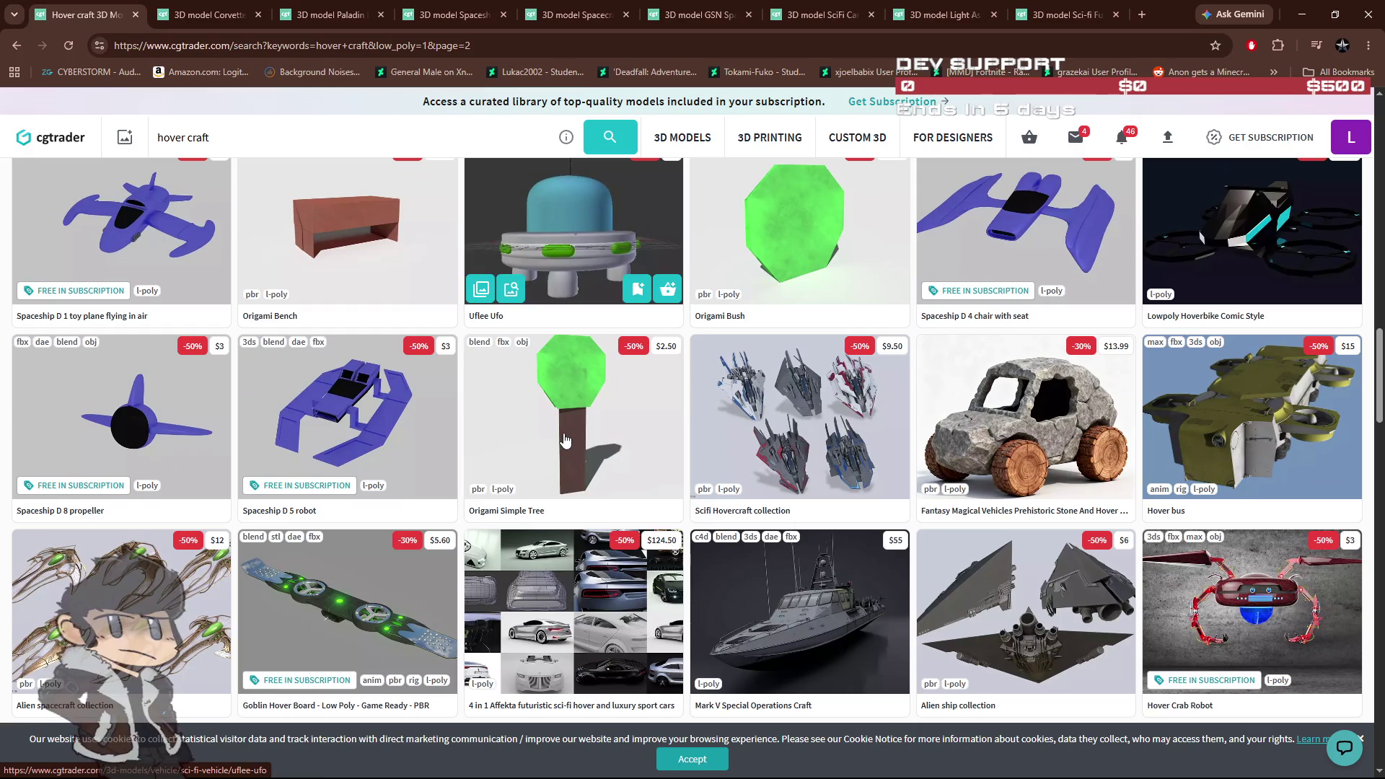
mouse_move(564, 440)
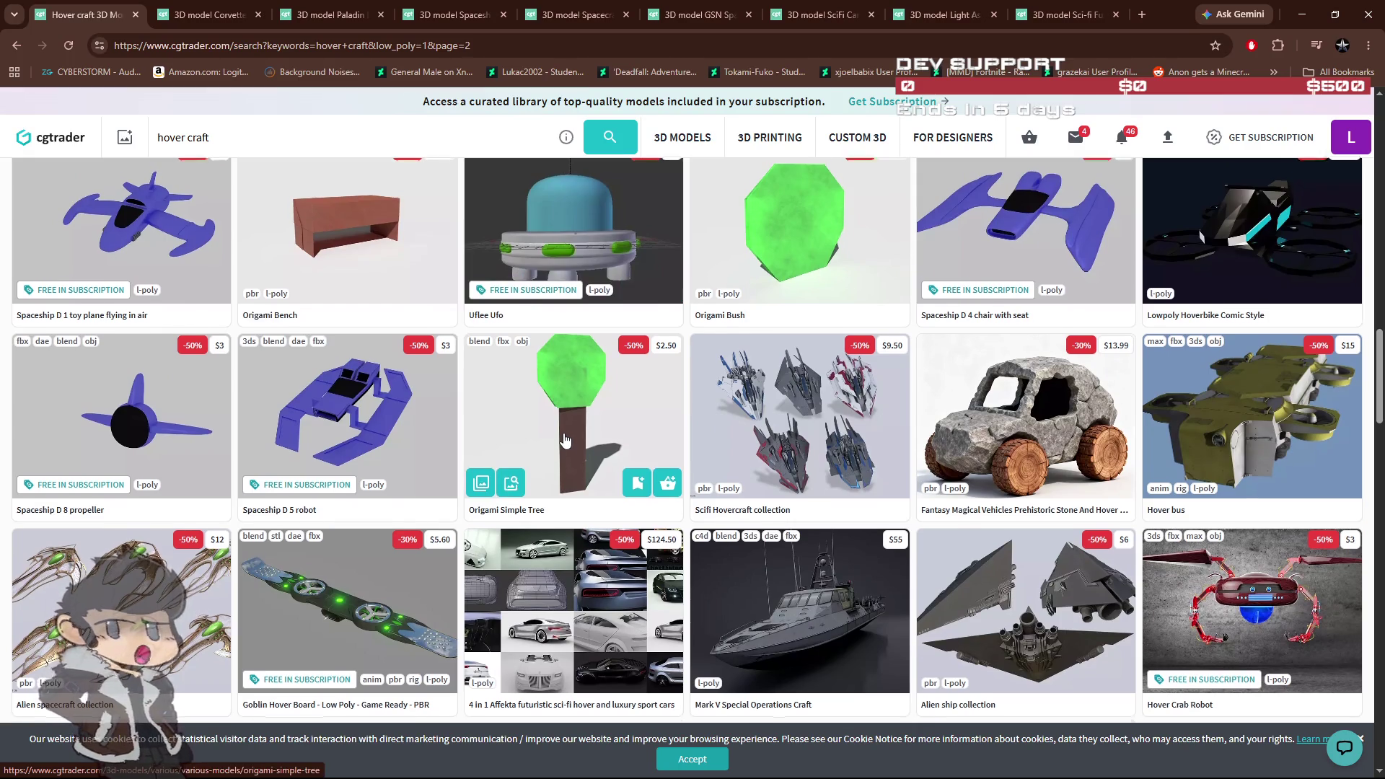
scroll(565, 440, down, 3)
scroll(527, 438, down, 4)
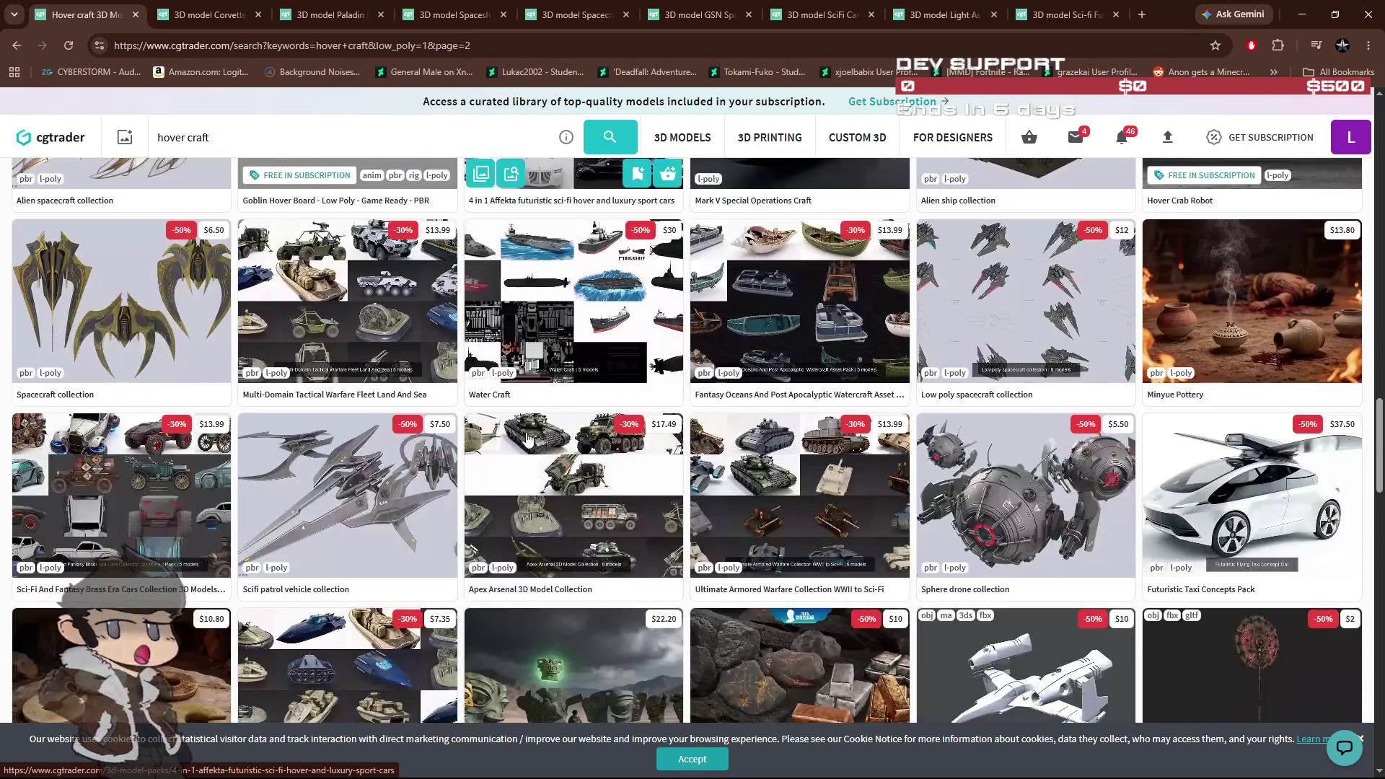
scroll(408, 403, down, 3)
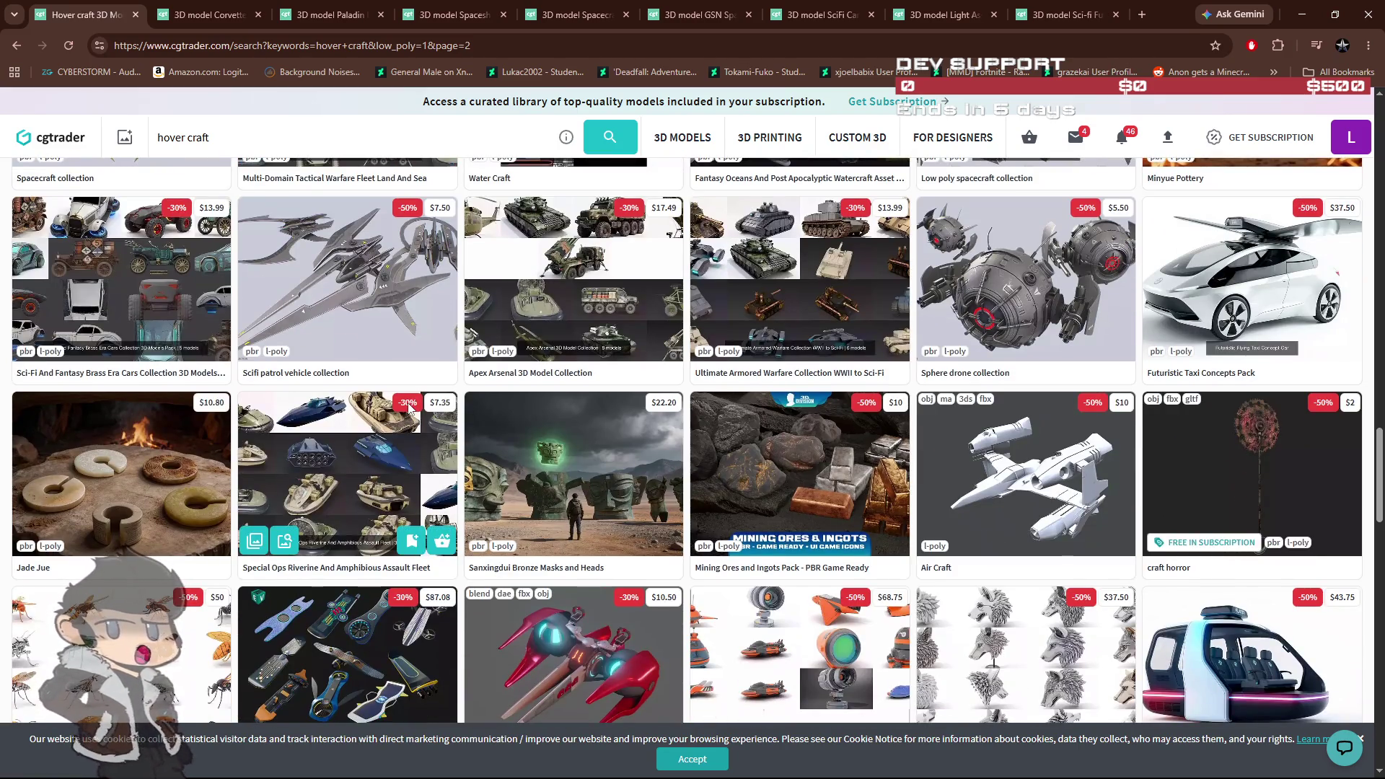
Step: Scroll to the bottom of page 2 and go to page 3 of the hover craft results
mouse_move(784, 287)
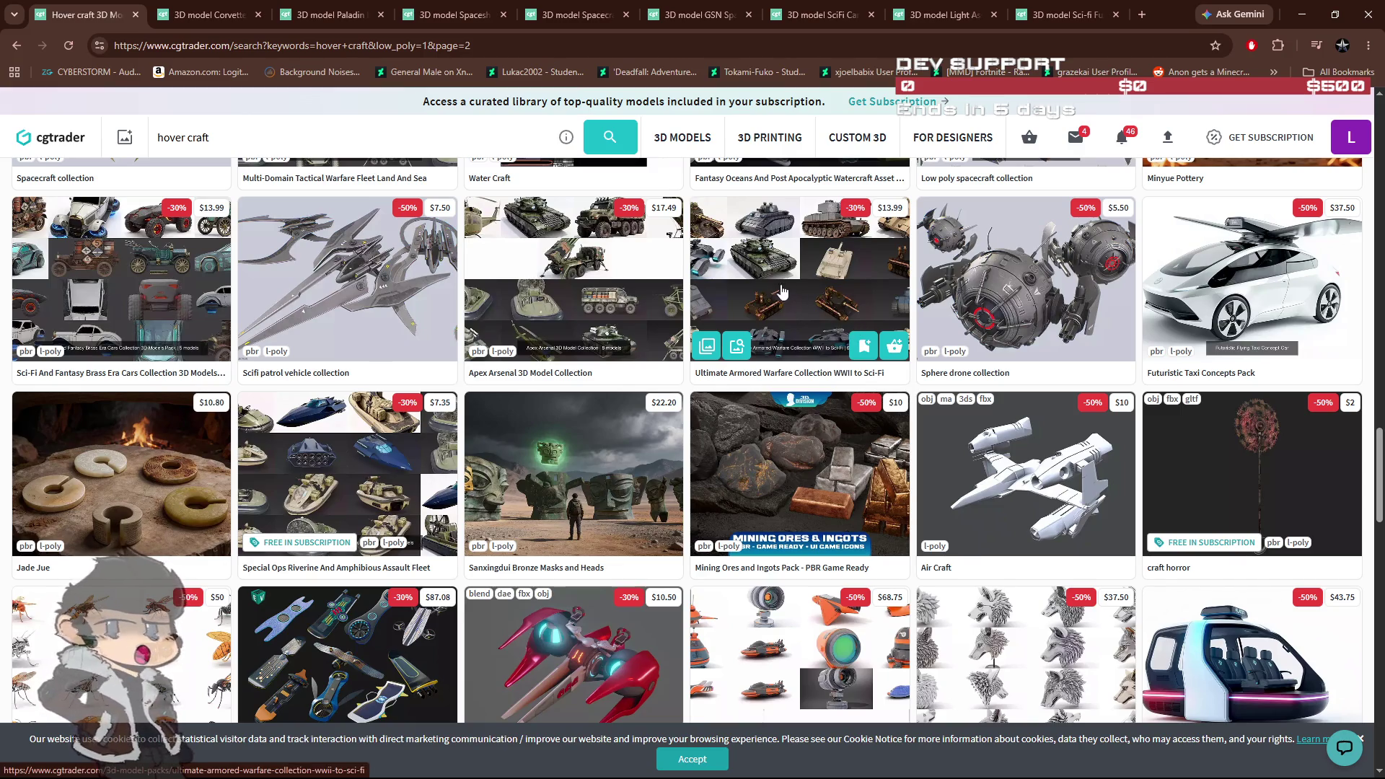
scroll(586, 501, down, 3)
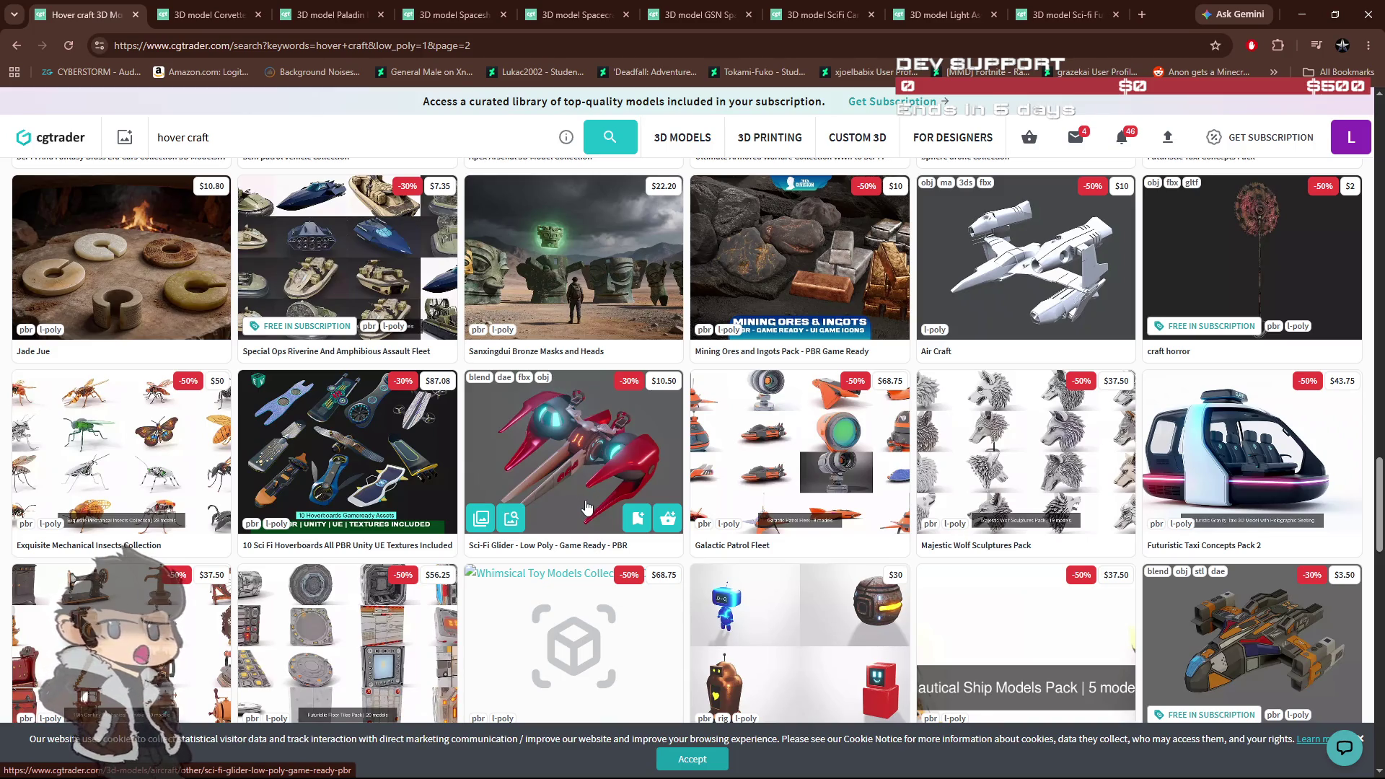
scroll(586, 508, down, 3)
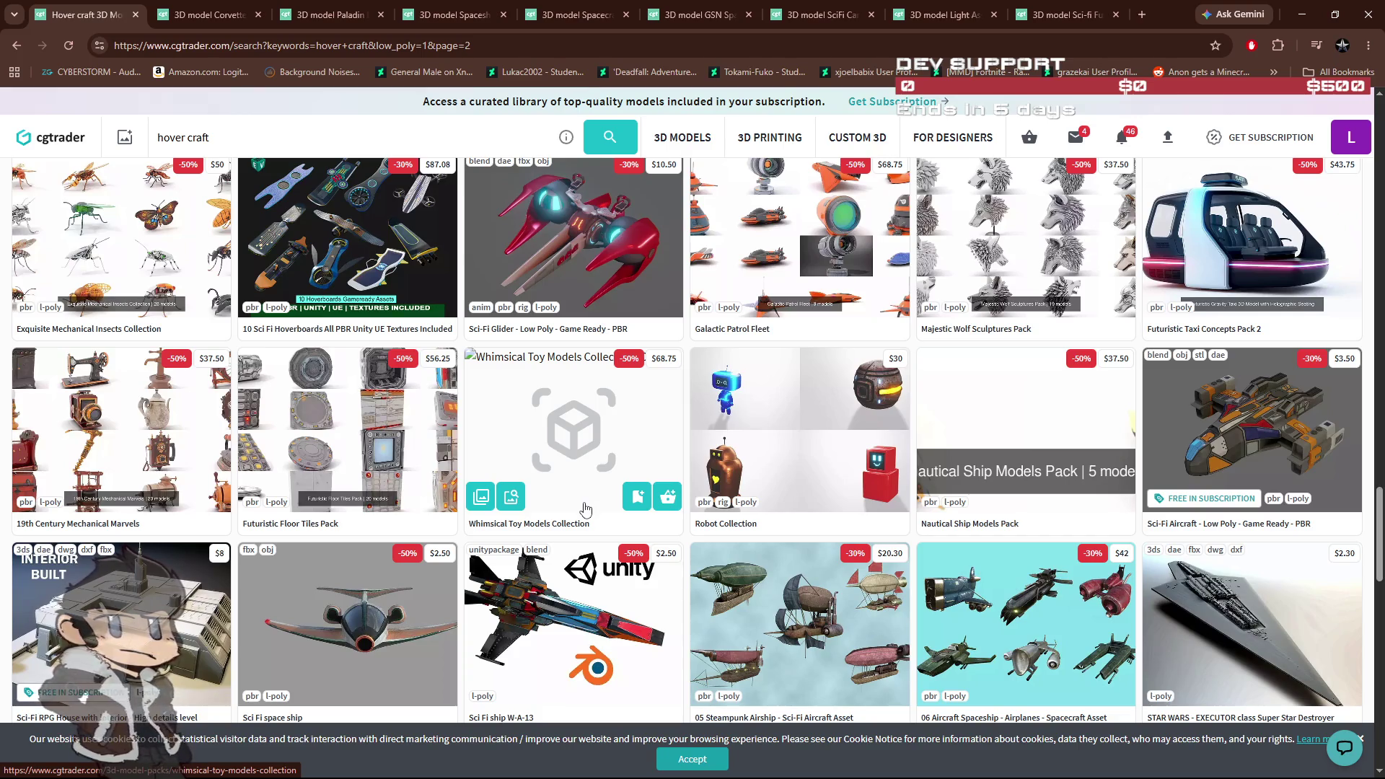
scroll(585, 509, down, 2)
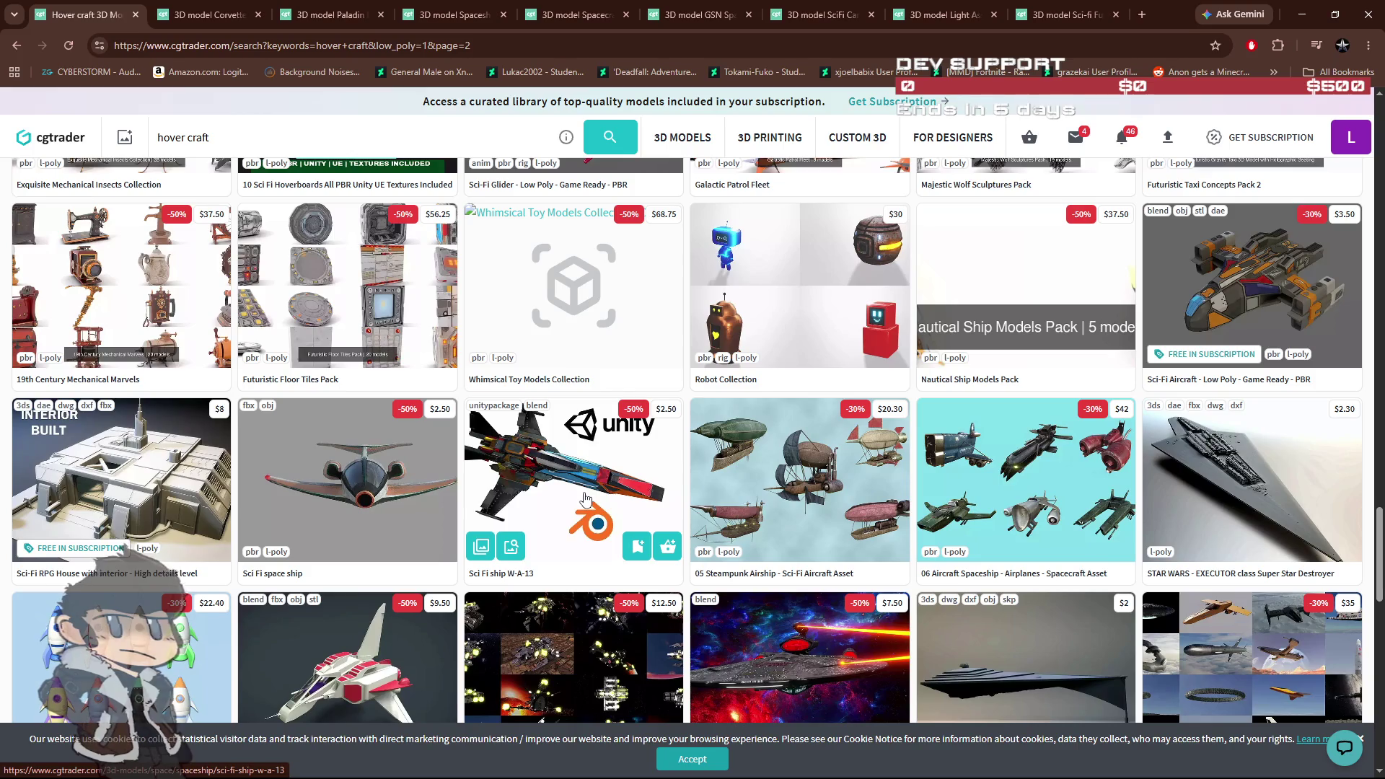
scroll(586, 499, down, 3)
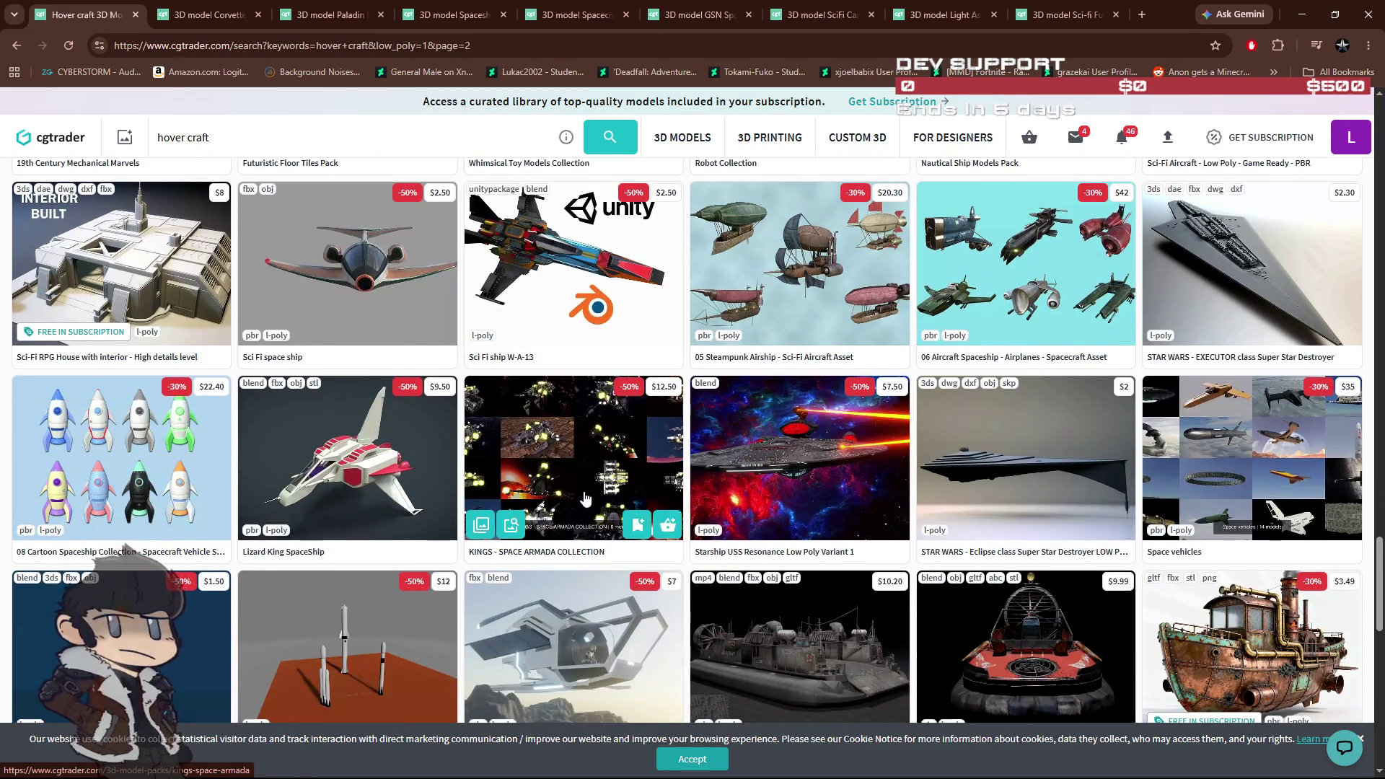
scroll(586, 498, down, 3)
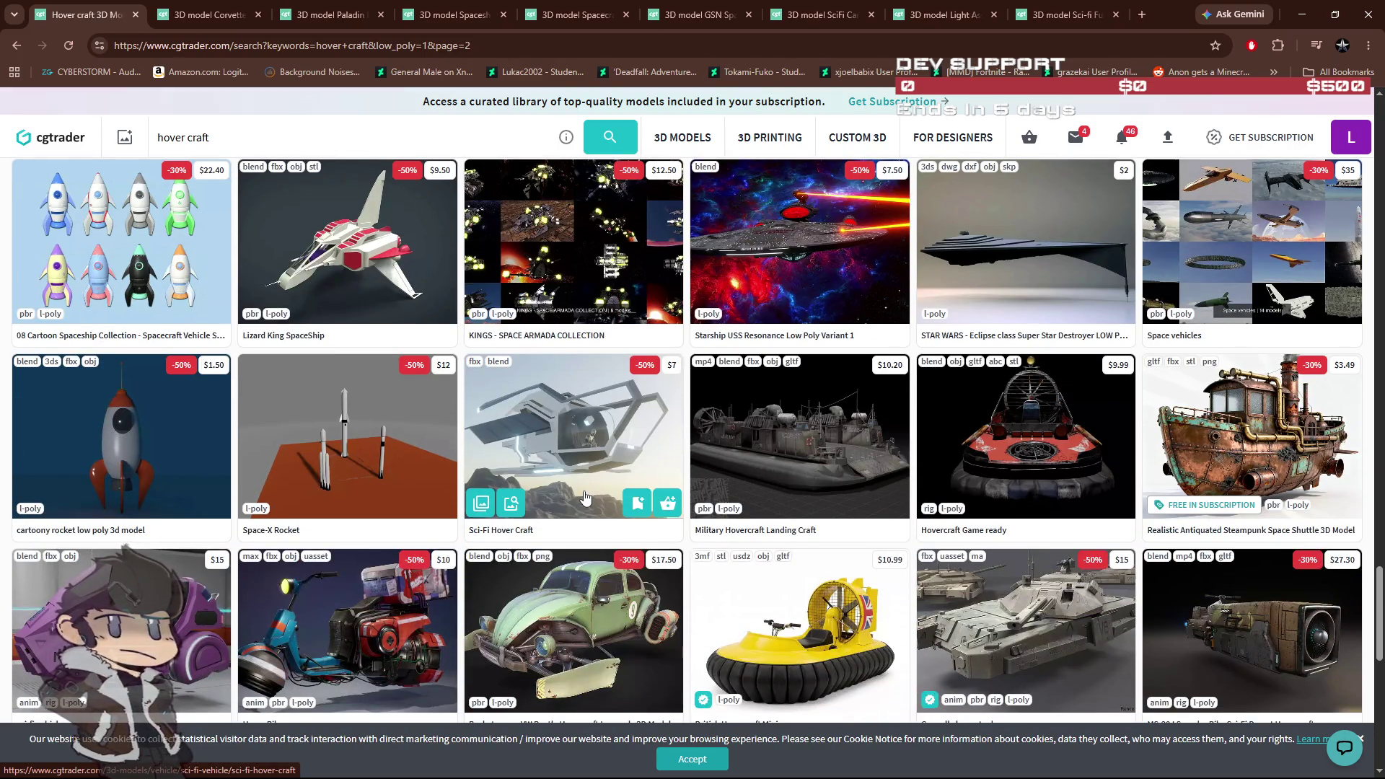
scroll(585, 498, down, 3)
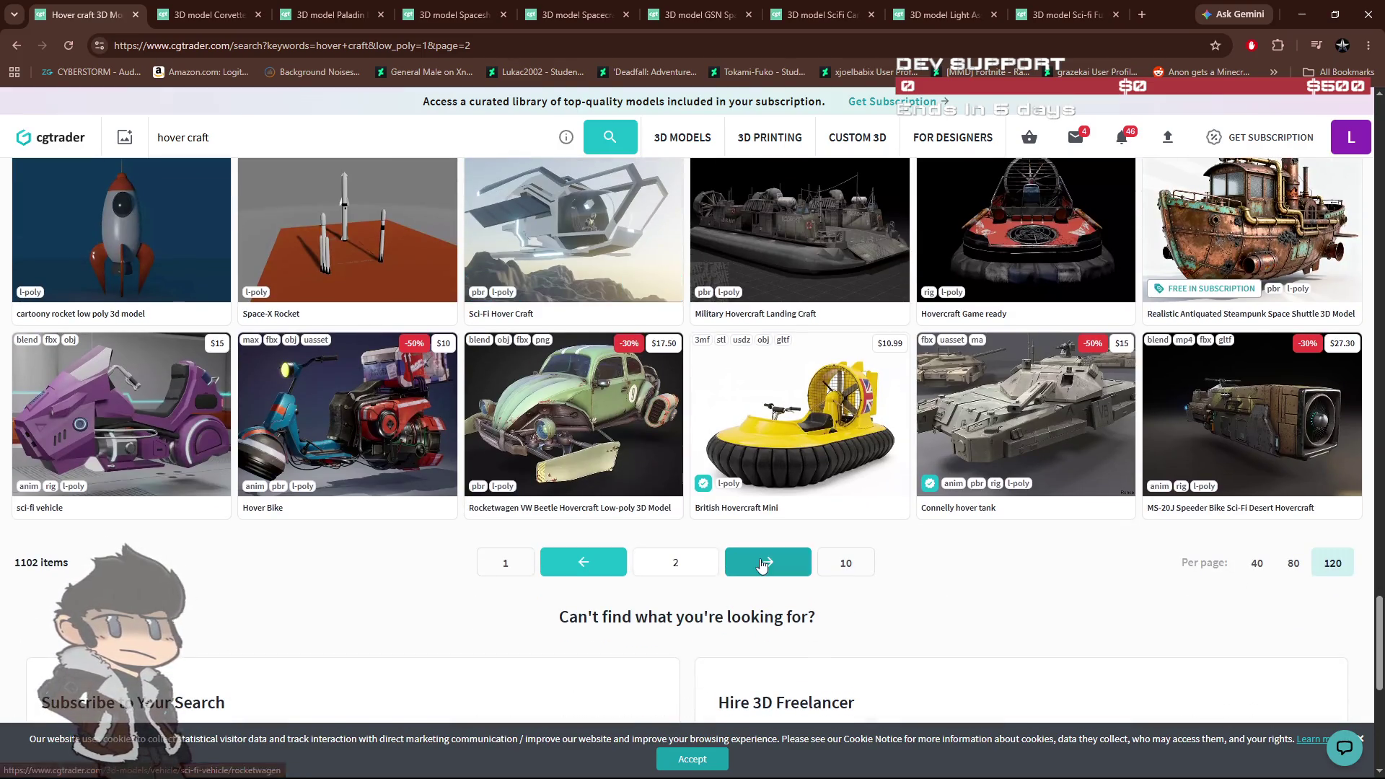
click(763, 566)
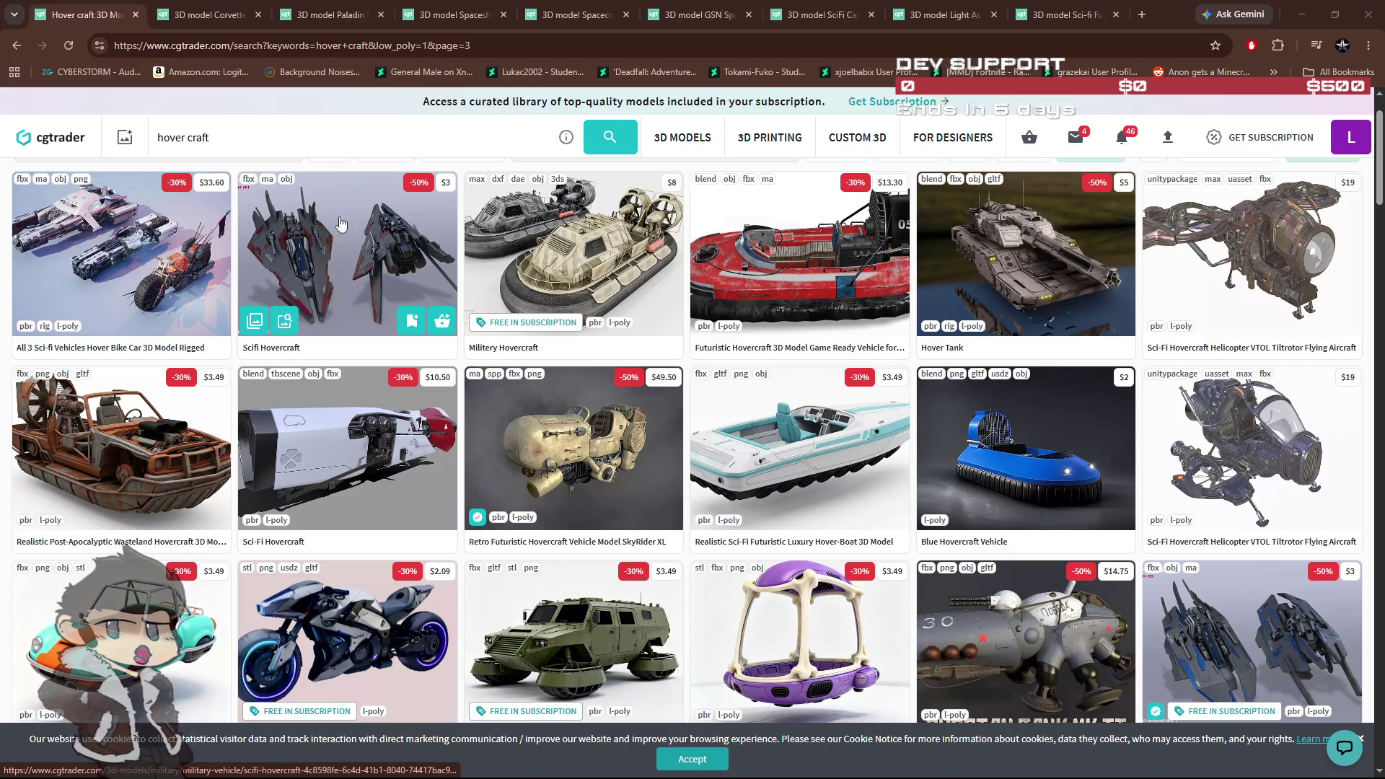
Step: Open two Scifi Hovercraft models from the hover craft results in background tabs
middle_click(268, 352)
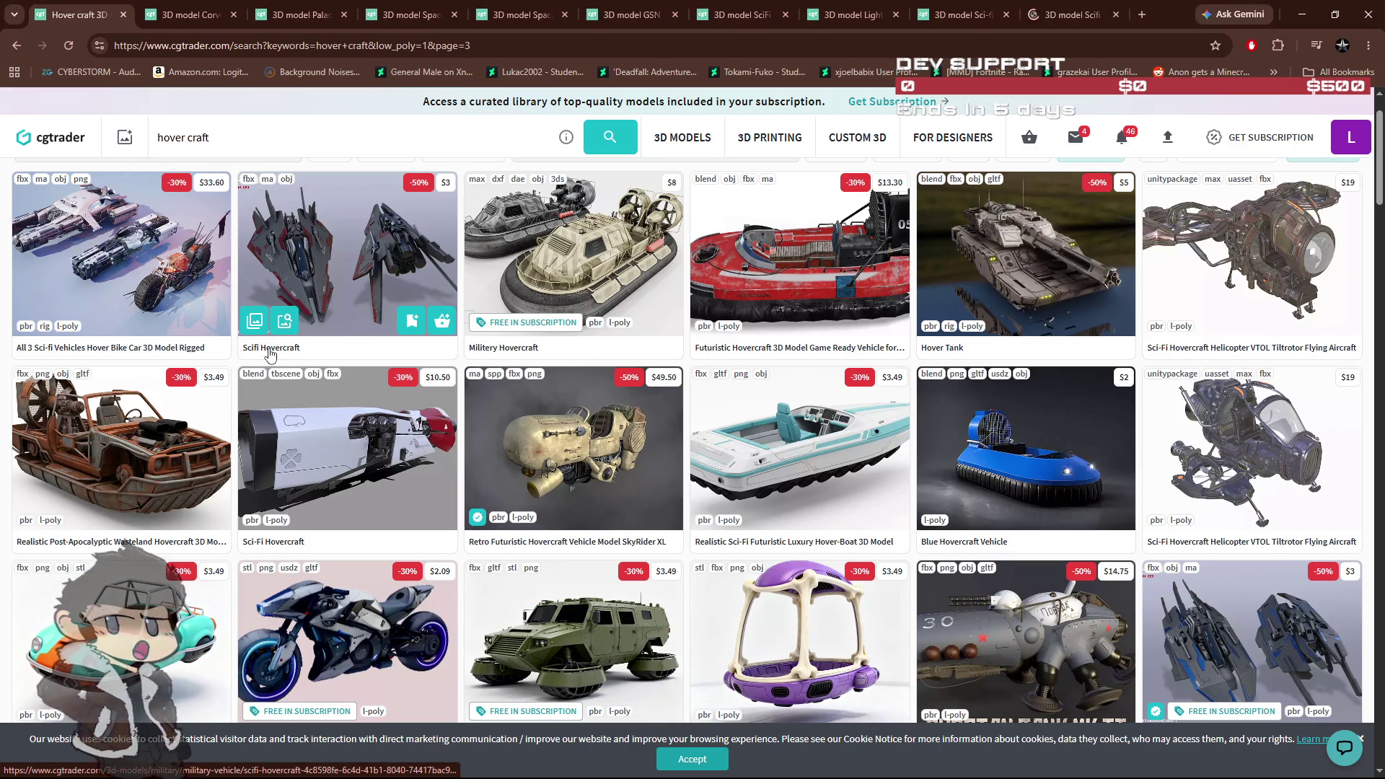
scroll(382, 399, down, 1)
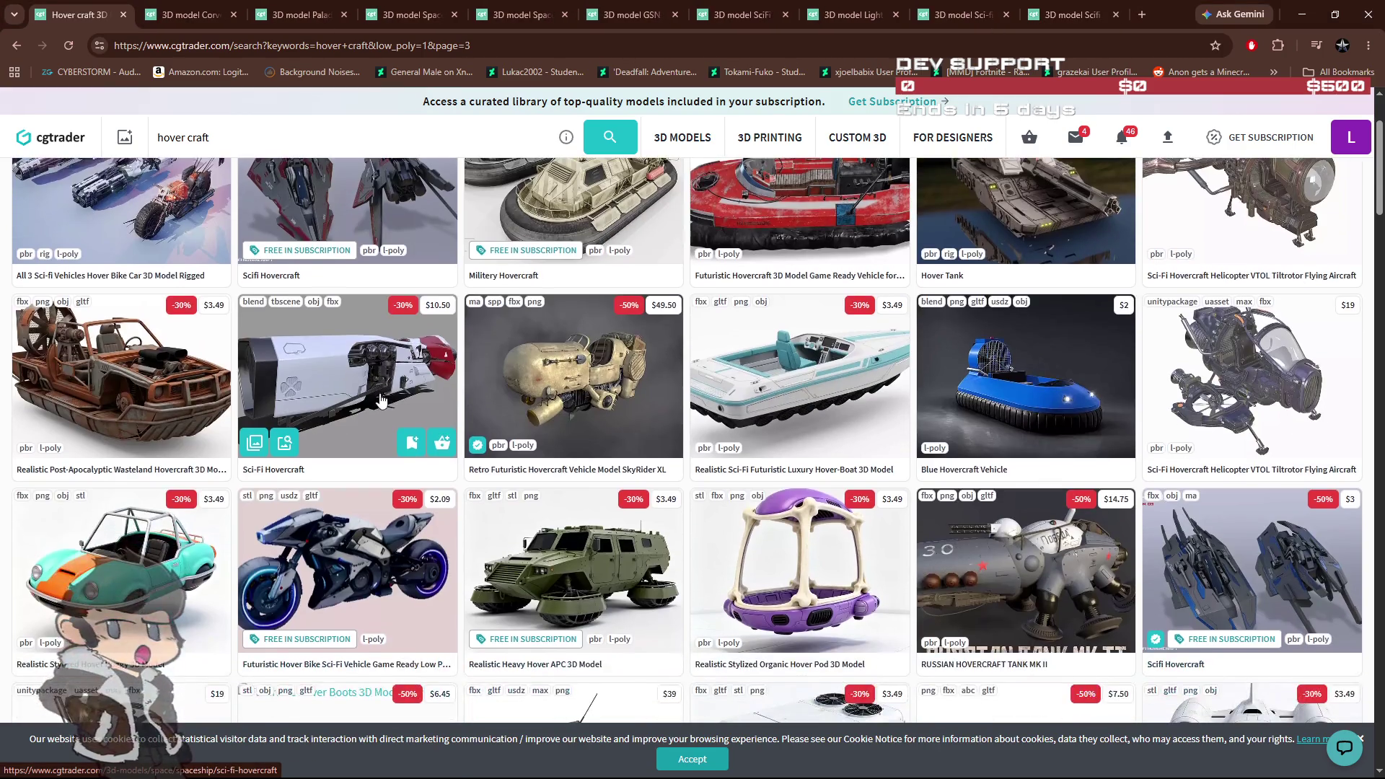
scroll(1236, 411, down, 2)
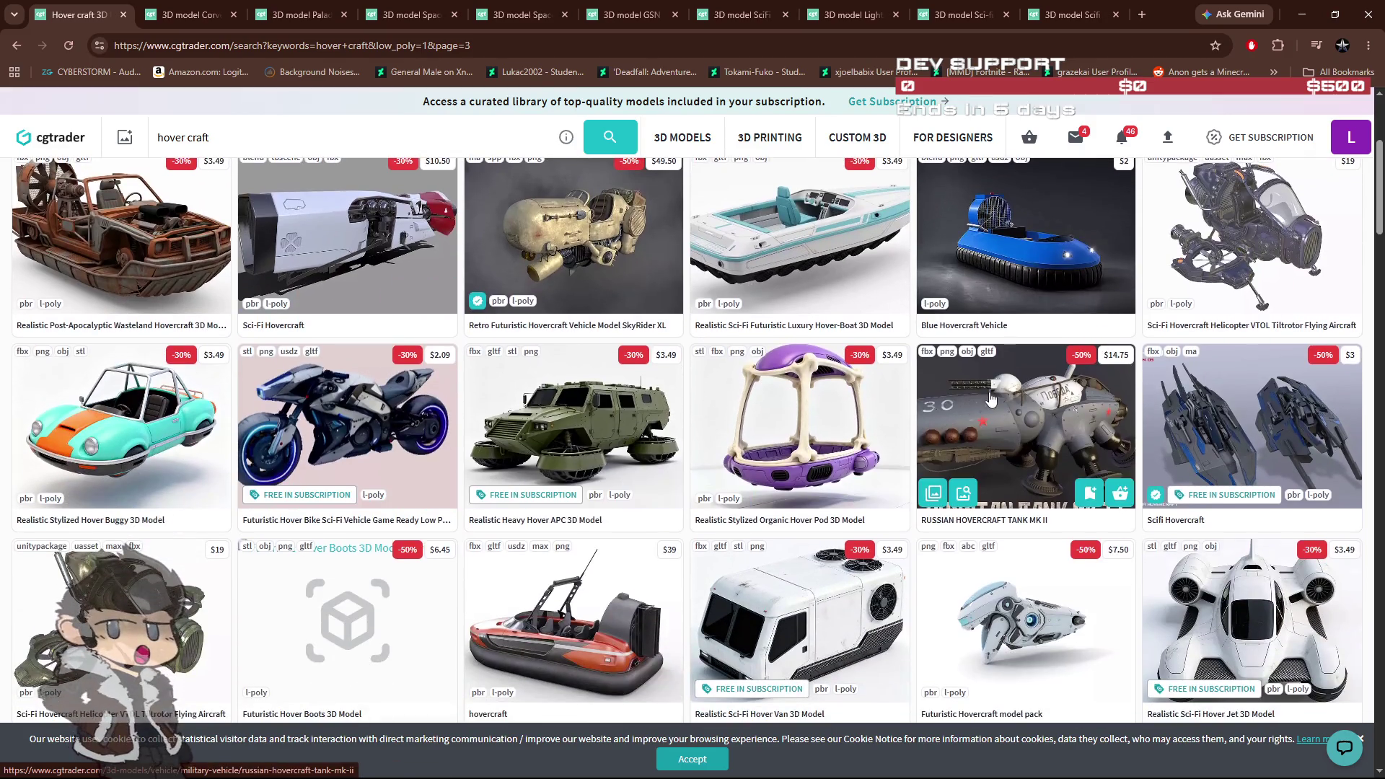
middle_click(1236, 411)
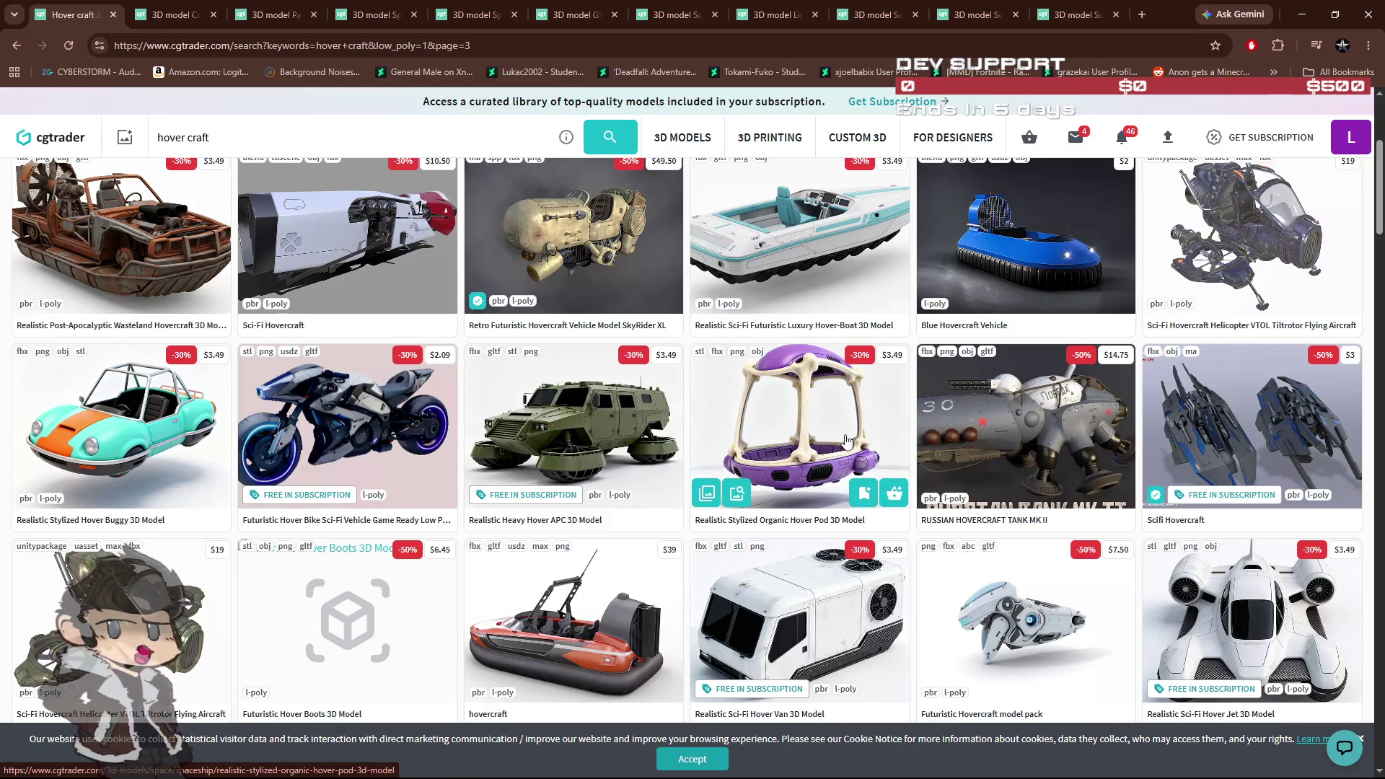
Step: Scroll further down page 3 and open the Sci-fi Hover bike Low-poly model in a background tab
scroll(839, 439, down, 4)
scroll(837, 438, down, 2)
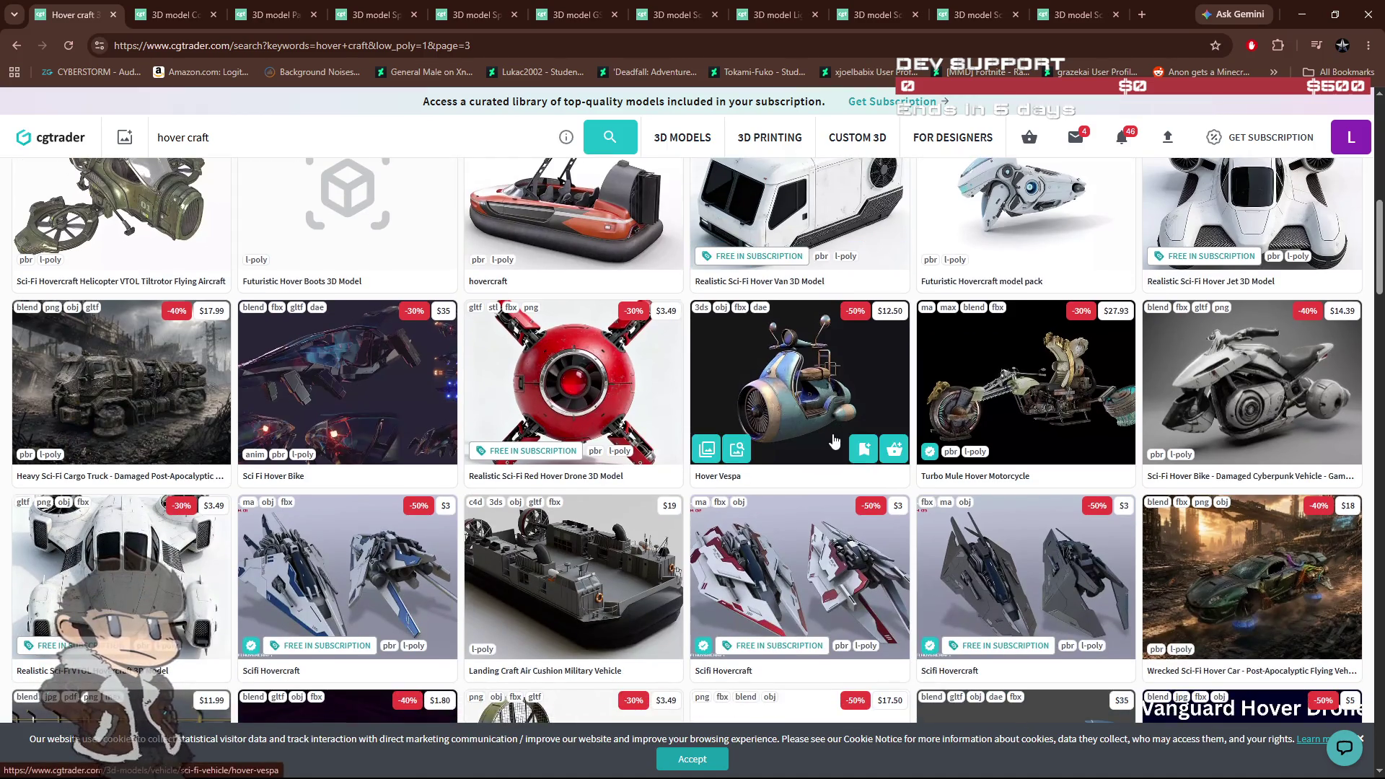
scroll(555, 414, down, 2)
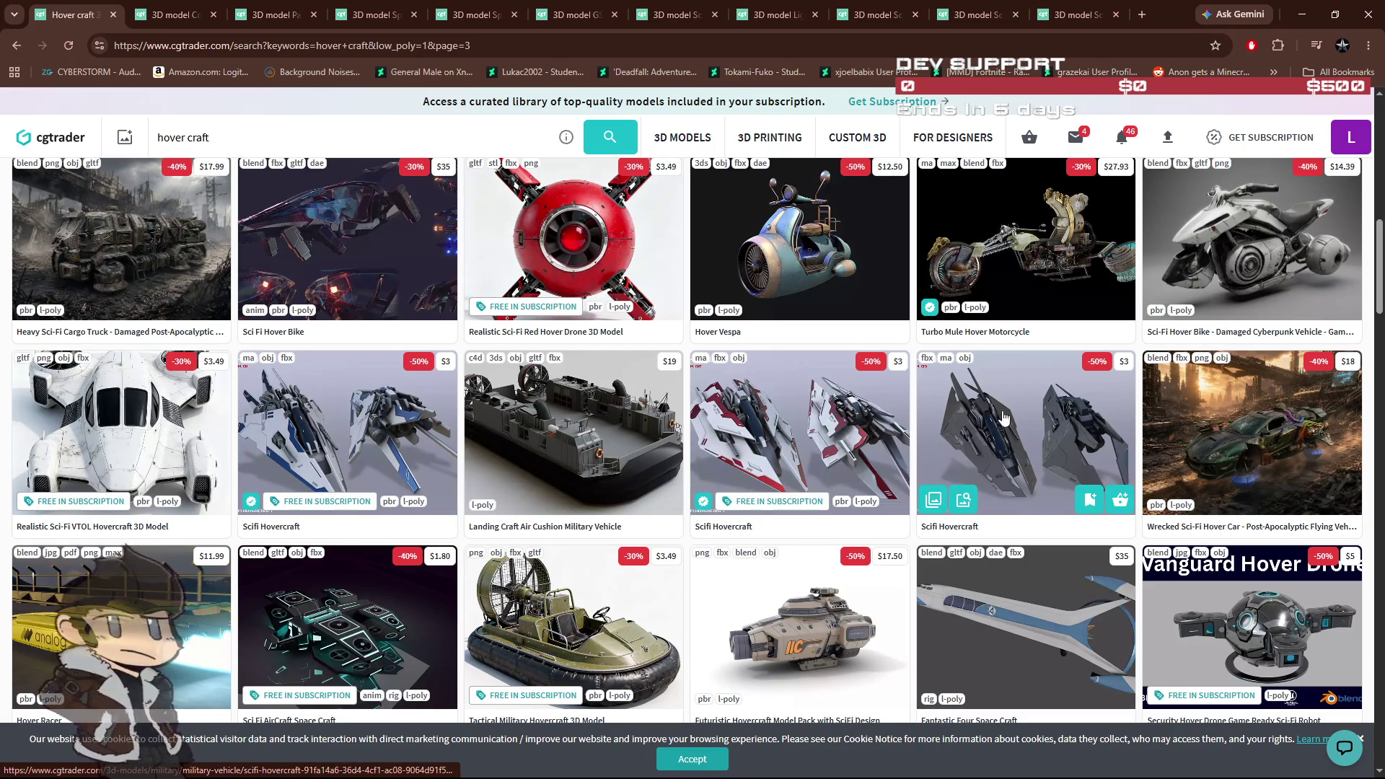
scroll(1006, 421, down, 3)
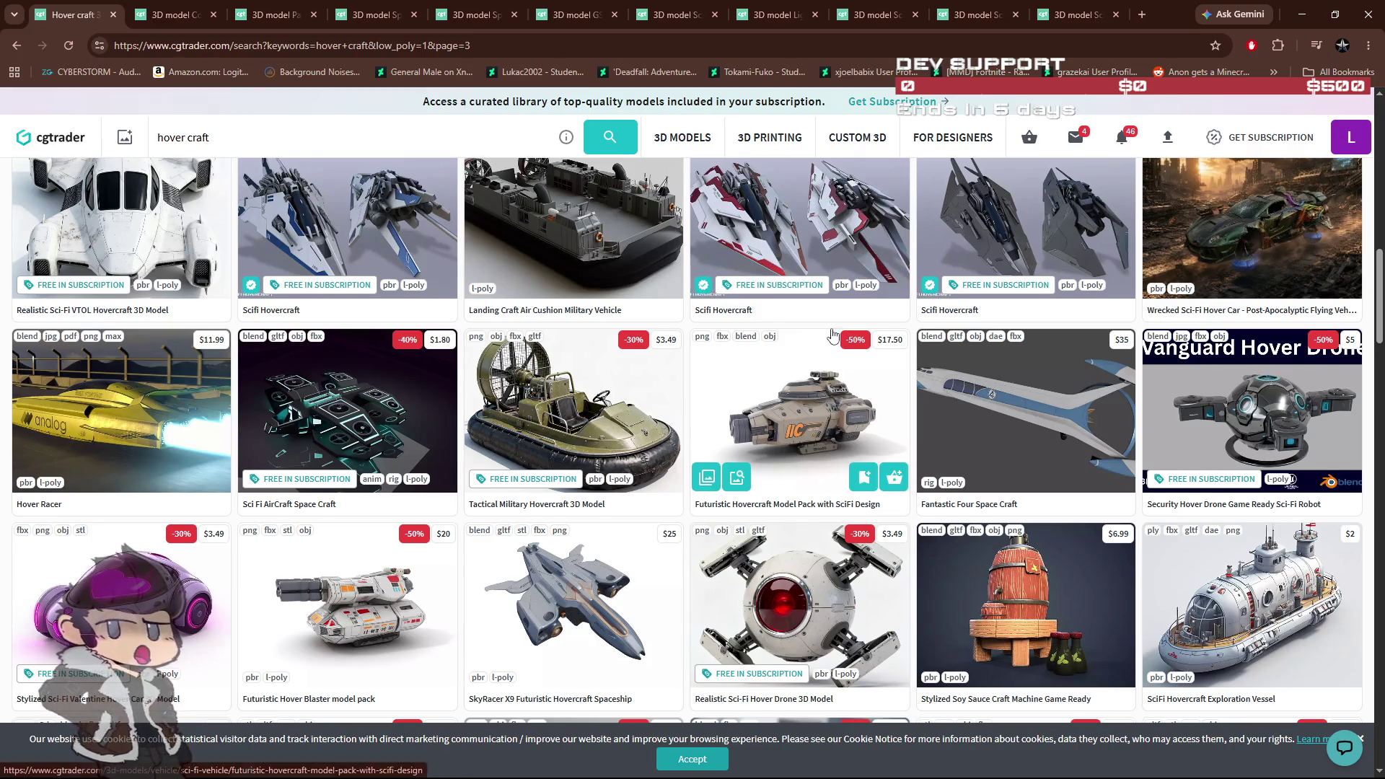
scroll(844, 317, down, 4)
scroll(826, 337, down, 6)
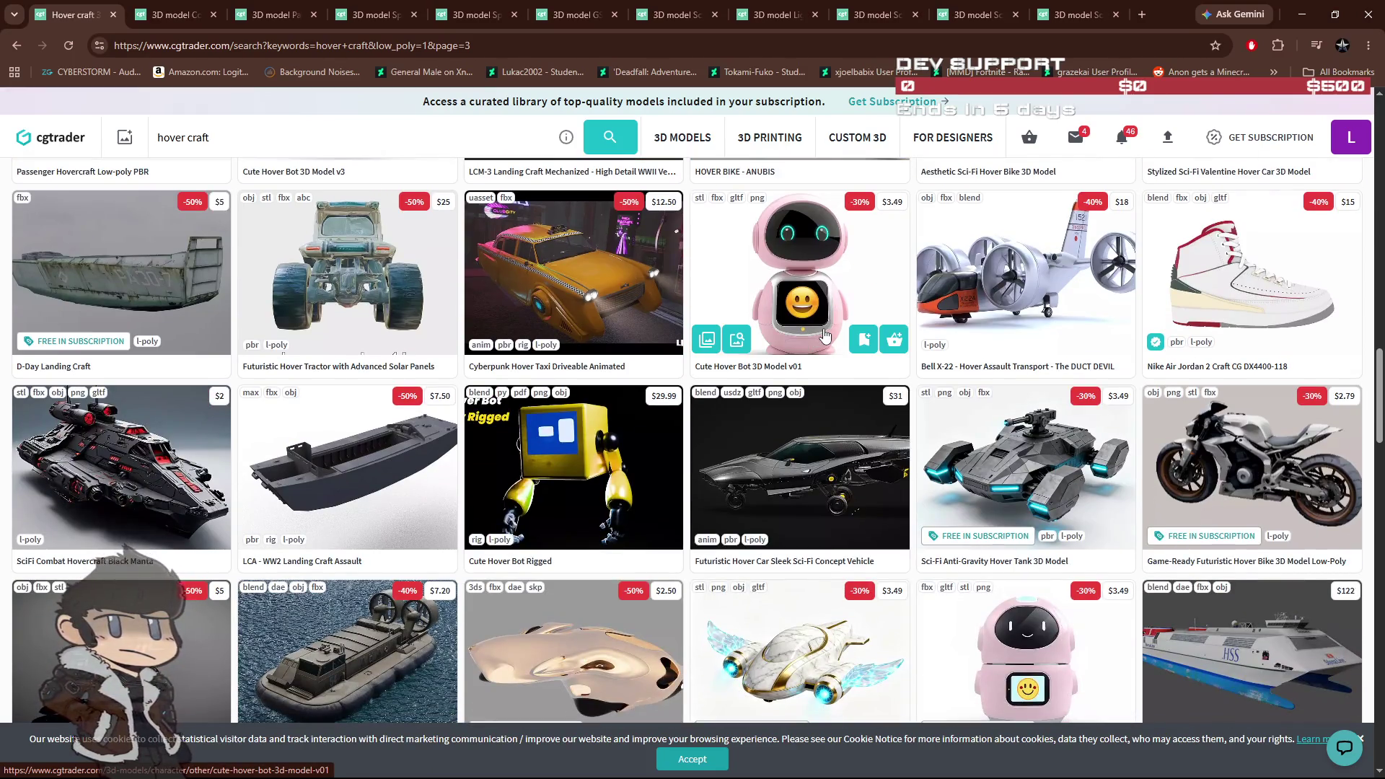
scroll(826, 339, down, 2)
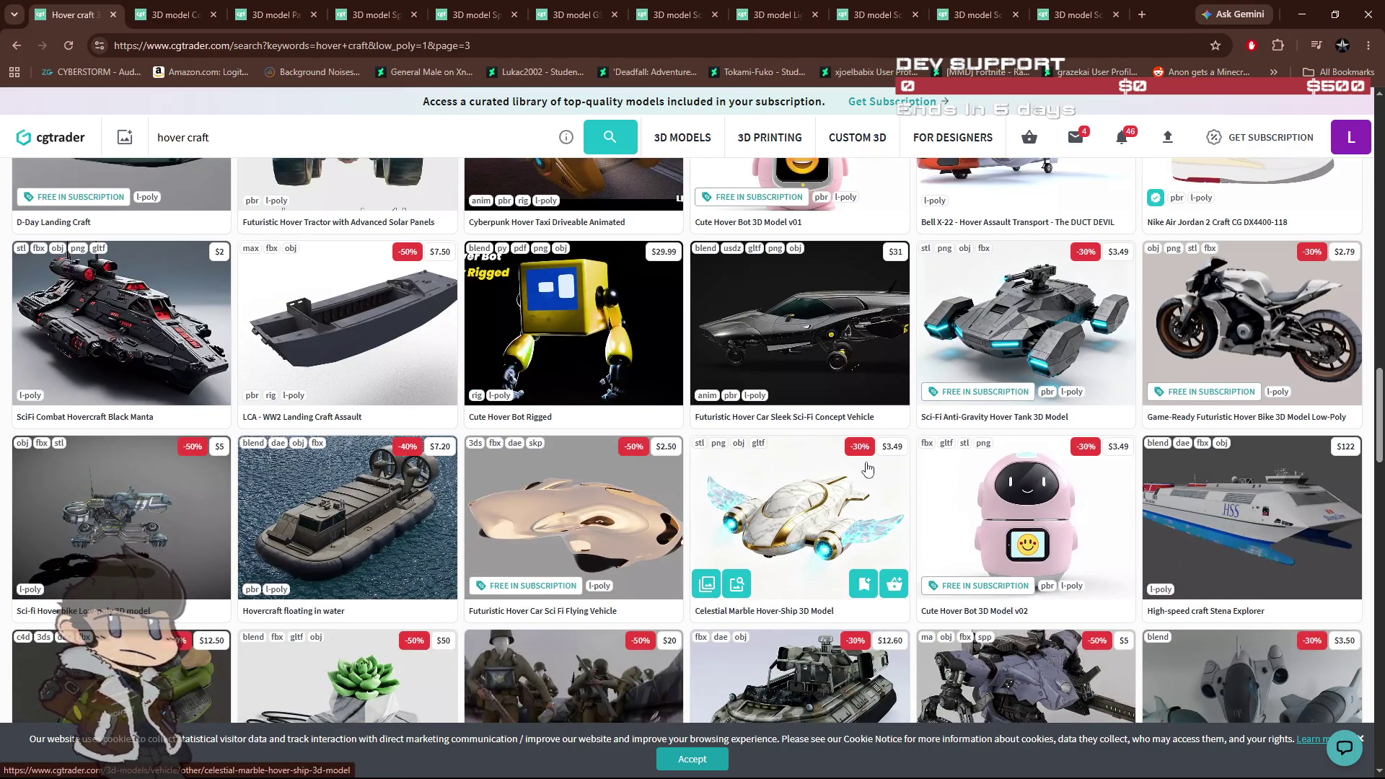
scroll(865, 470, down, 2)
scroll(858, 462, up, 4)
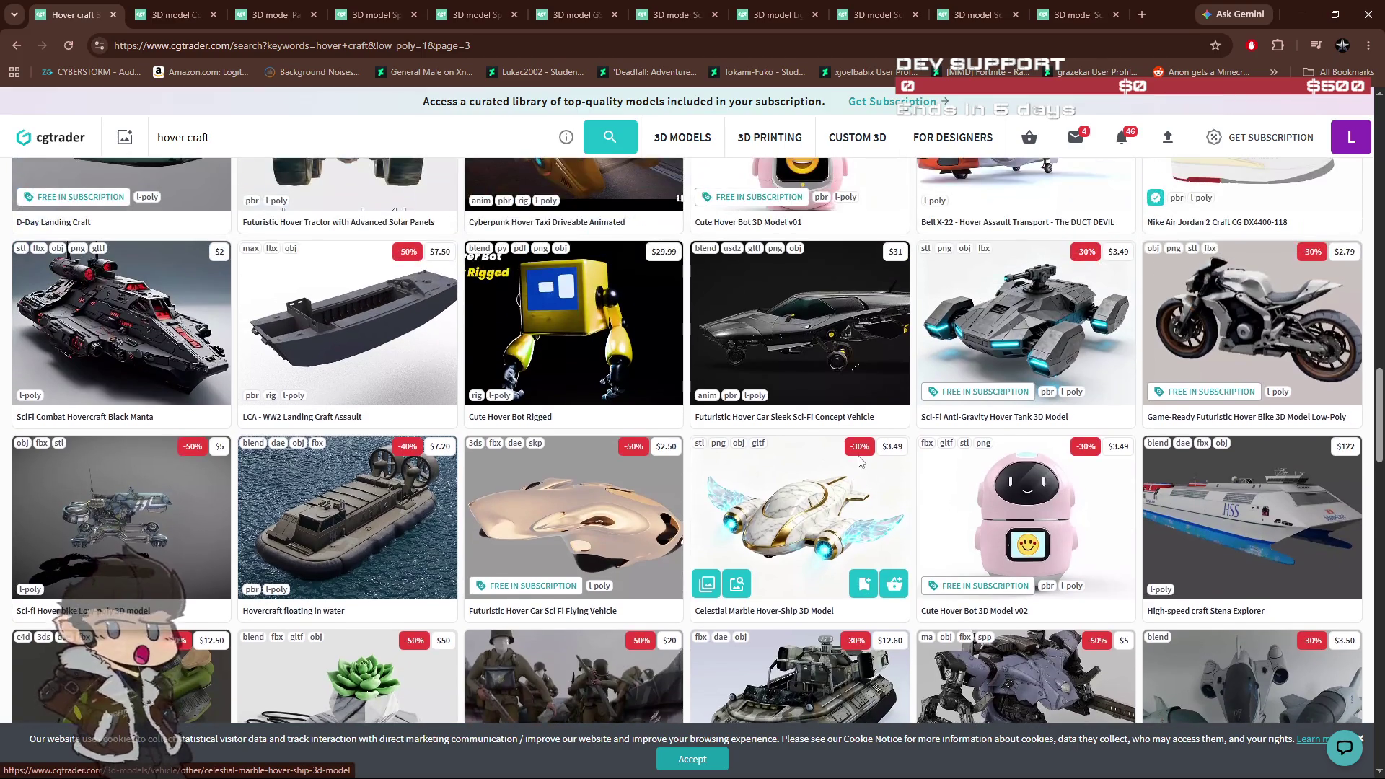
scroll(857, 462, up, 4)
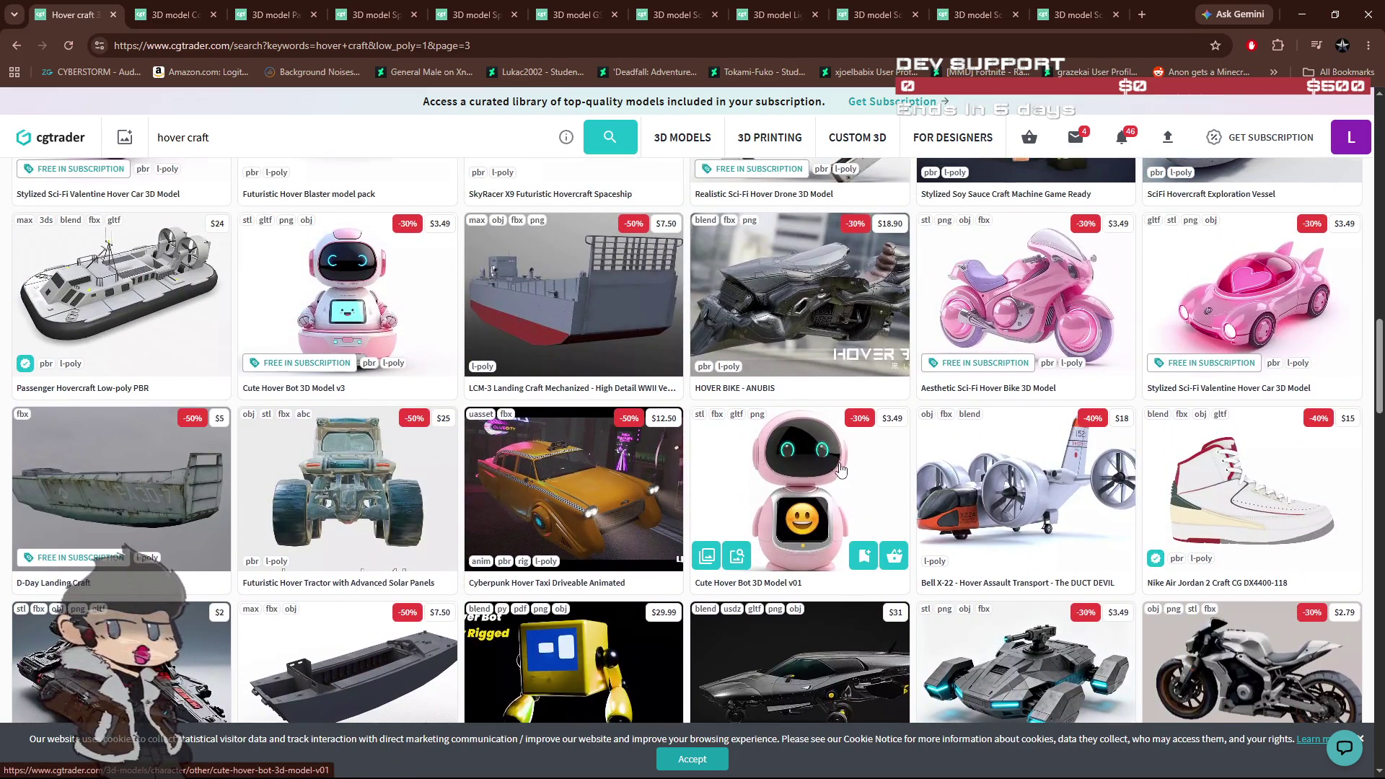
scroll(839, 470, up, 2)
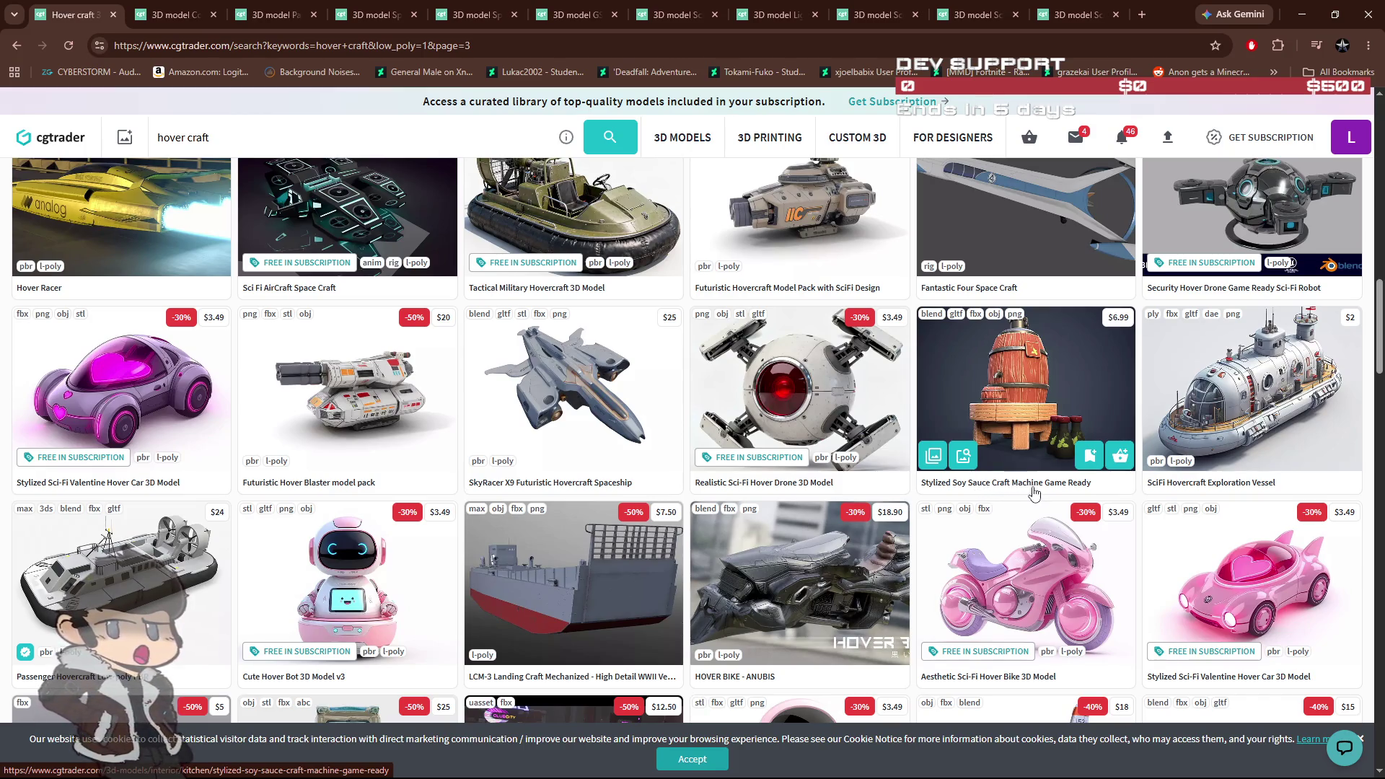
scroll(1033, 493, down, 2)
scroll(982, 537, down, 7)
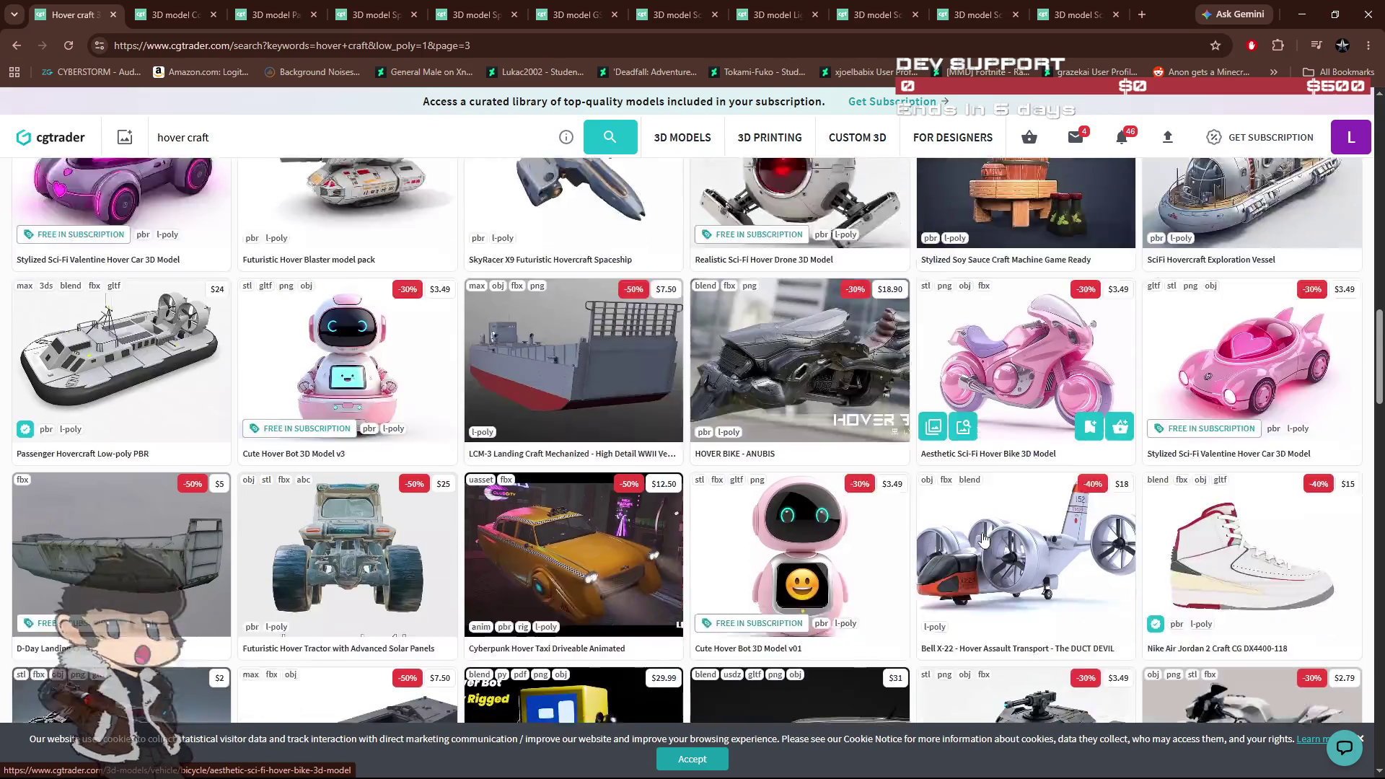
scroll(983, 537, down, 5)
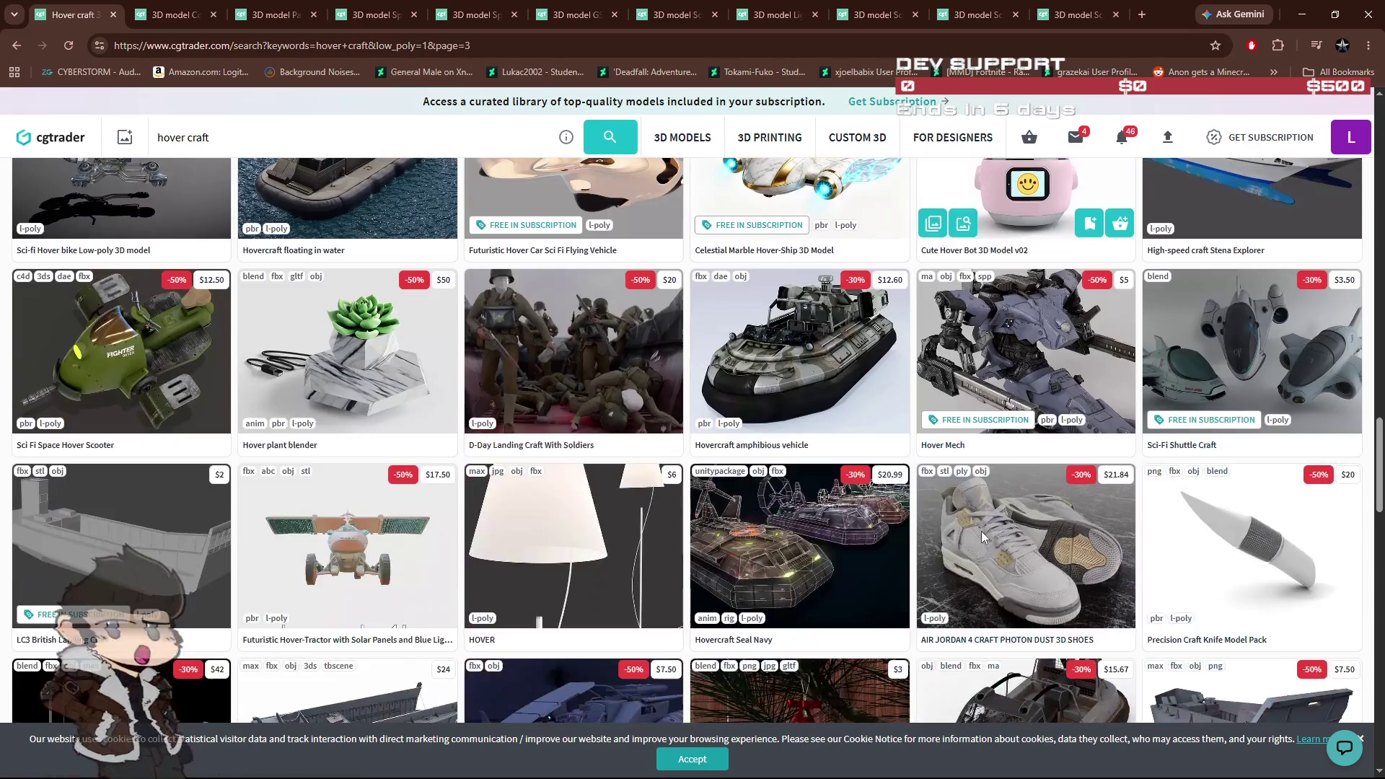
scroll(983, 537, up, 1)
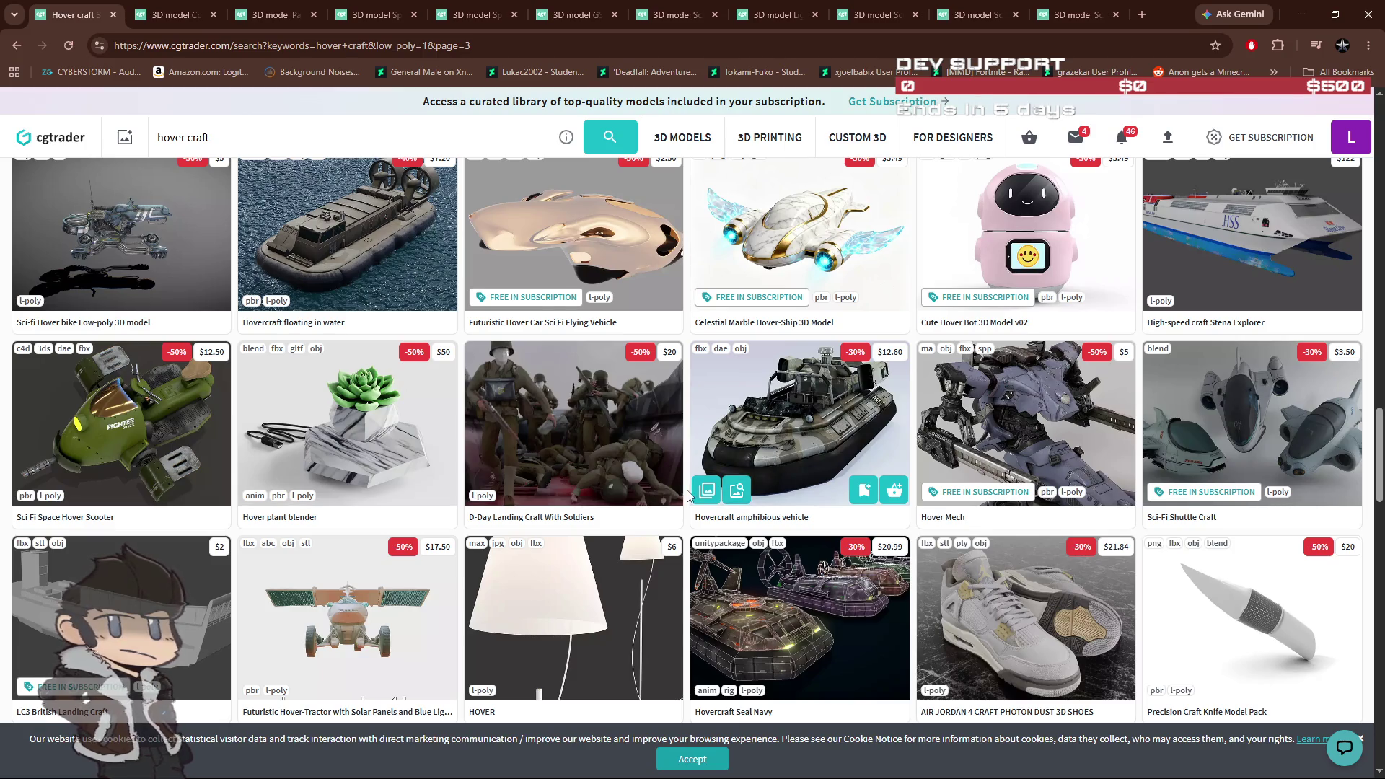
scroll(751, 507, up, 2)
middle_click(158, 362)
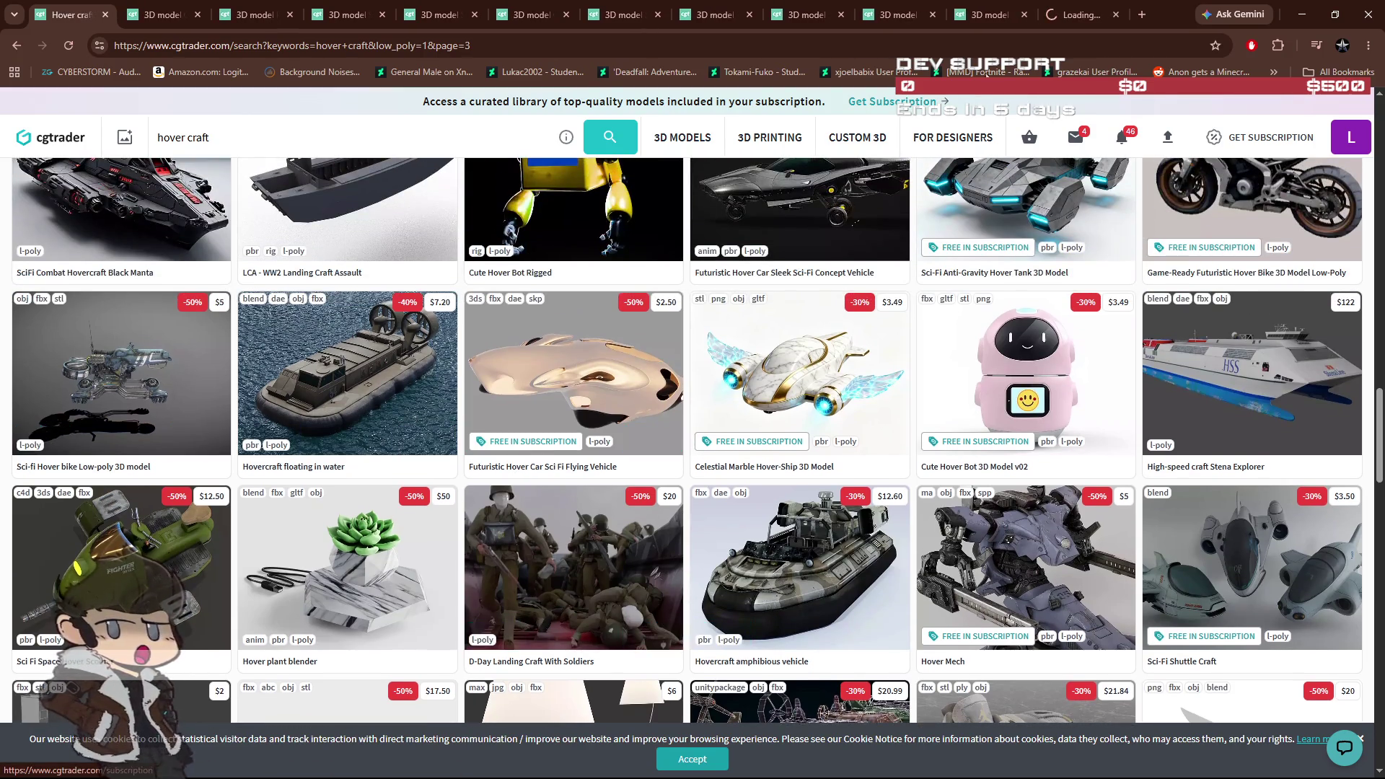
Step: Bring up the Sci-fi Hover bike page and step its preview gallery to image 5/5
click(1079, 14)
click(860, 361)
click(860, 362)
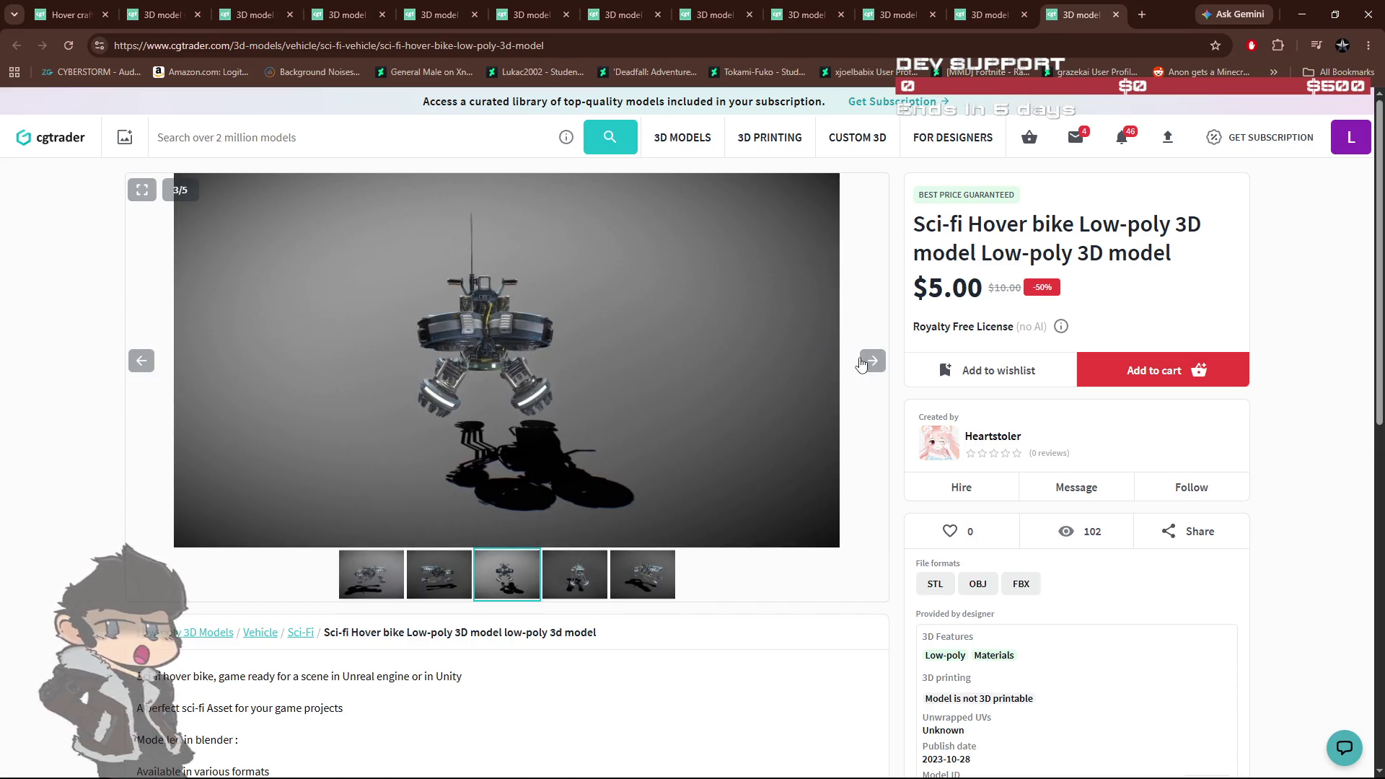
click(861, 362)
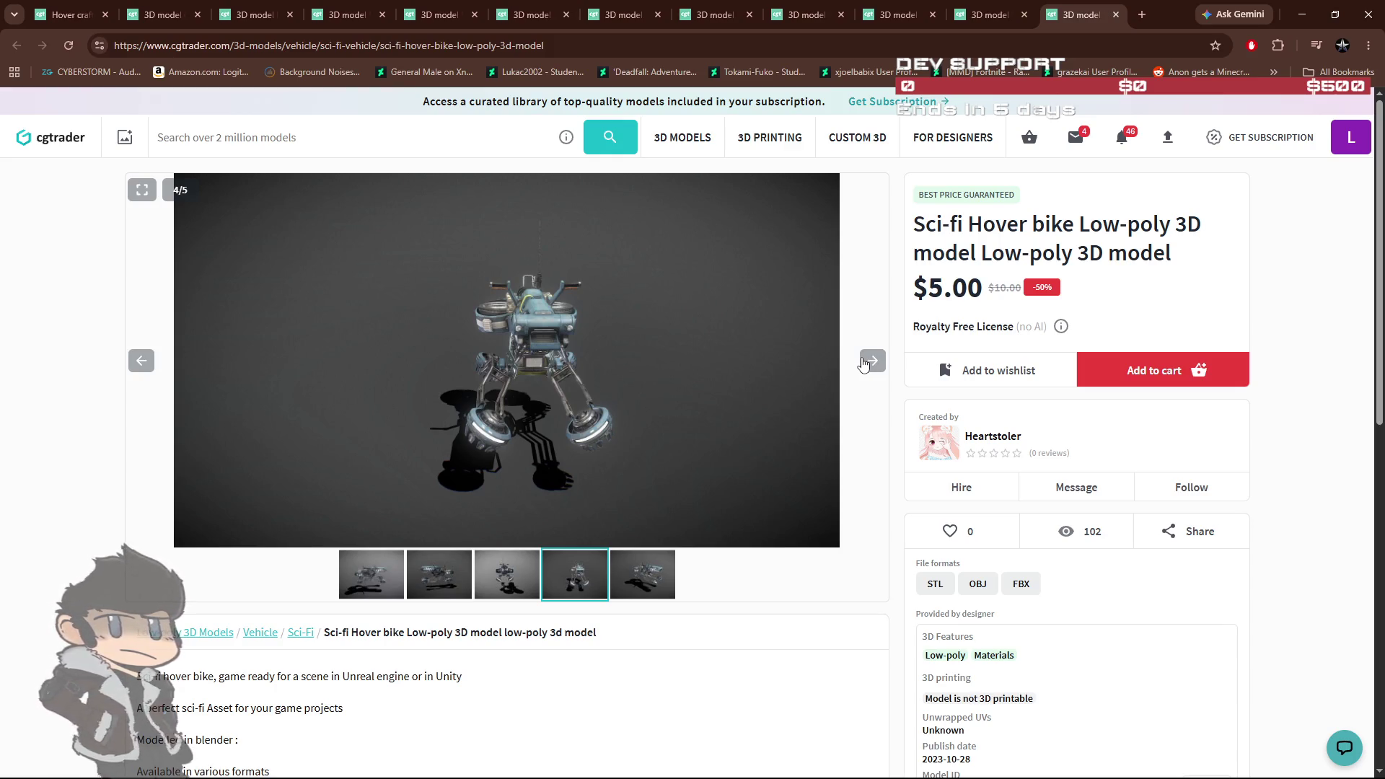
click(867, 363)
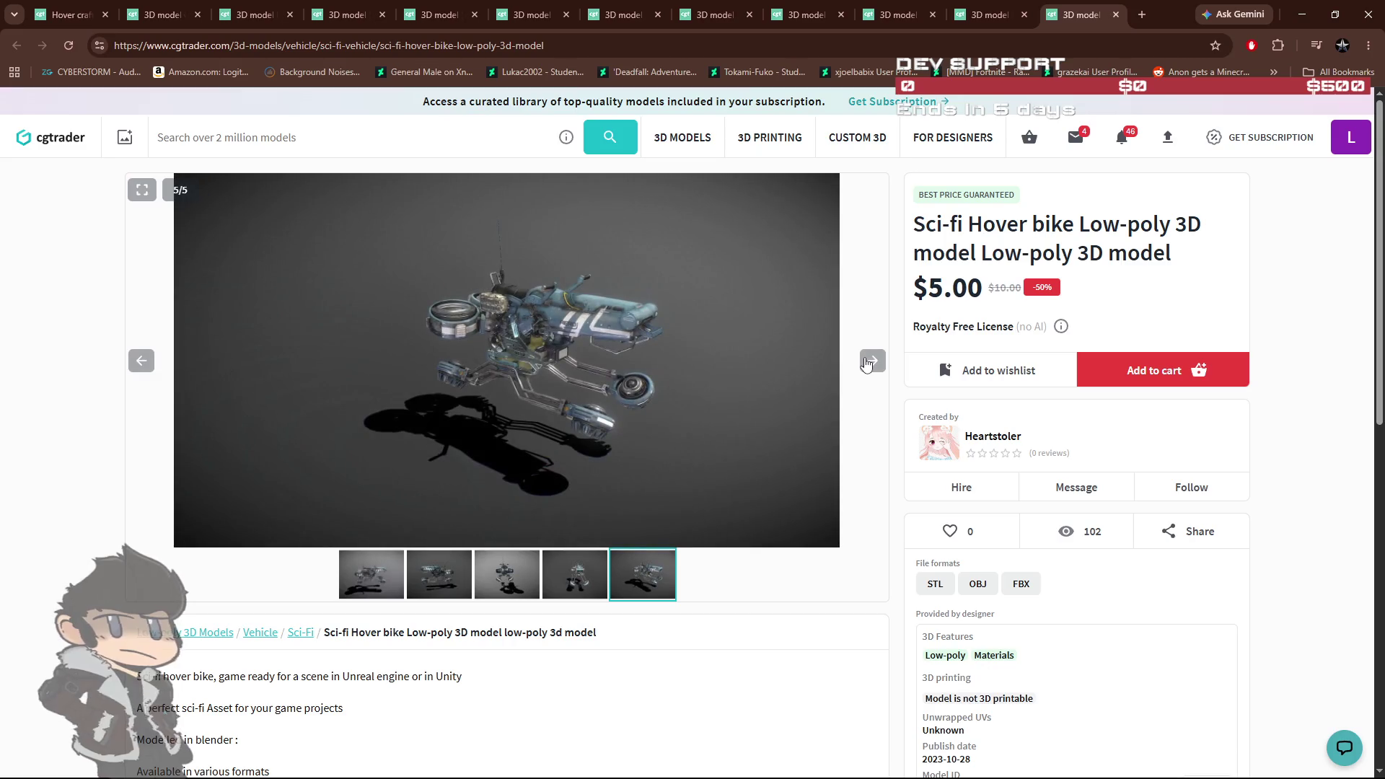
Step: Review the $5.00 hover bike page details, then move to the Scifi Hovercraft model page
scroll(714, 439, down, 4)
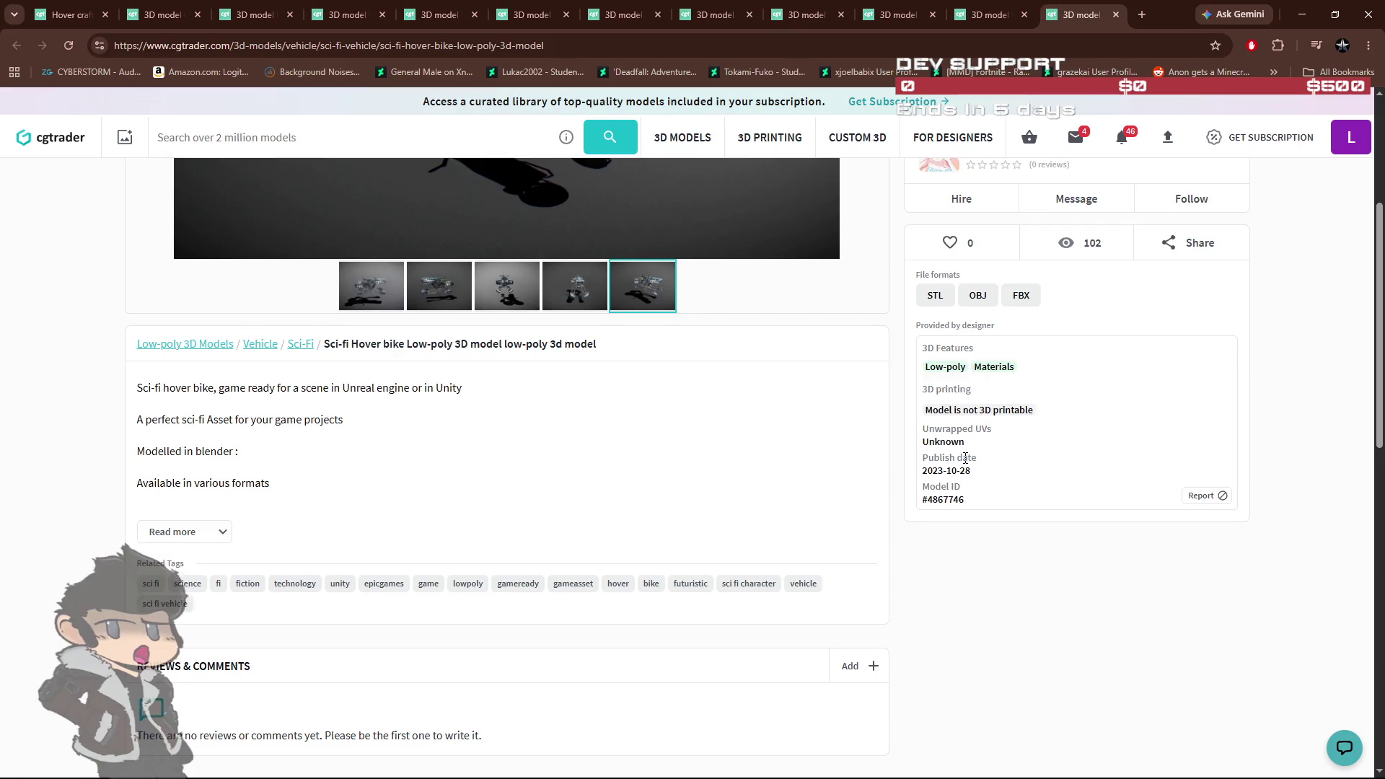
scroll(964, 462, down, 1)
scroll(725, 474, down, 5)
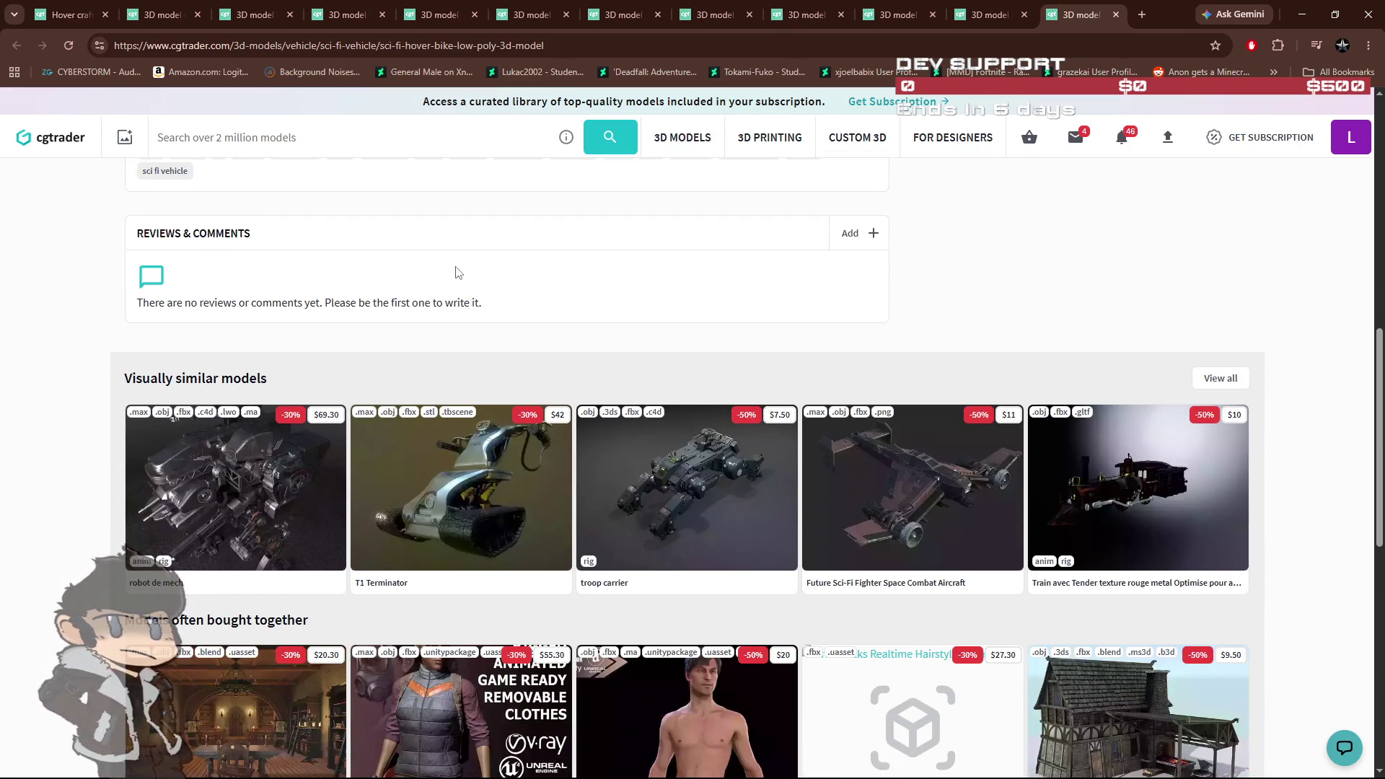
scroll(454, 279, down, 3)
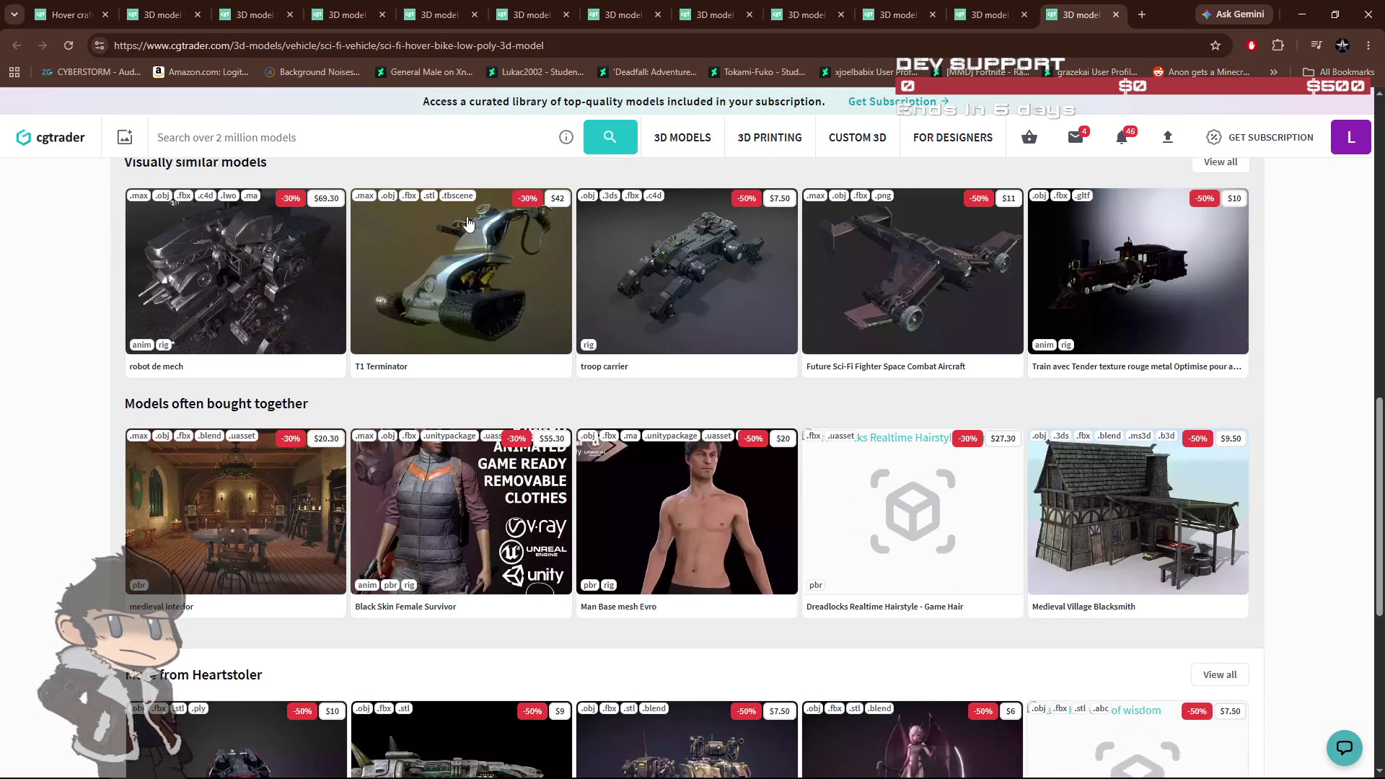
scroll(485, 232, up, 4)
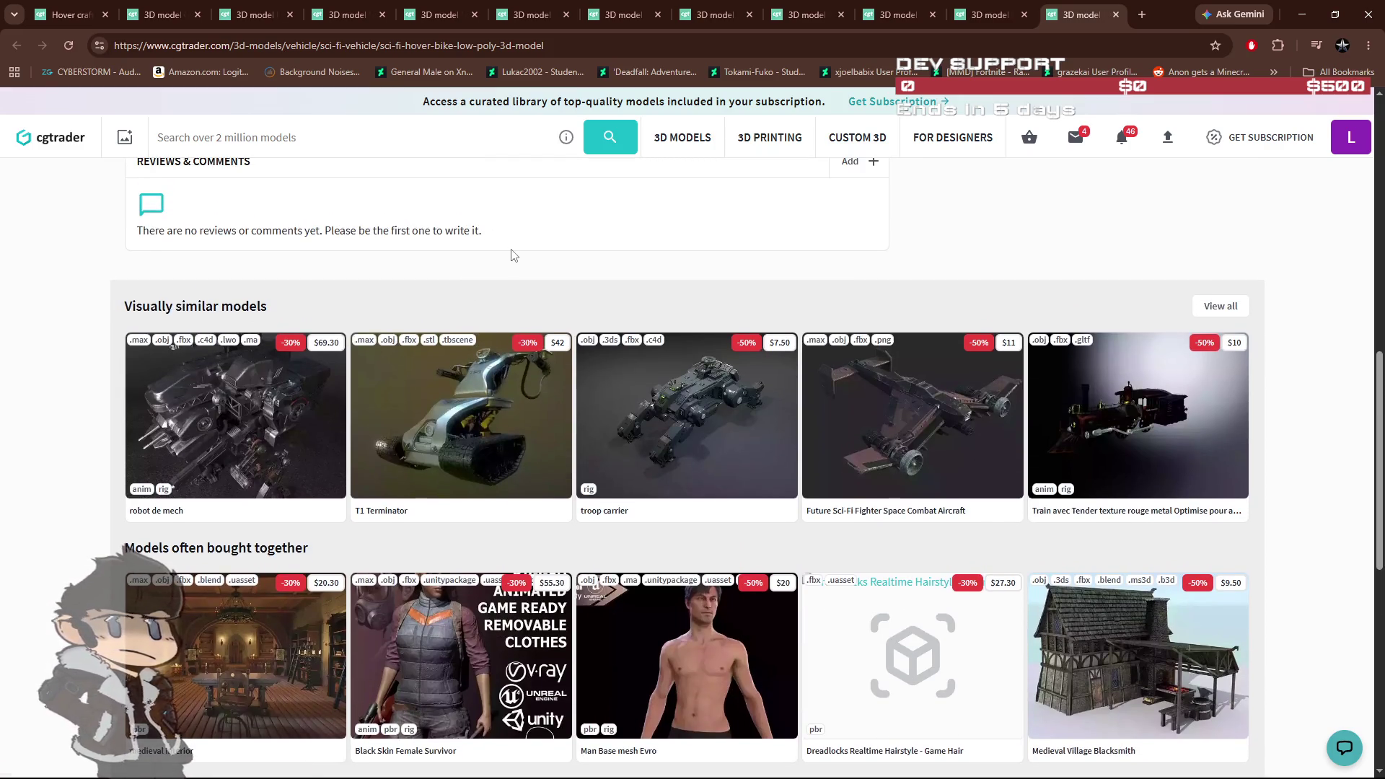
scroll(511, 254, up, 10)
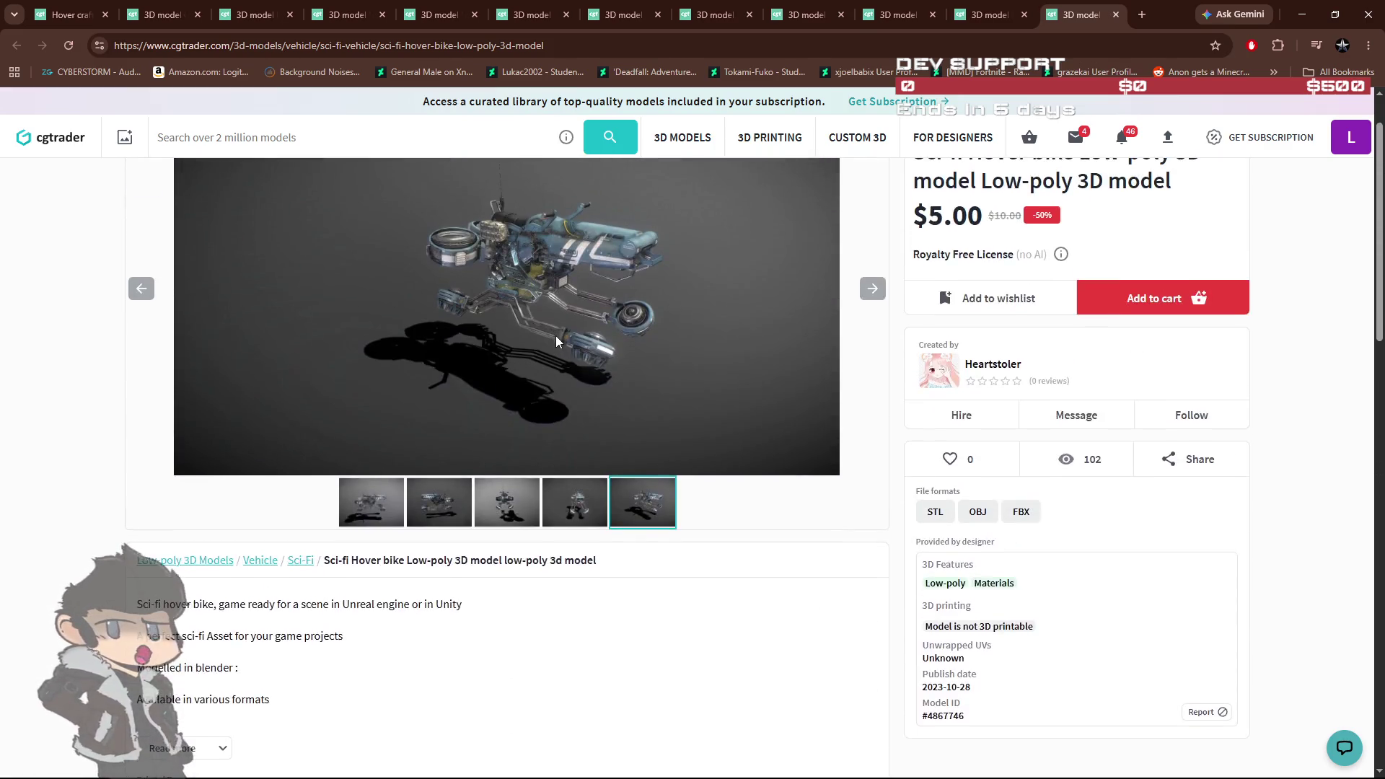
click(963, 21)
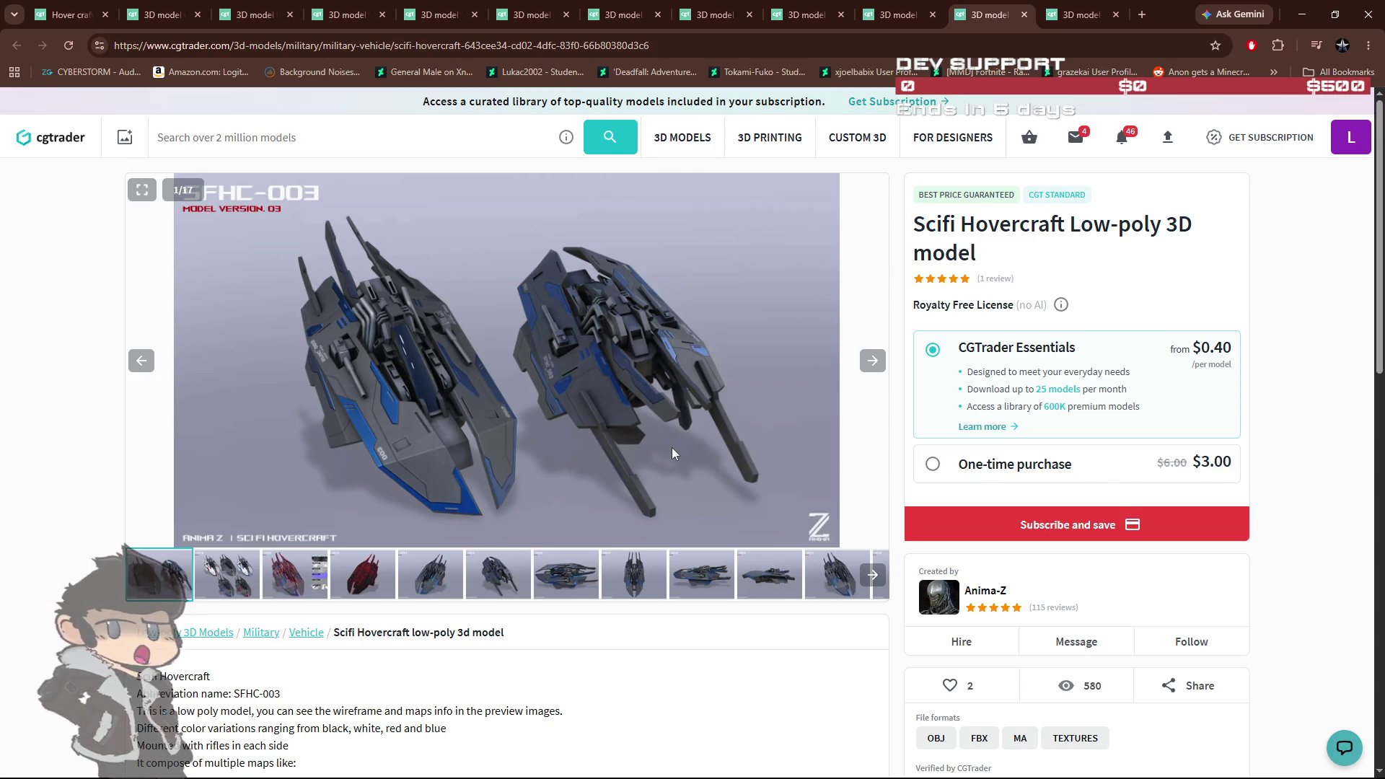
Step: Browse the hovercraft designer's profile packs and reviews, then list all 1403 of their models
click(982, 591)
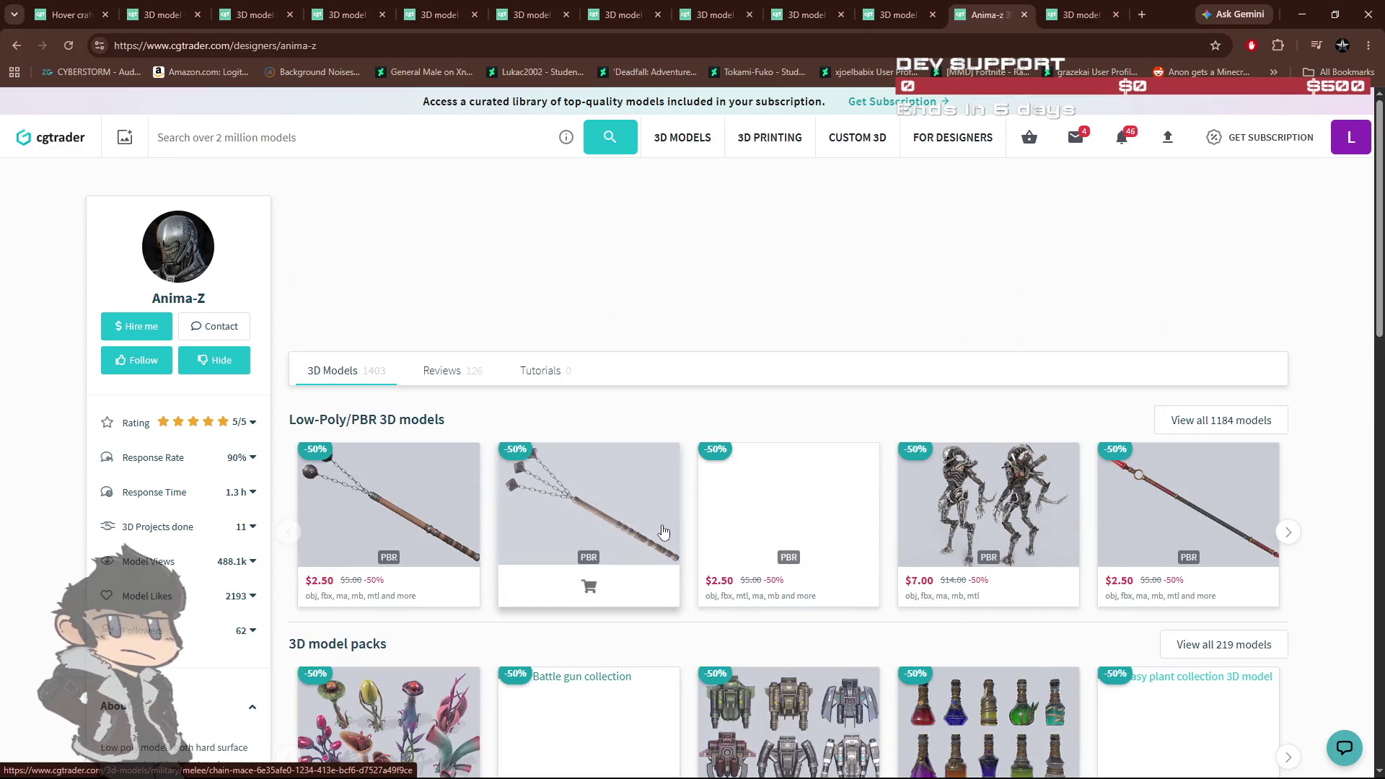
scroll(703, 499, down, 2)
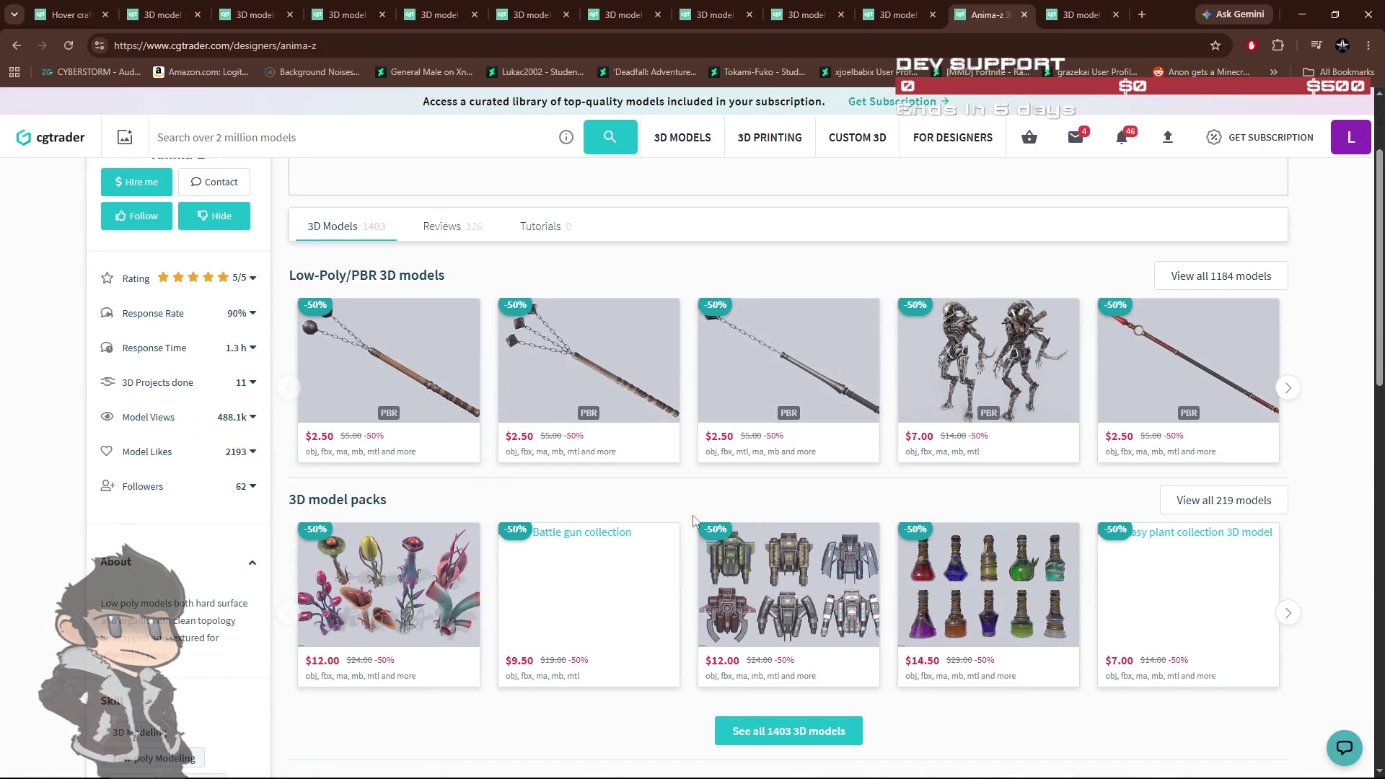
scroll(580, 465, down, 7)
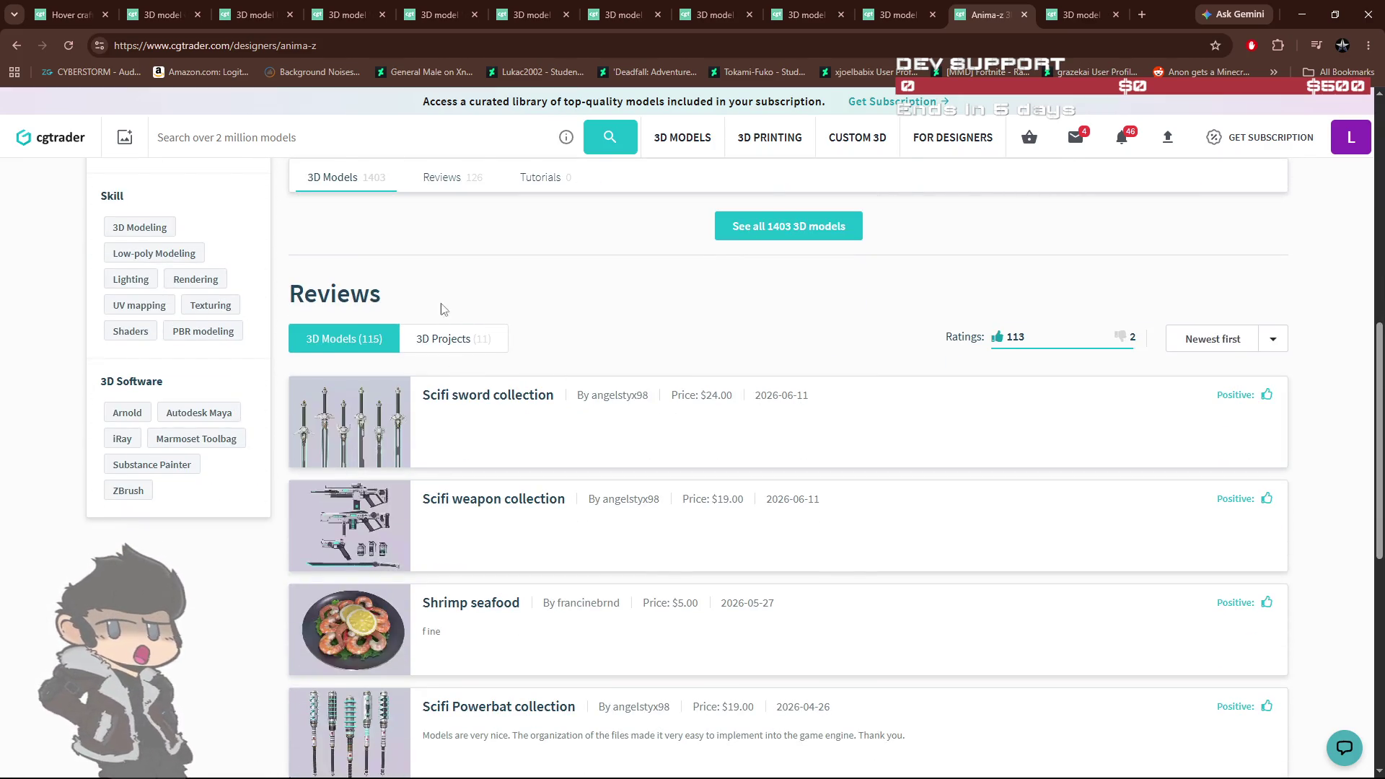
scroll(665, 310, up, 4)
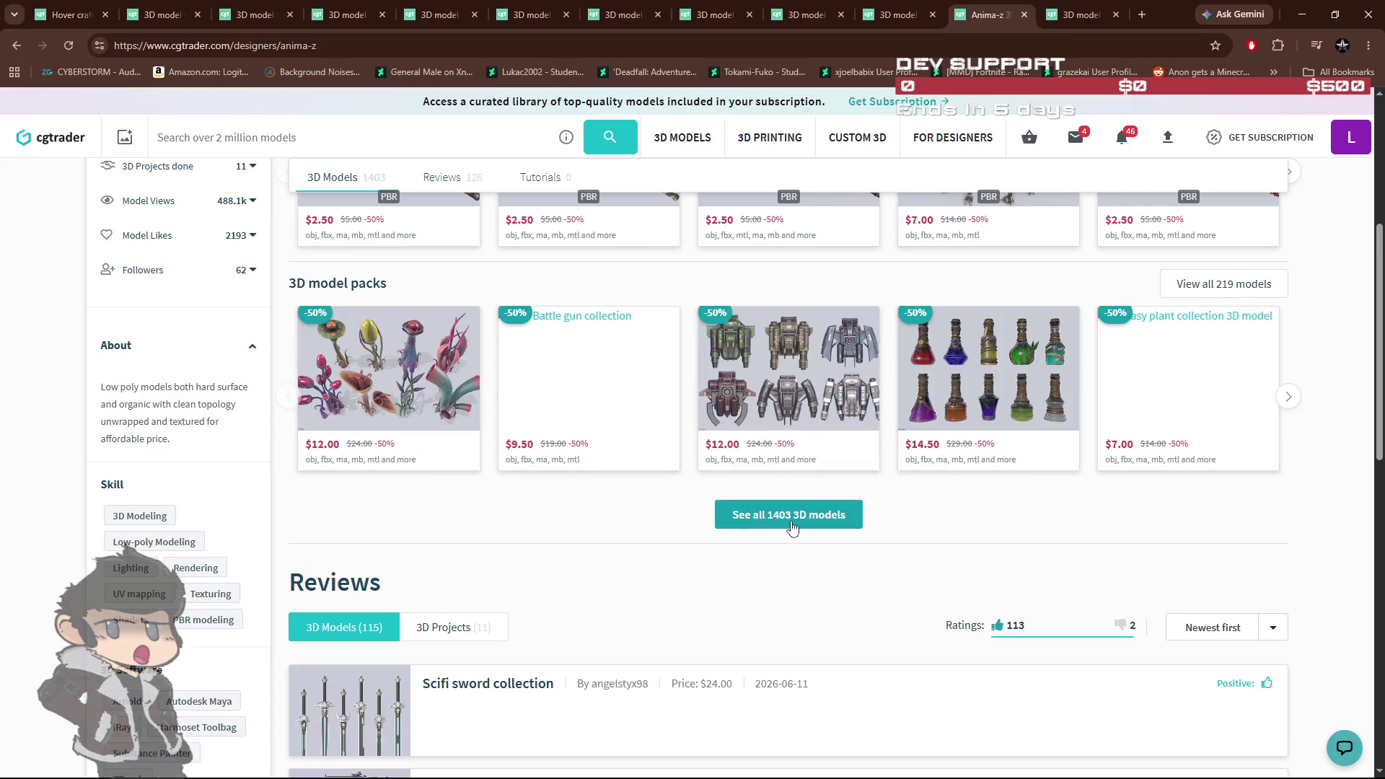
scroll(777, 518, up, 3)
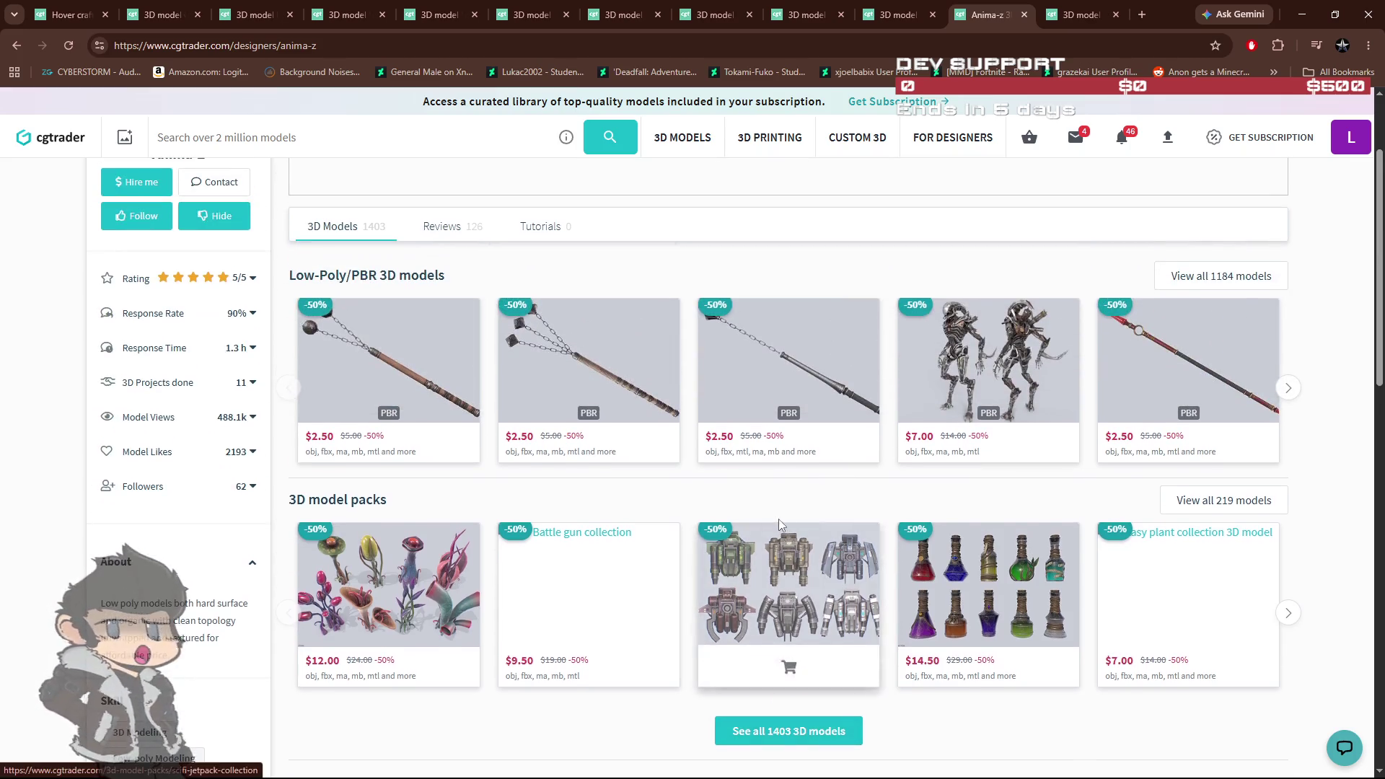
scroll(509, 310, up, 2)
scroll(603, 391, down, 15)
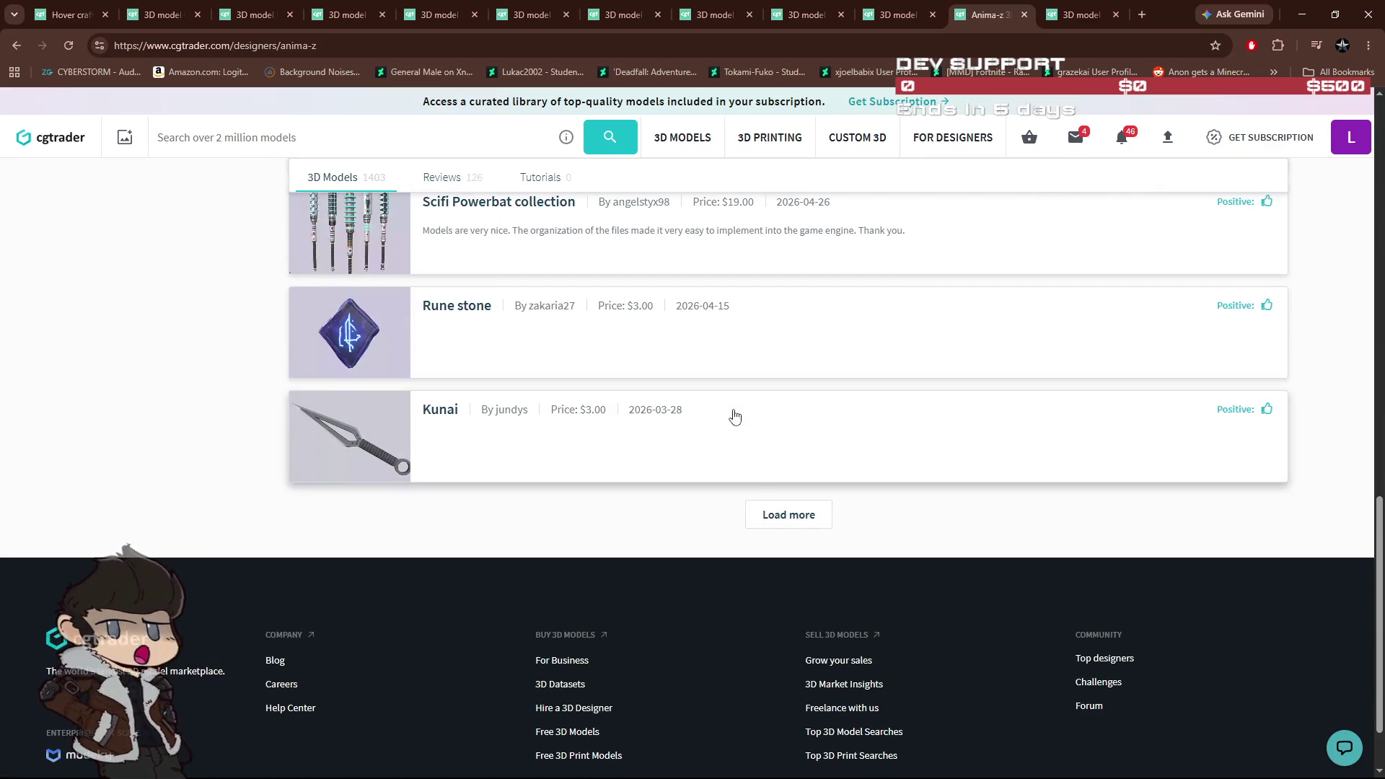
scroll(786, 491, up, 8)
click(783, 309)
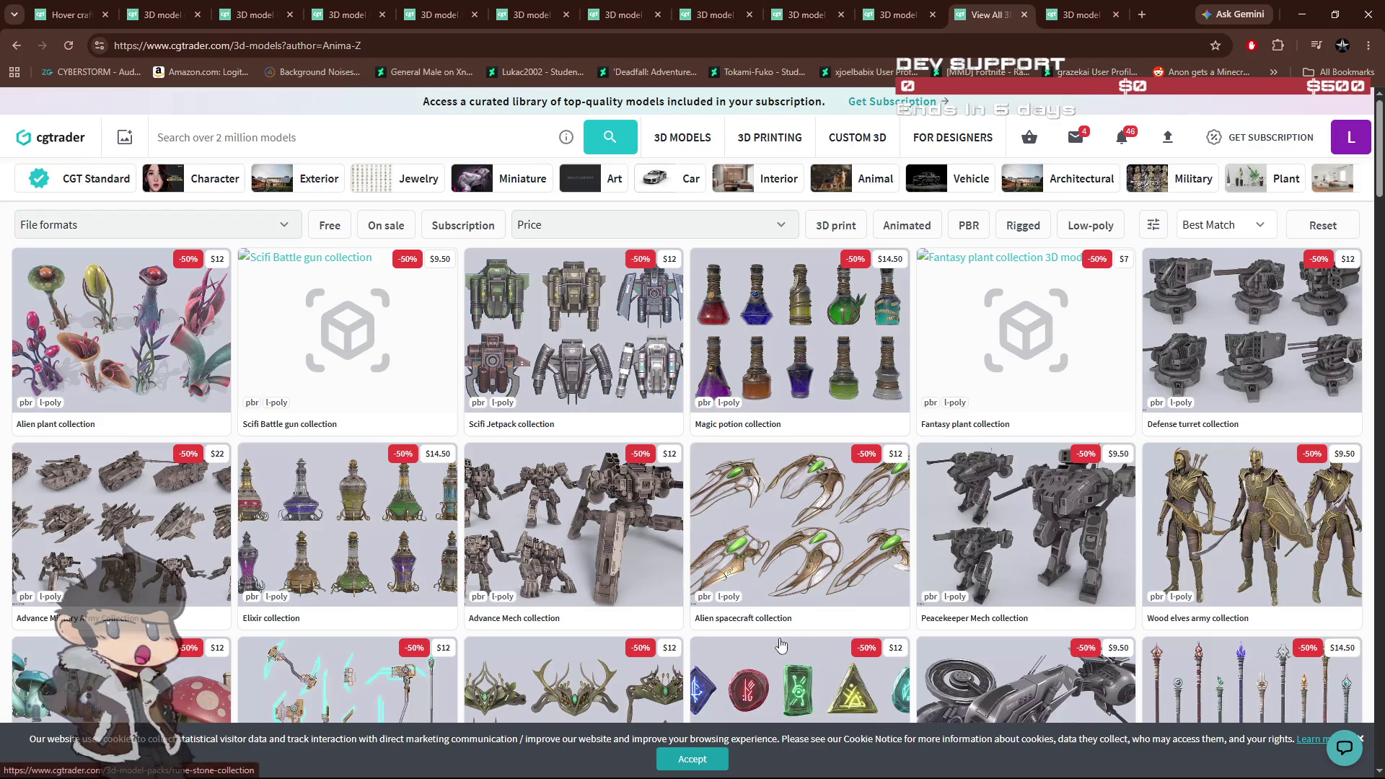
Step: Open the Advance Mech collection from the model listing in a new tab and view it
middle_click(588, 548)
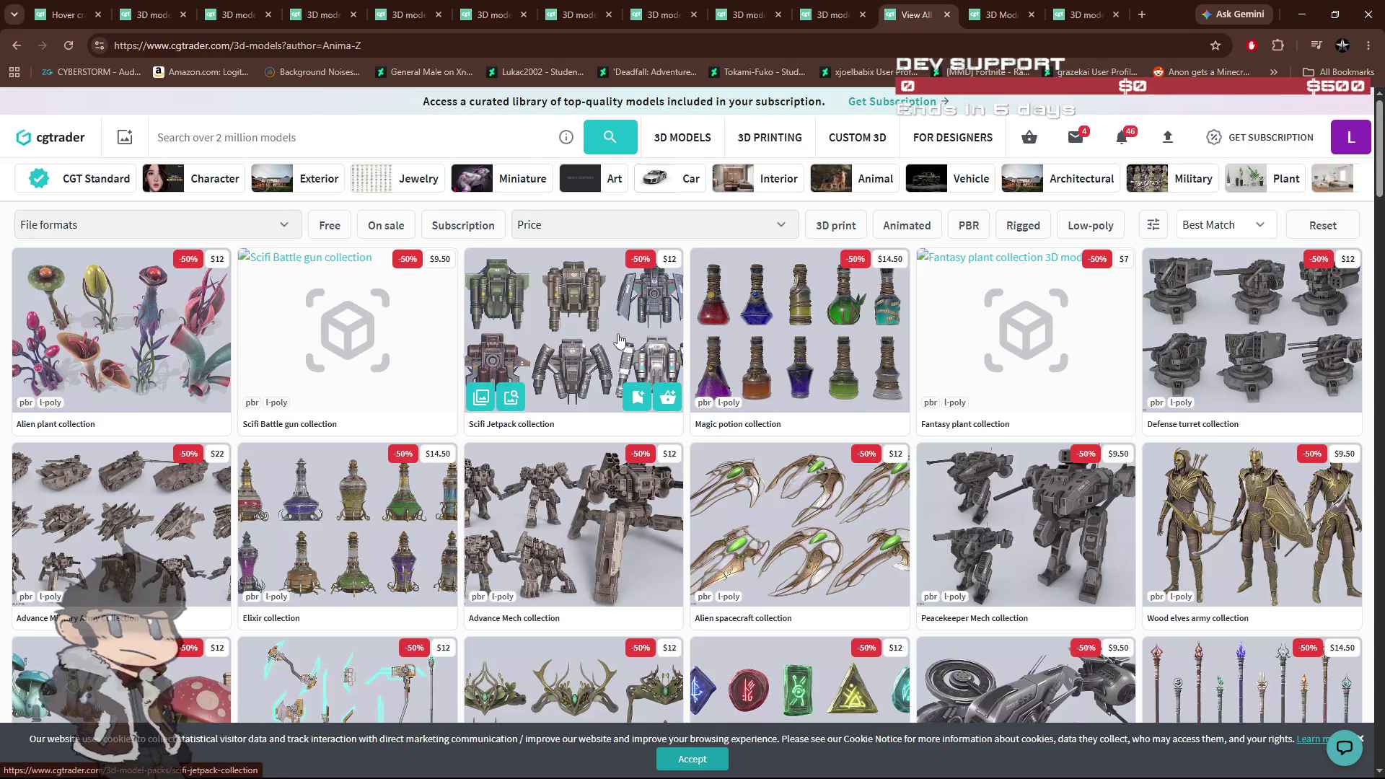
click(984, 19)
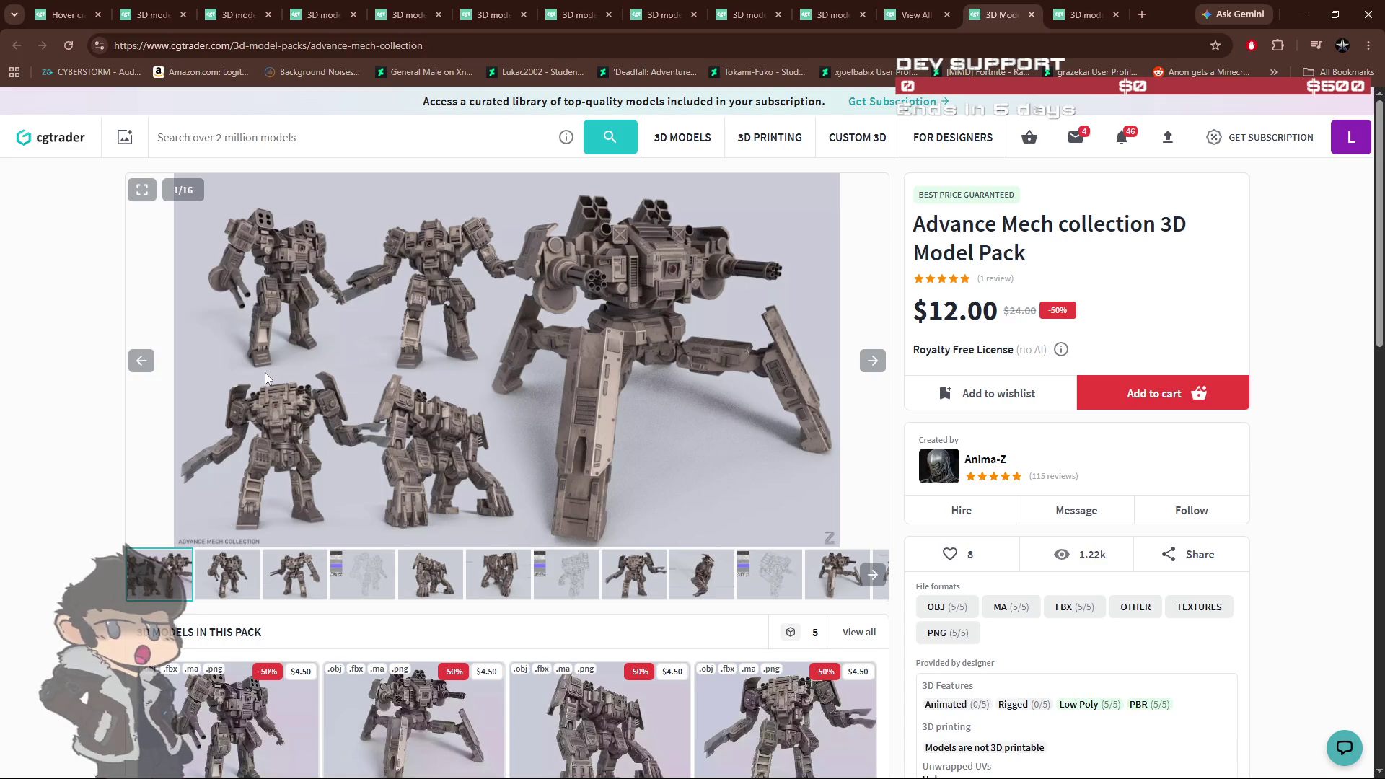
Step: Look over the $12.00 Advance Mech pack's five mechs, then close its page
scroll(264, 372, down, 2)
scroll(551, 470, down, 2)
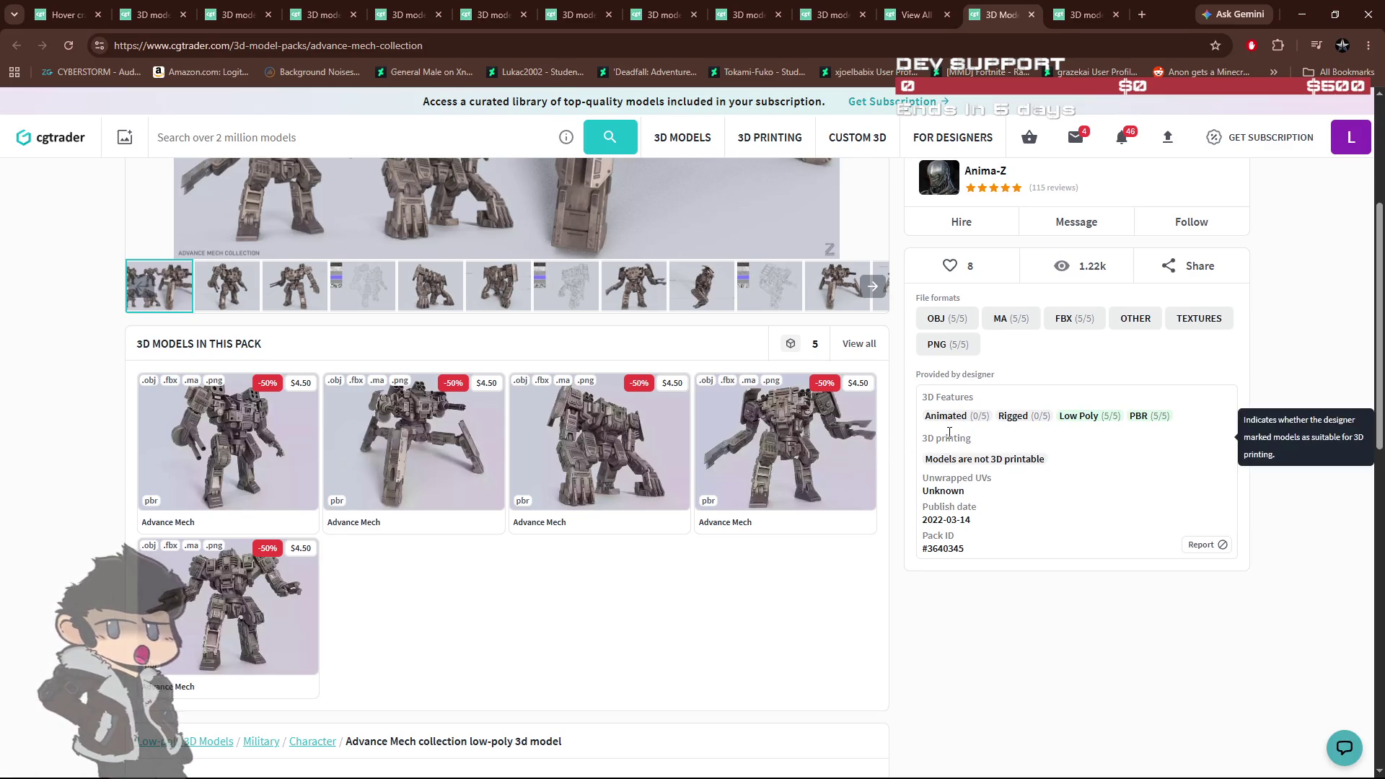
scroll(649, 584, up, 3)
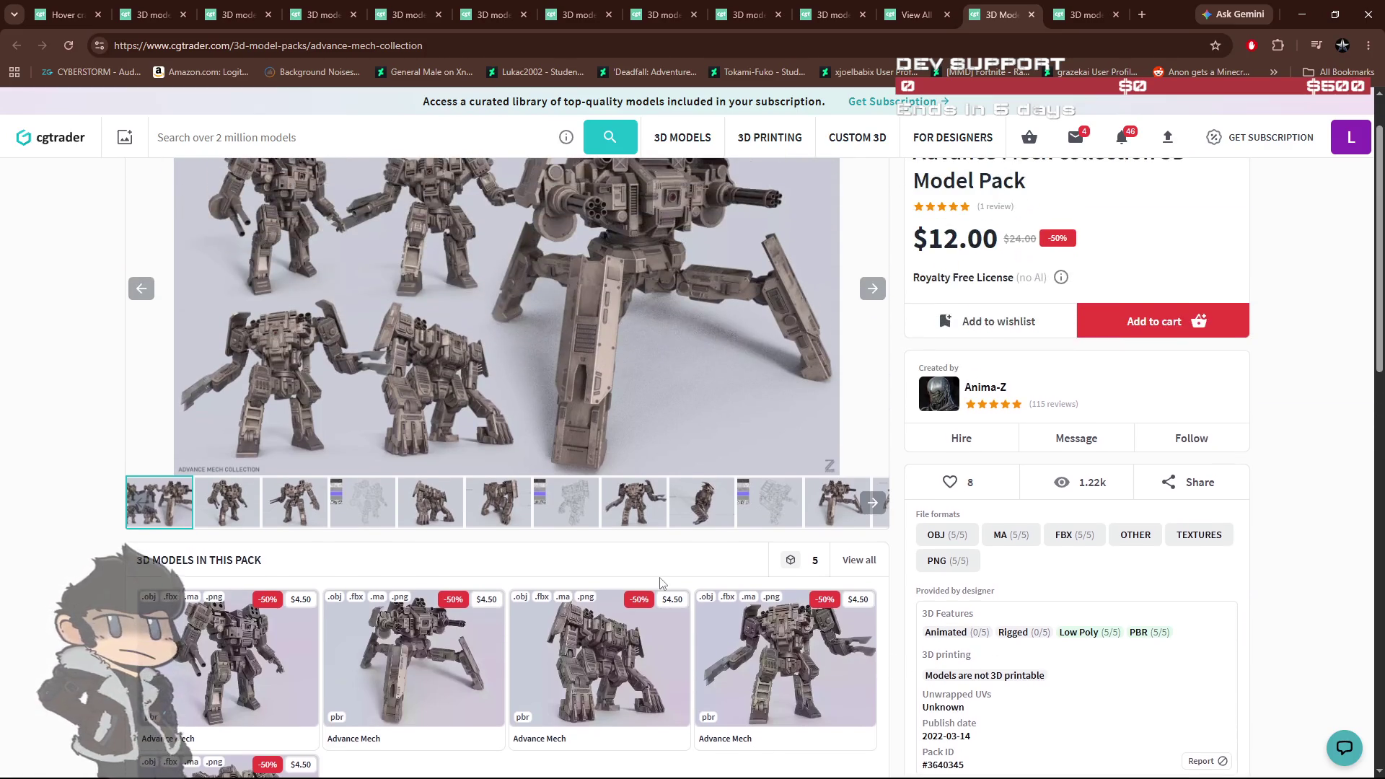
scroll(630, 604, up, 1)
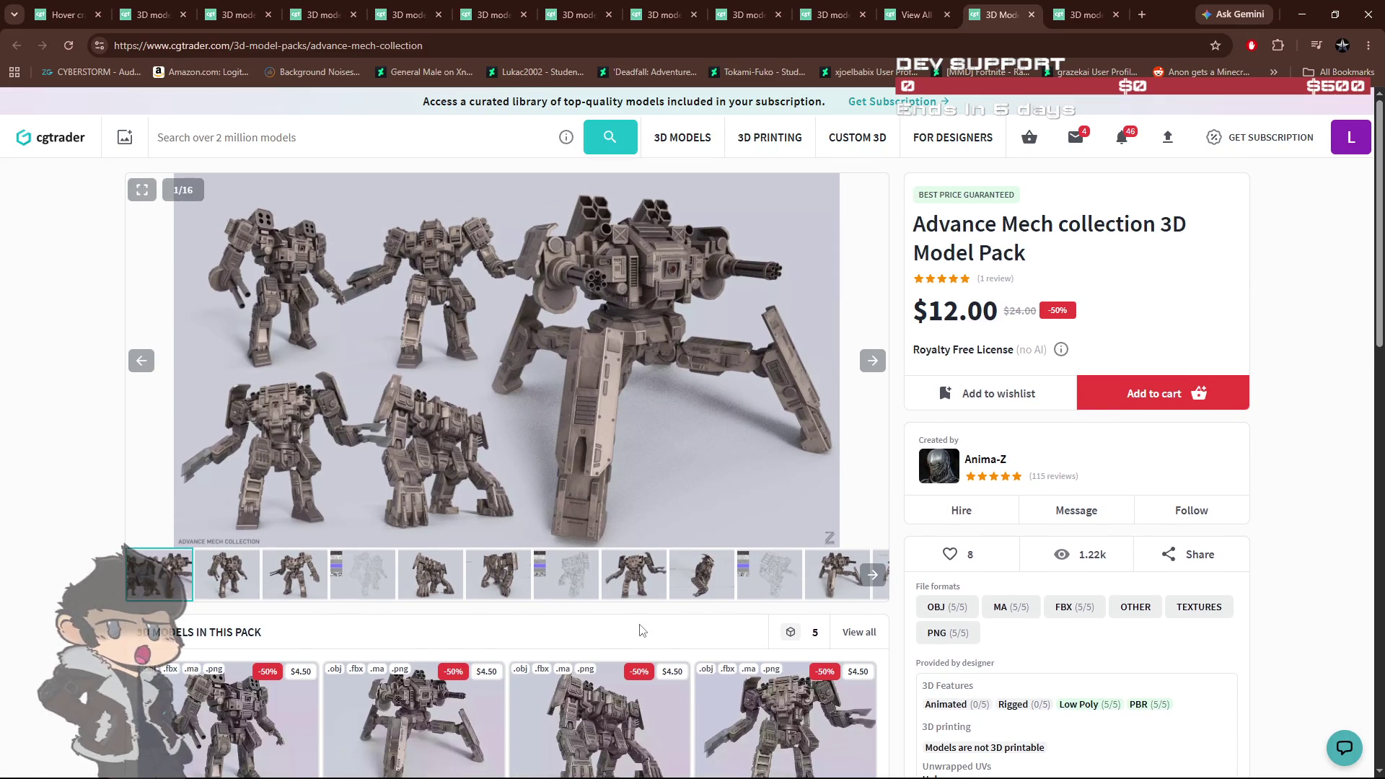
scroll(646, 628, down, 5)
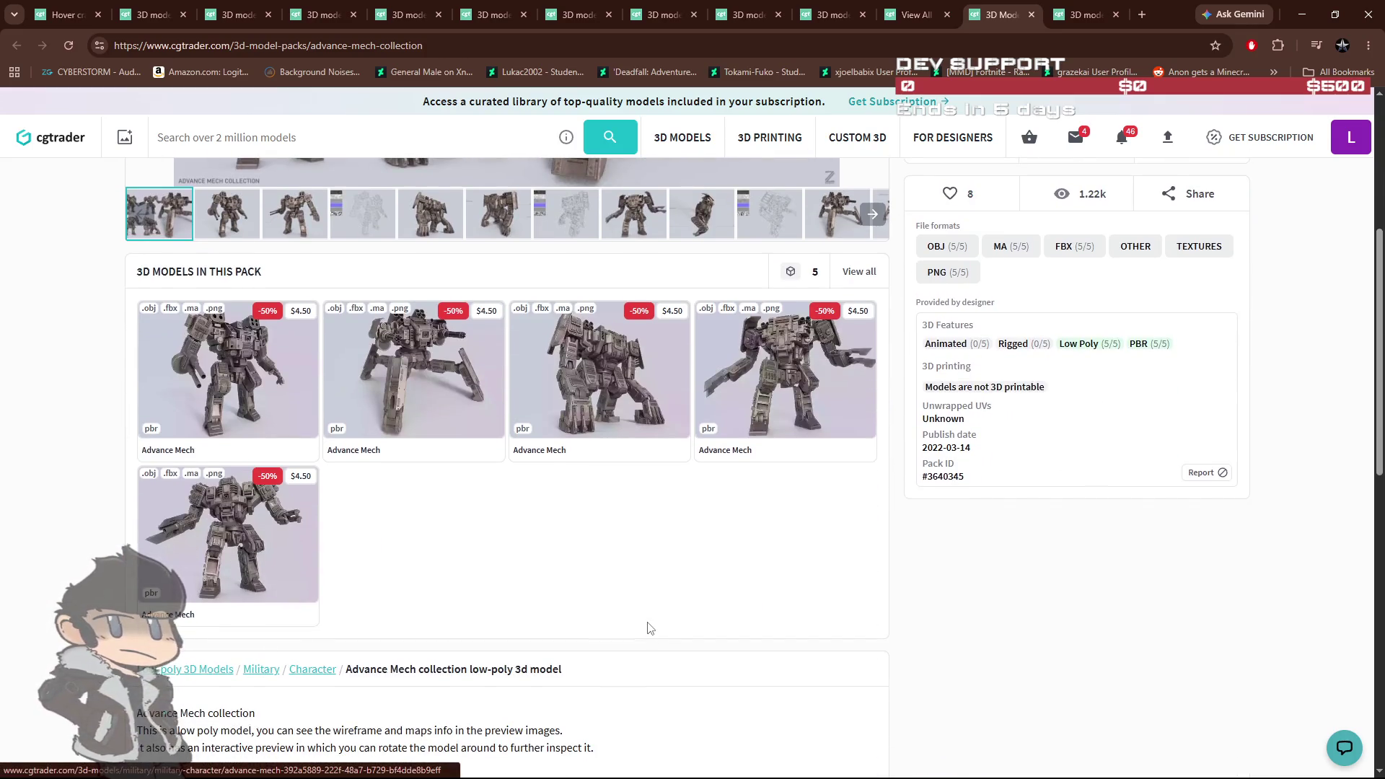
scroll(647, 628, up, 5)
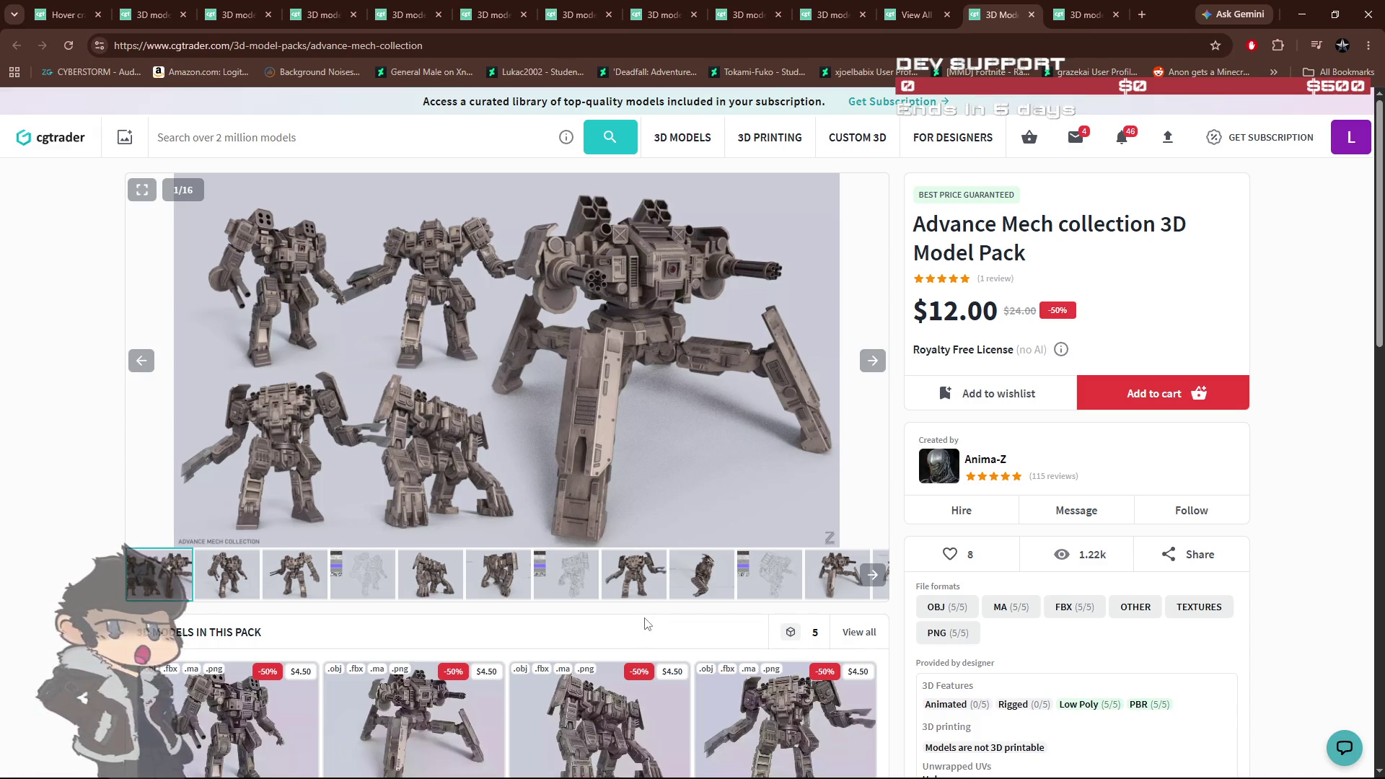
click(1032, 14)
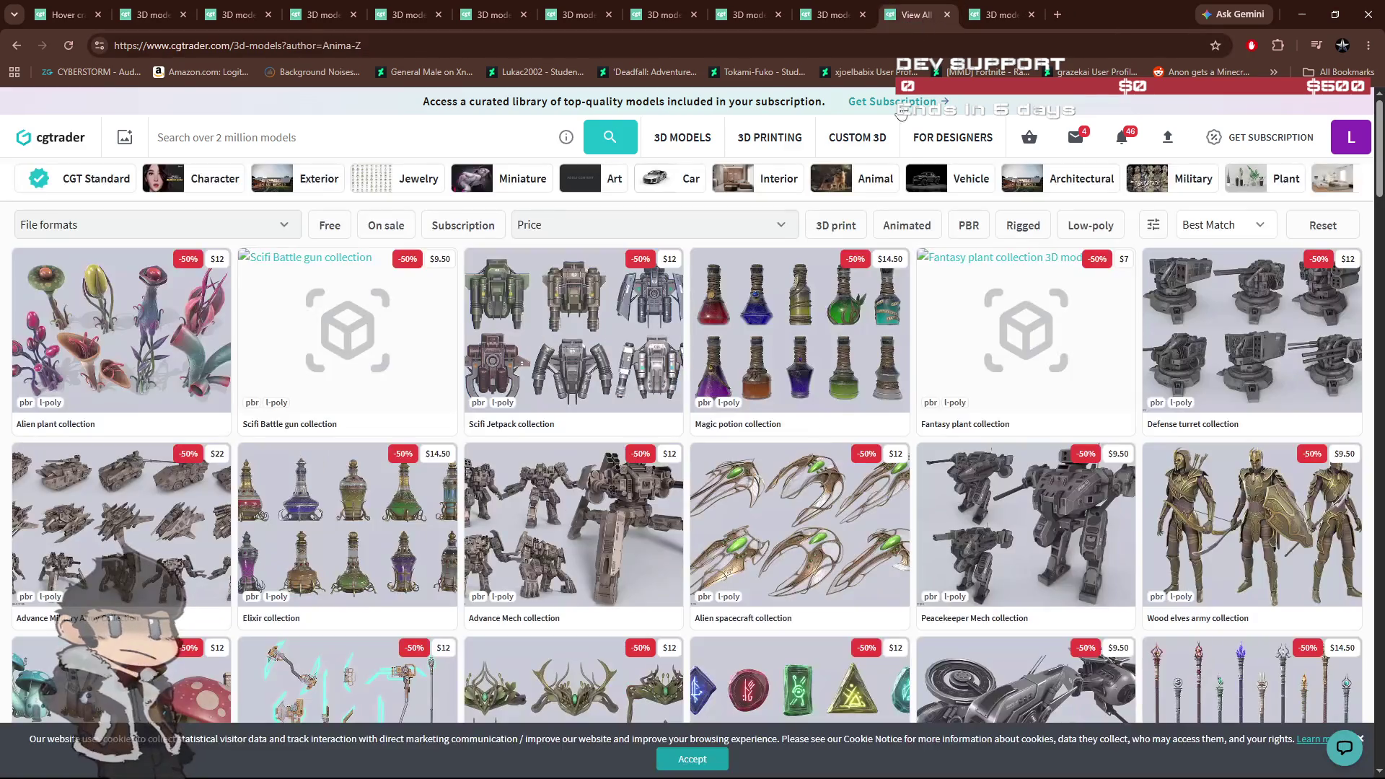
Step: Open the Scifi Hovercraft collection in a background tab from page 1, then go to page 2
scroll(718, 570, down, 2)
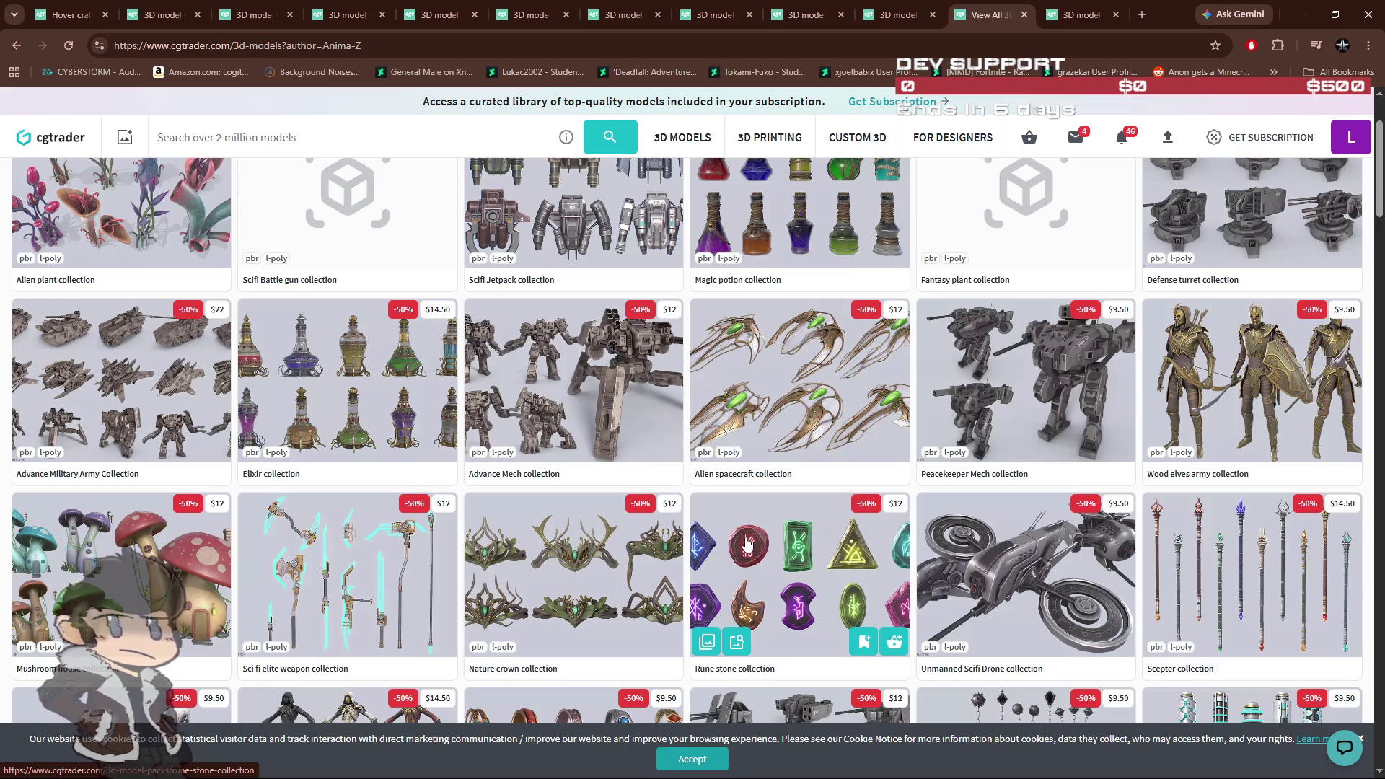
scroll(714, 534, down, 4)
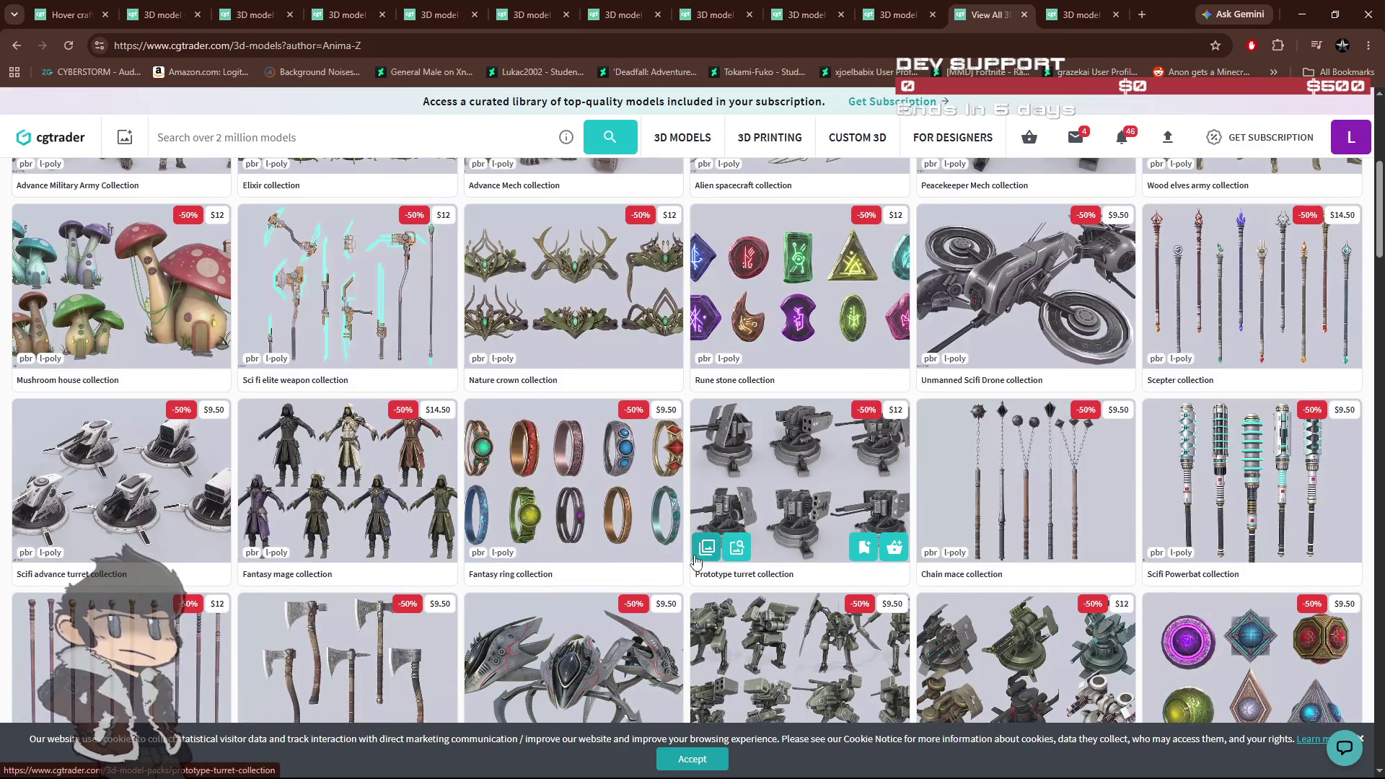
scroll(590, 560, down, 3)
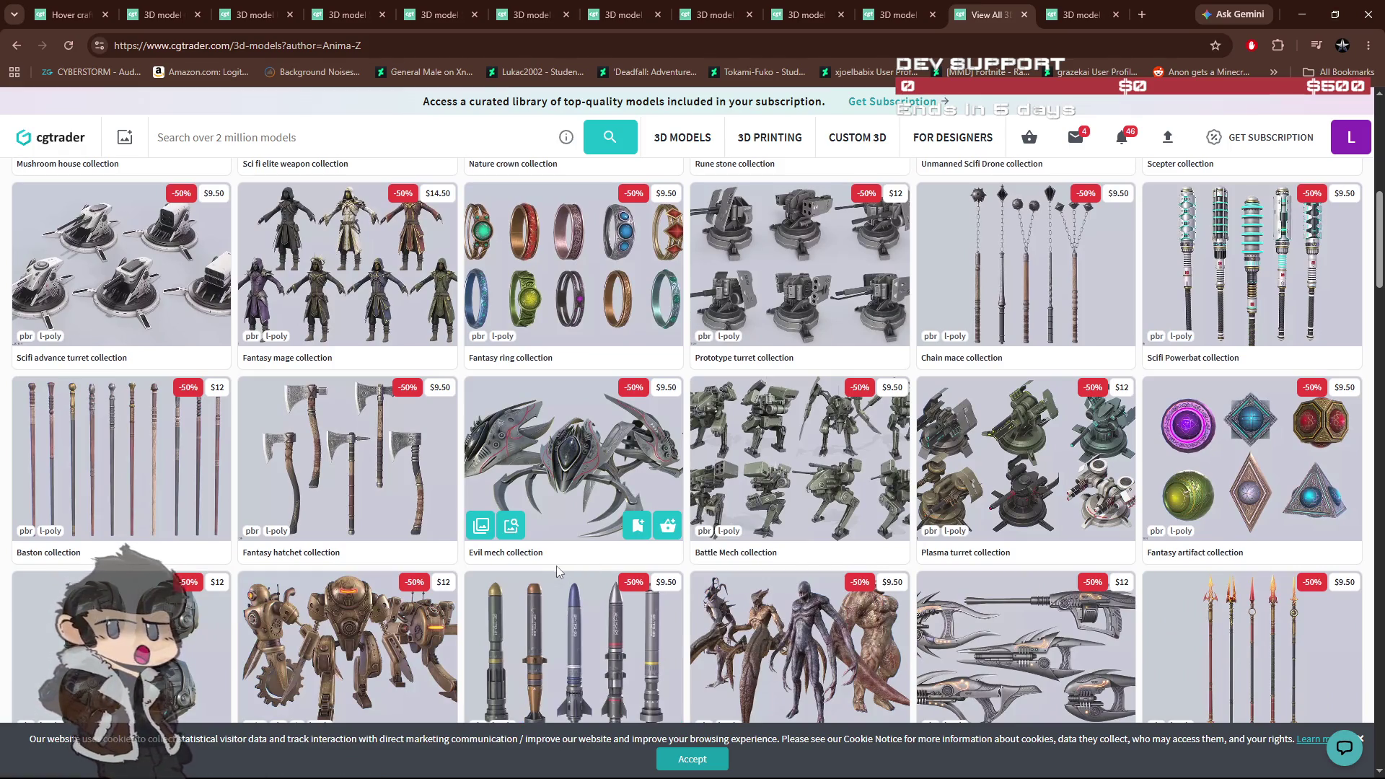
scroll(593, 521, down, 2)
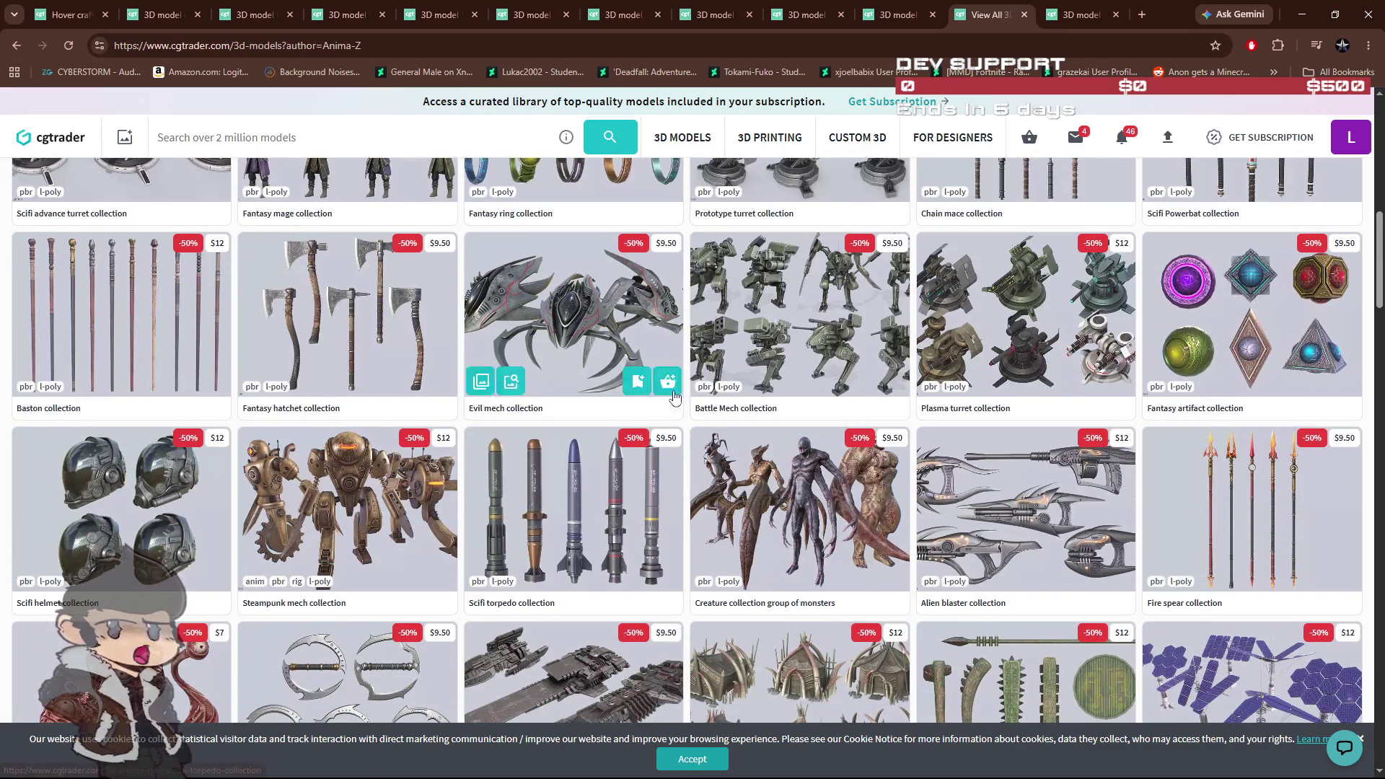
scroll(673, 374, down, 2)
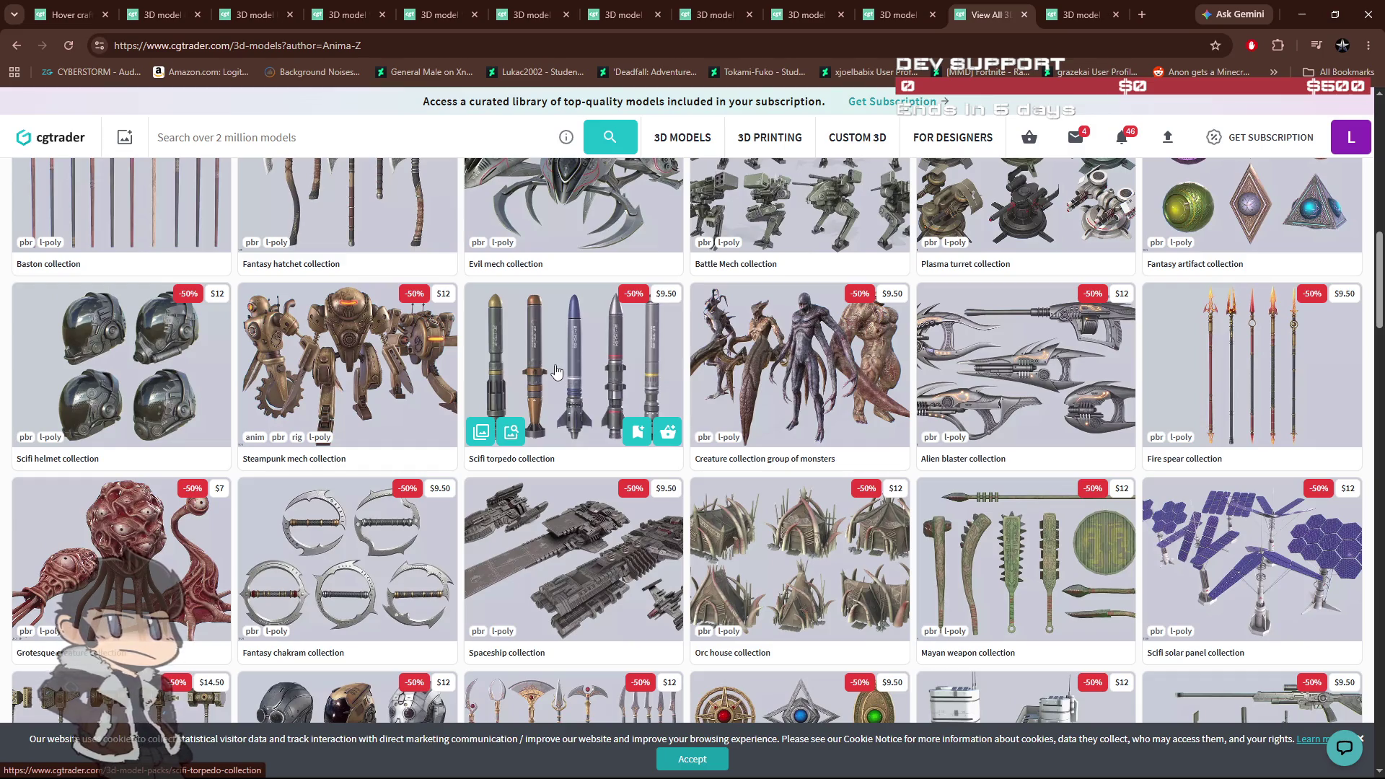
scroll(557, 371, down, 4)
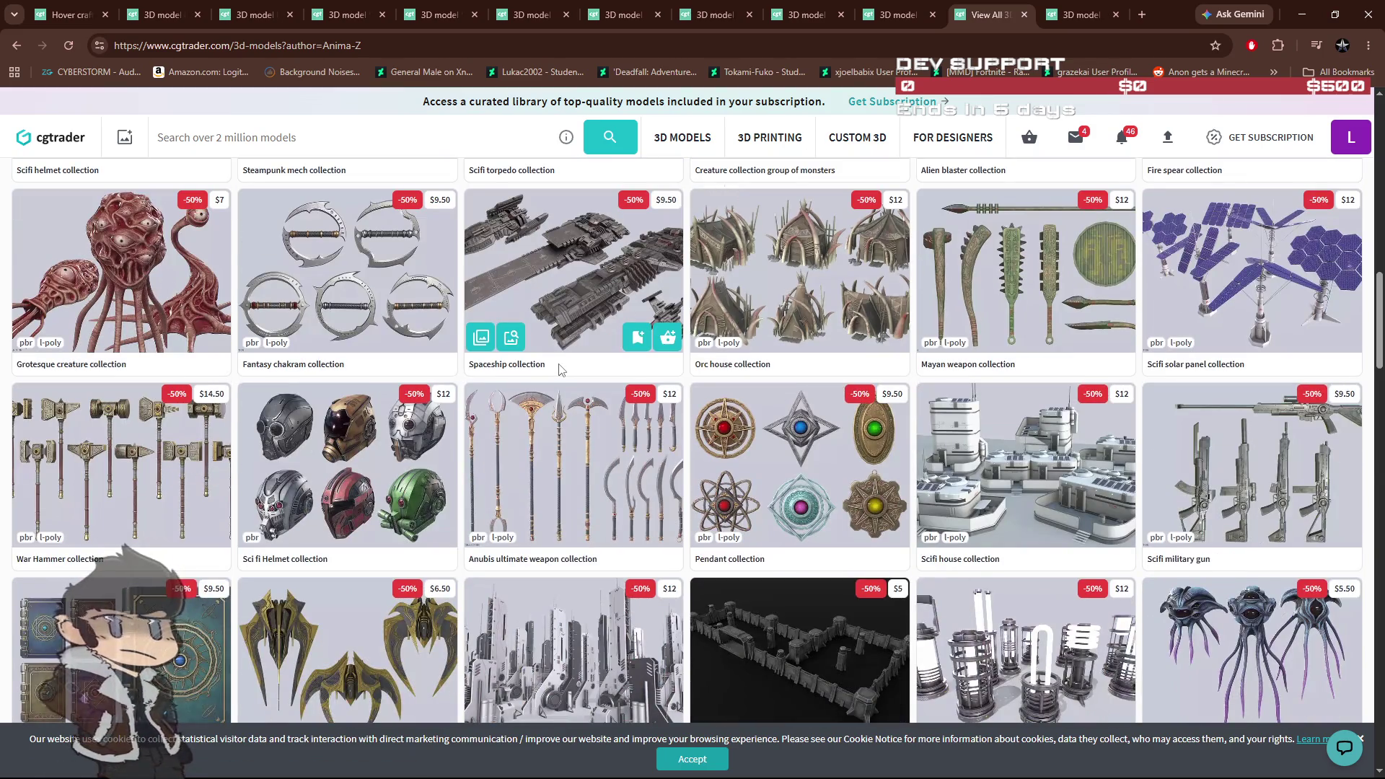
scroll(559, 370, down, 2)
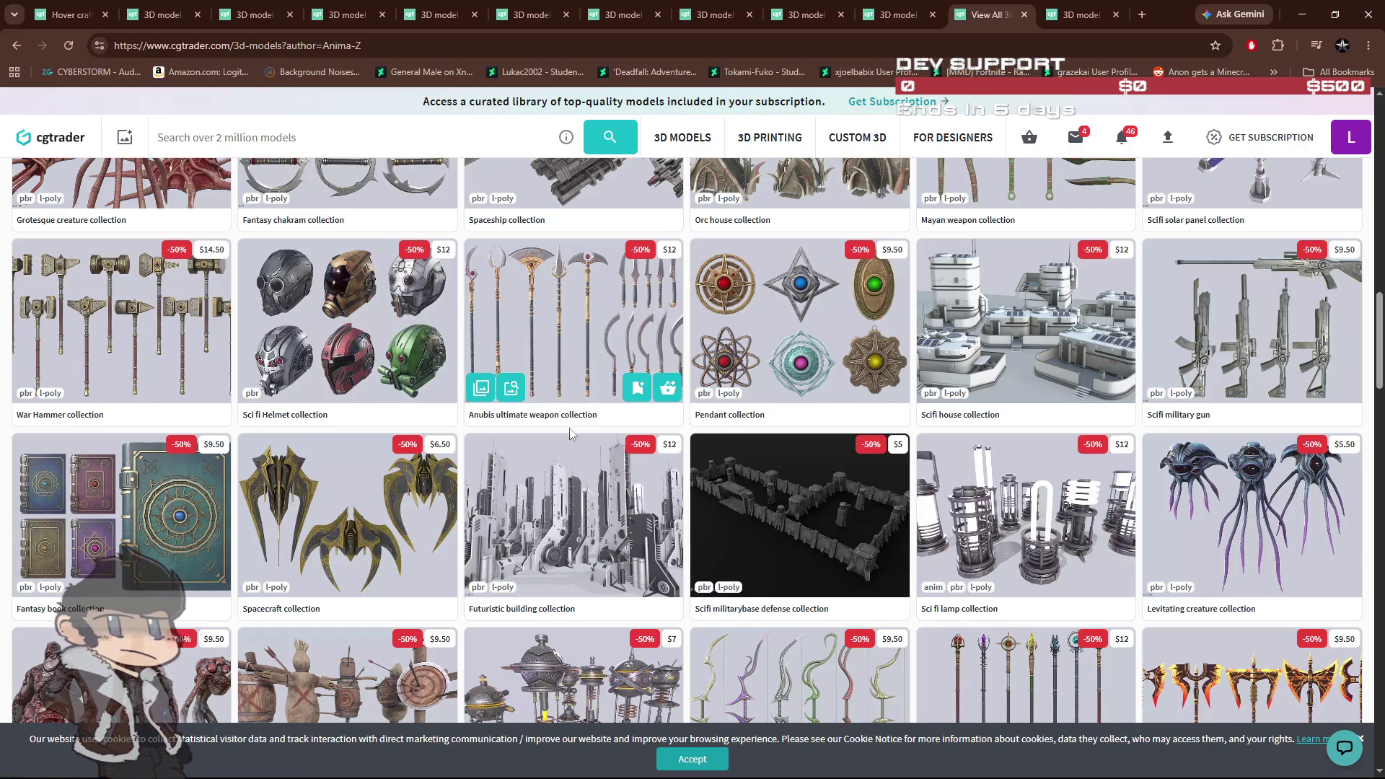
scroll(602, 513, down, 2)
scroll(602, 514, down, 1)
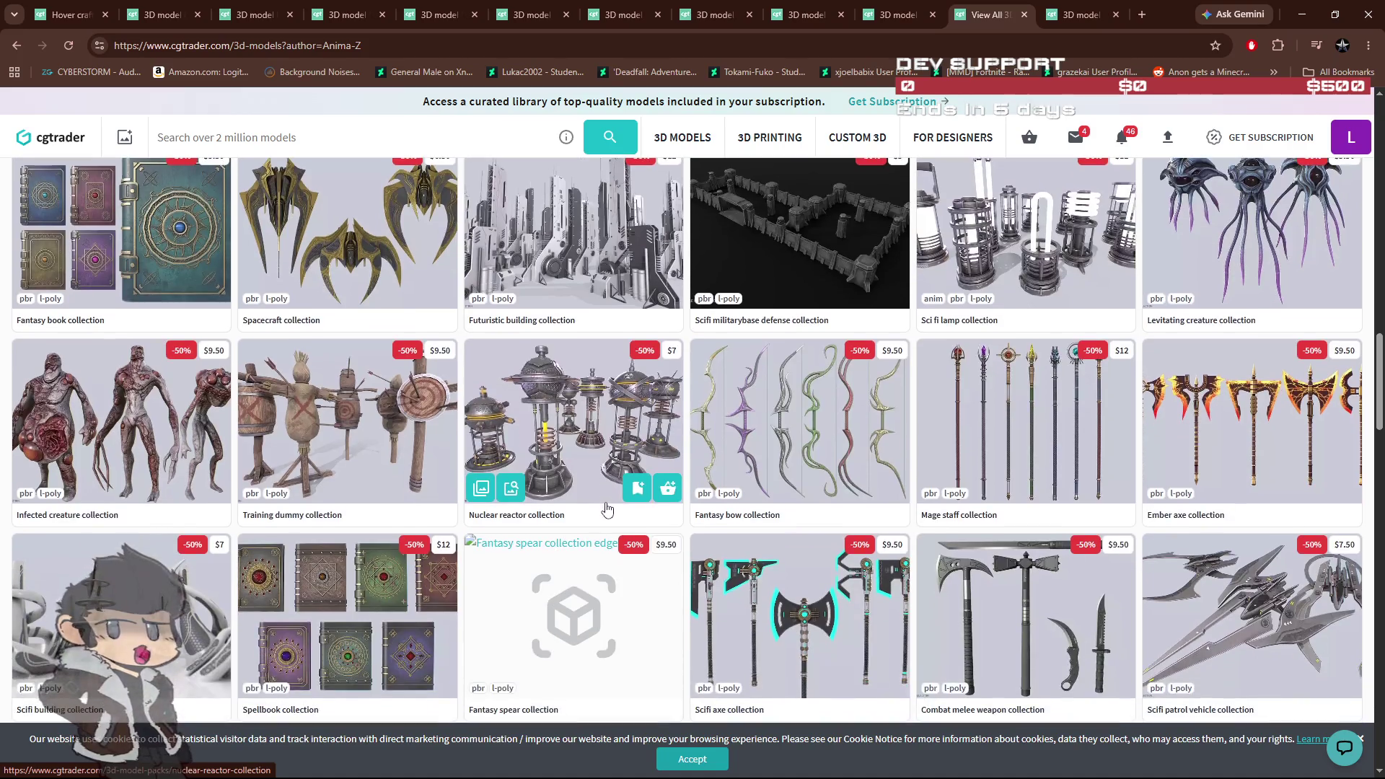
scroll(603, 509, down, 2)
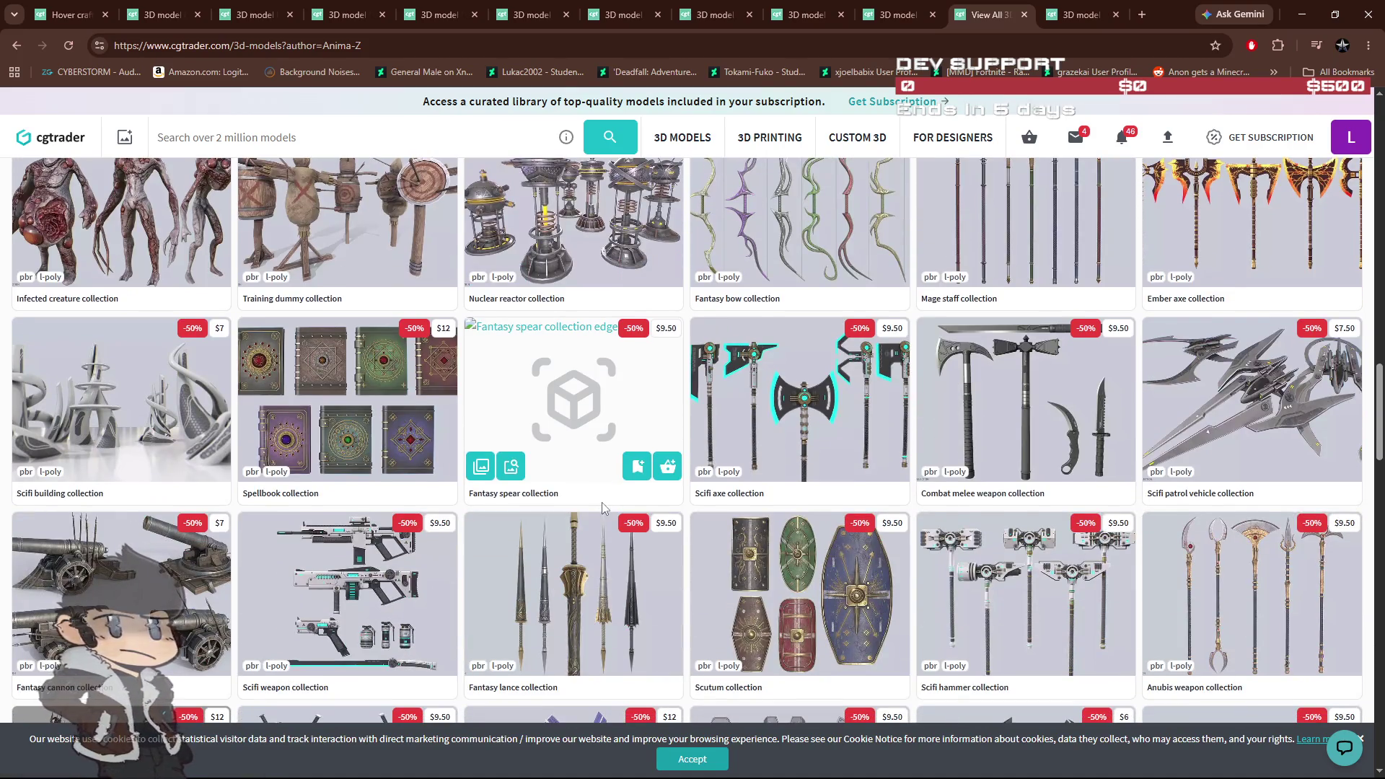
scroll(606, 508, down, 2)
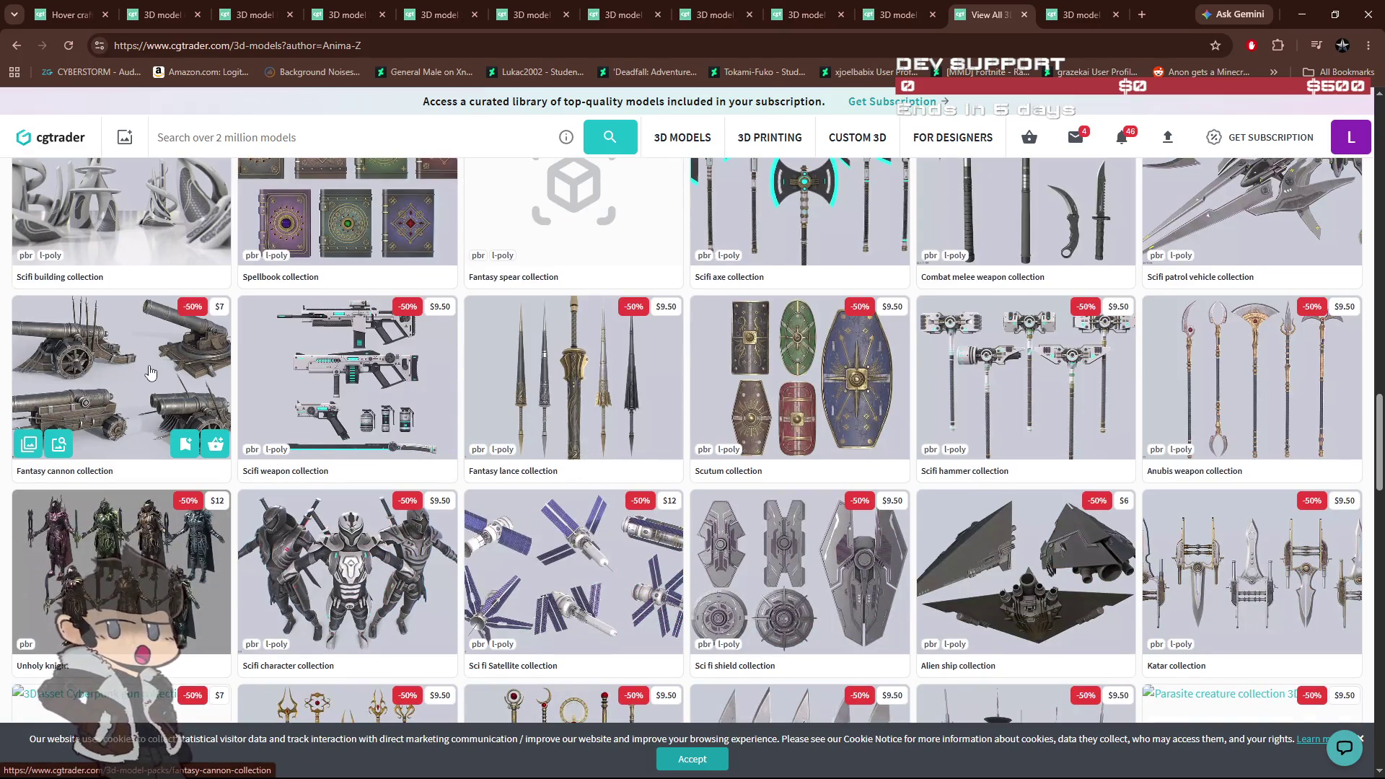
scroll(524, 556, down, 4)
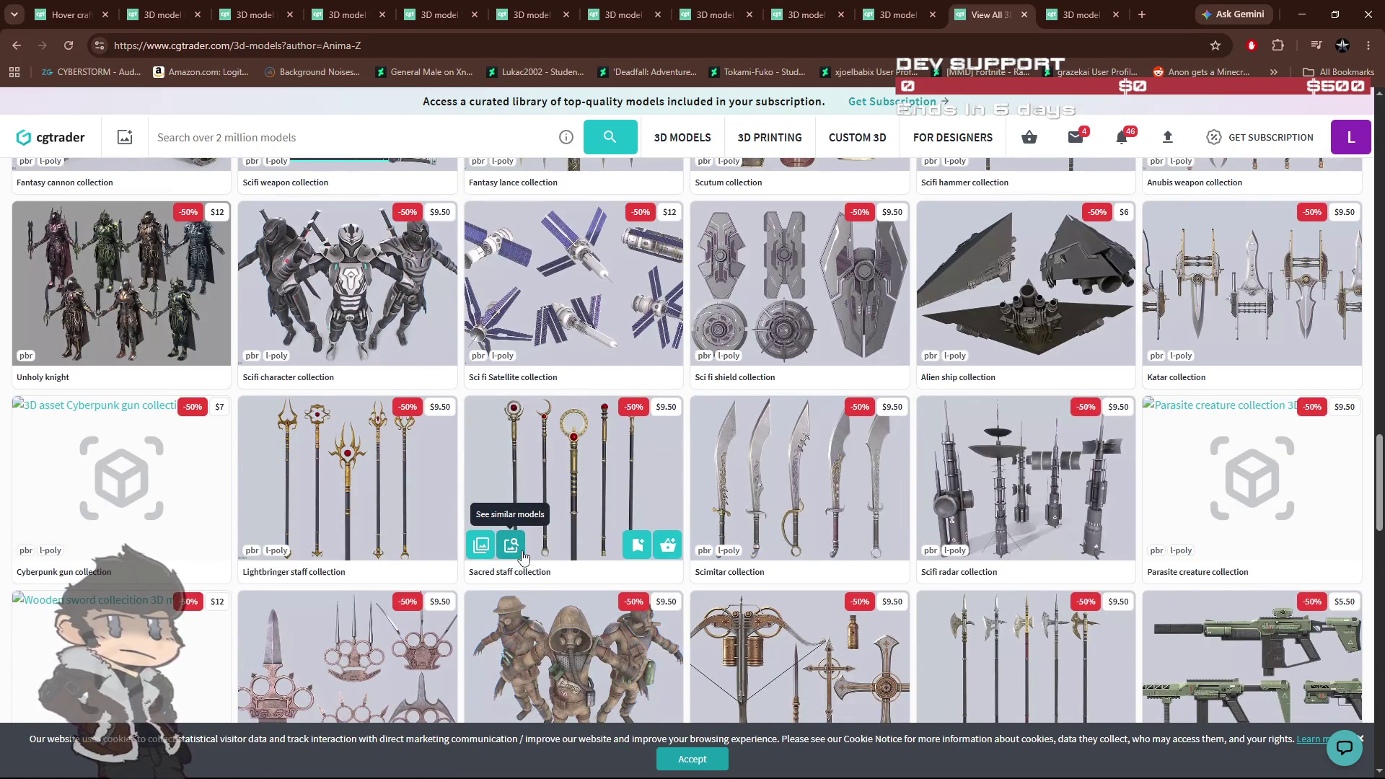
scroll(524, 556, down, 4)
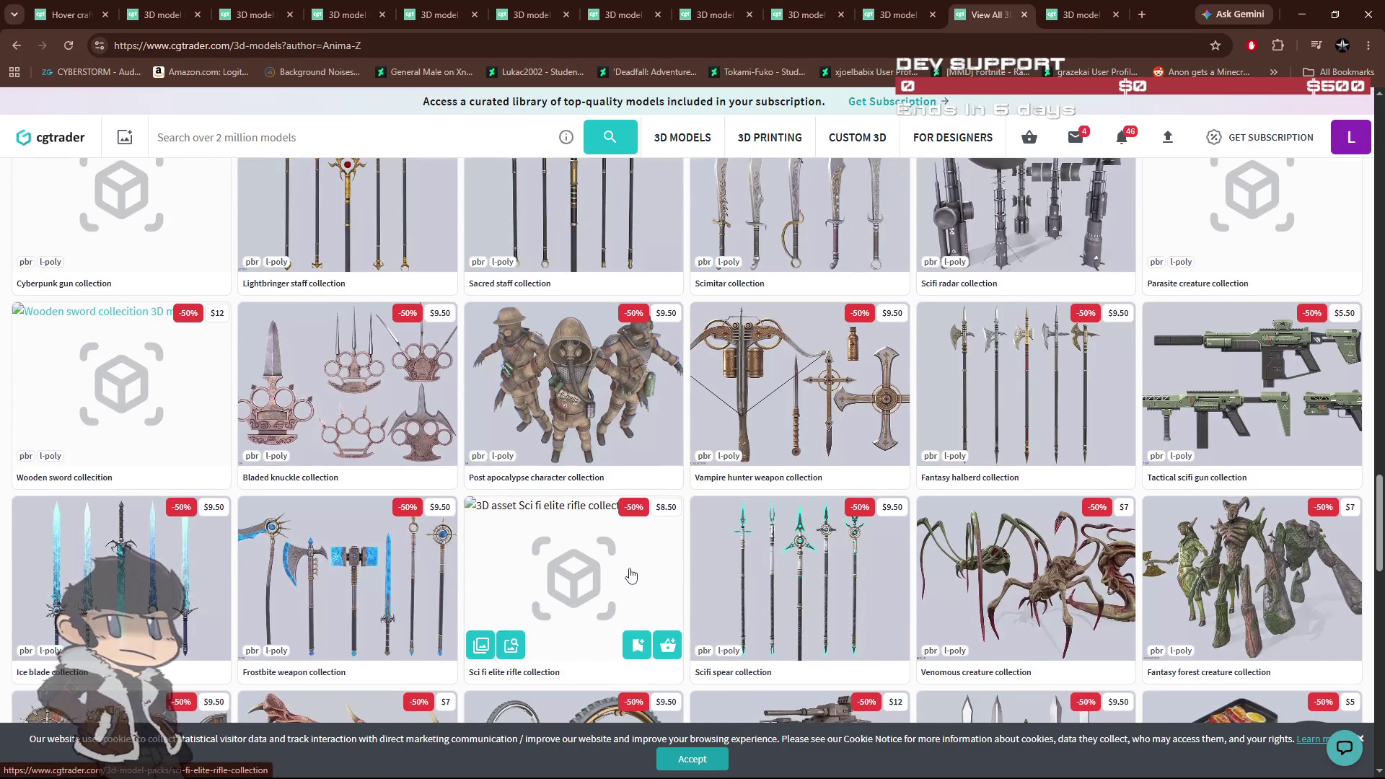
scroll(636, 571, down, 4)
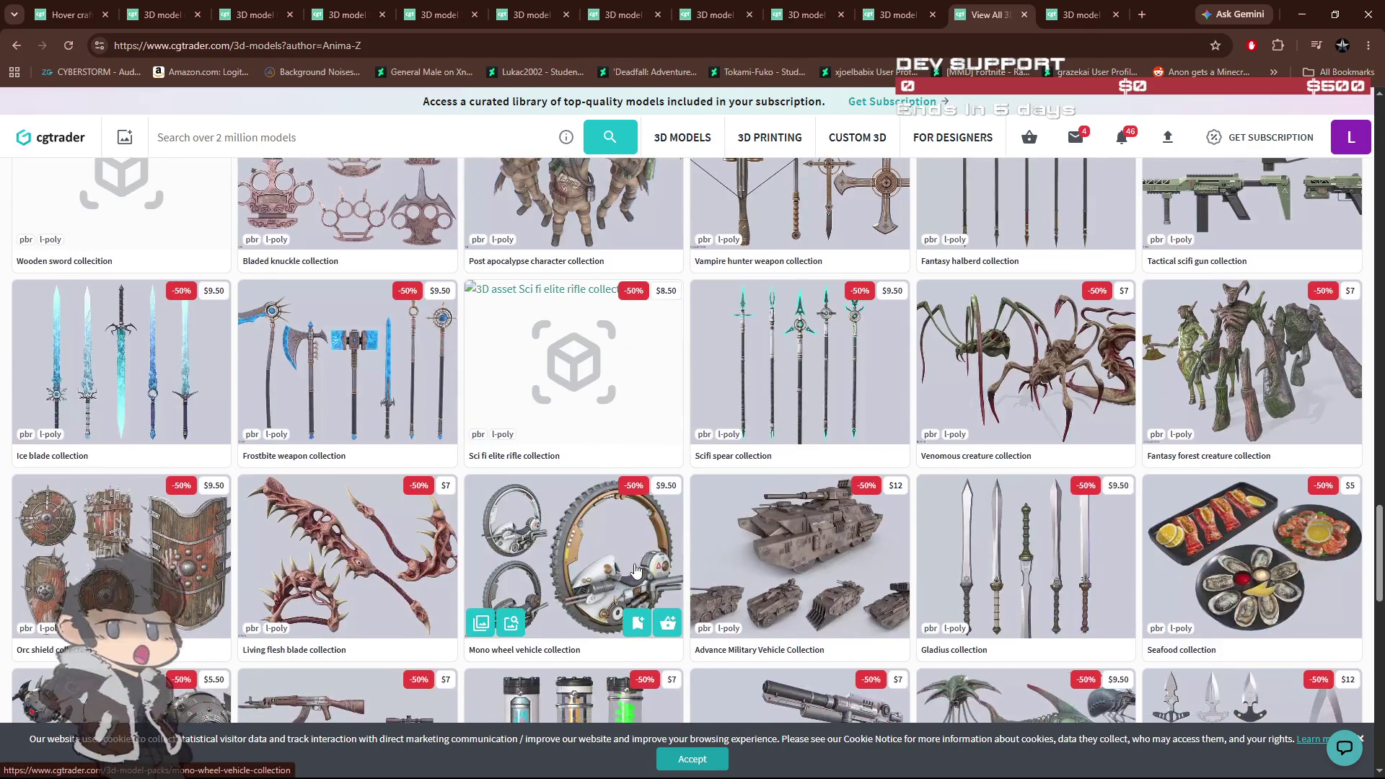
scroll(541, 587, down, 2)
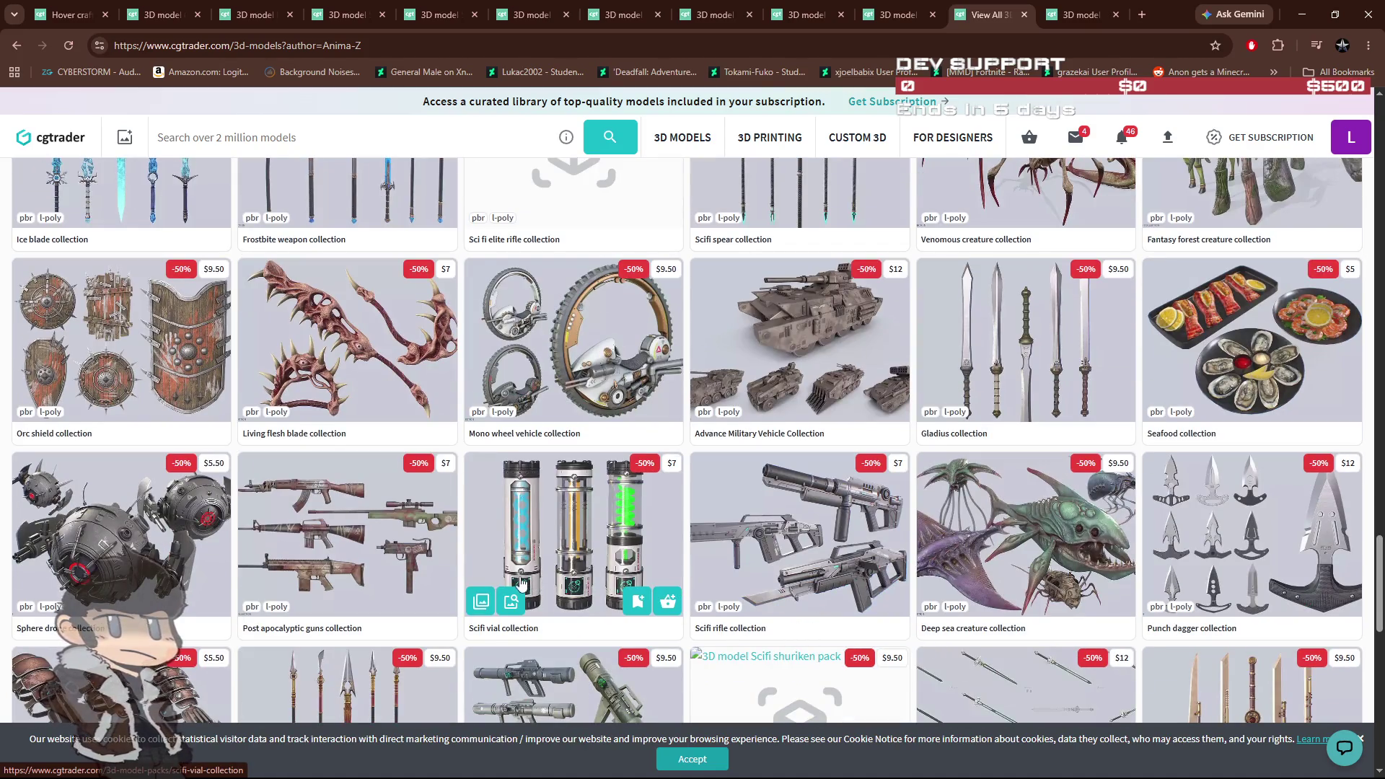
scroll(521, 582, down, 3)
scroll(524, 579, down, 4)
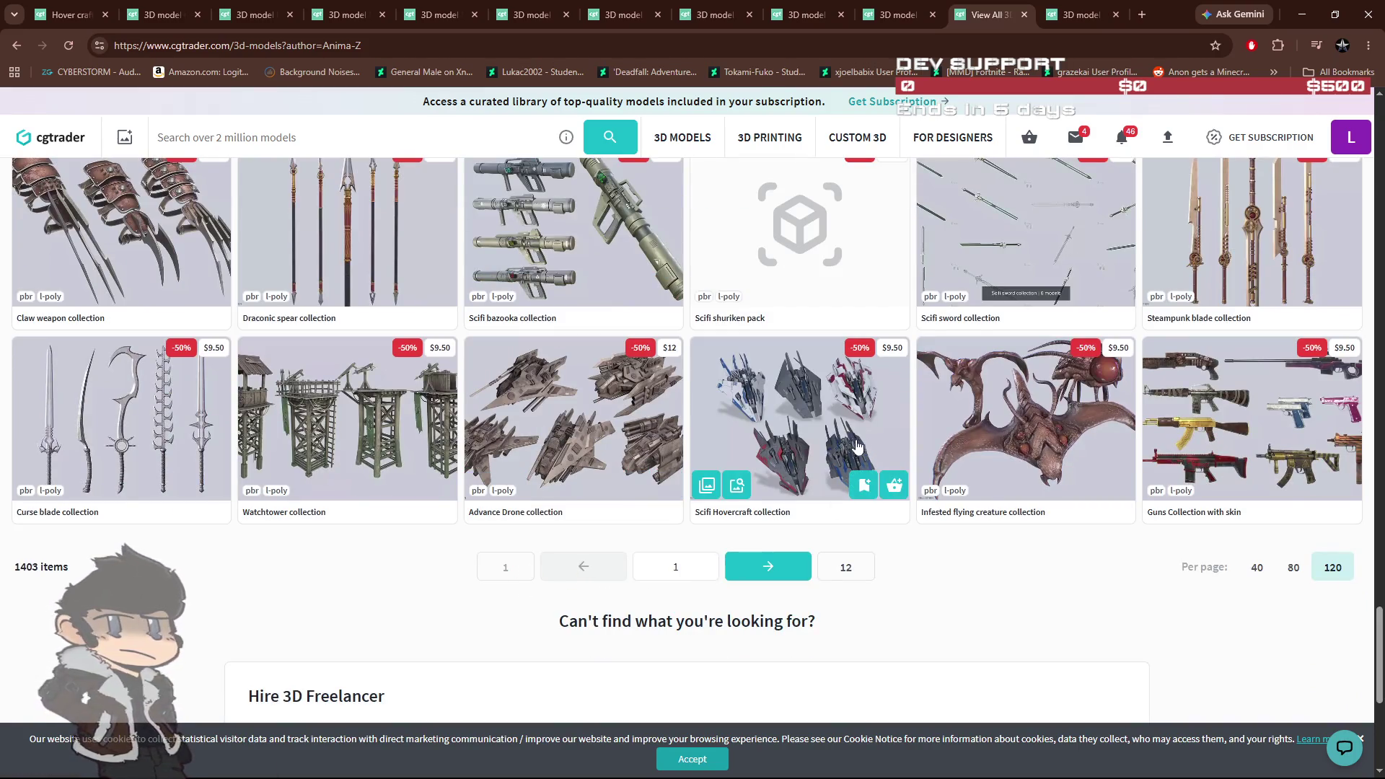
middle_click(798, 411)
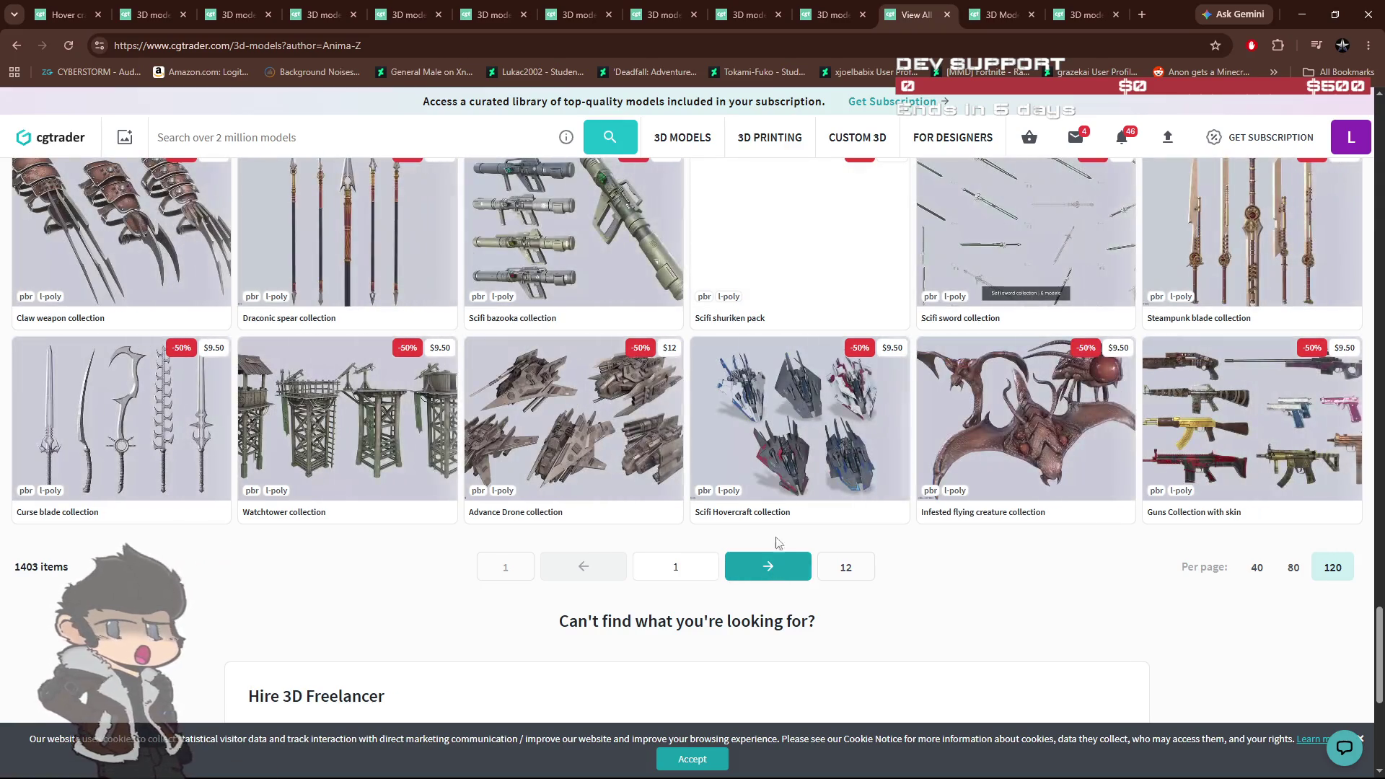
click(772, 567)
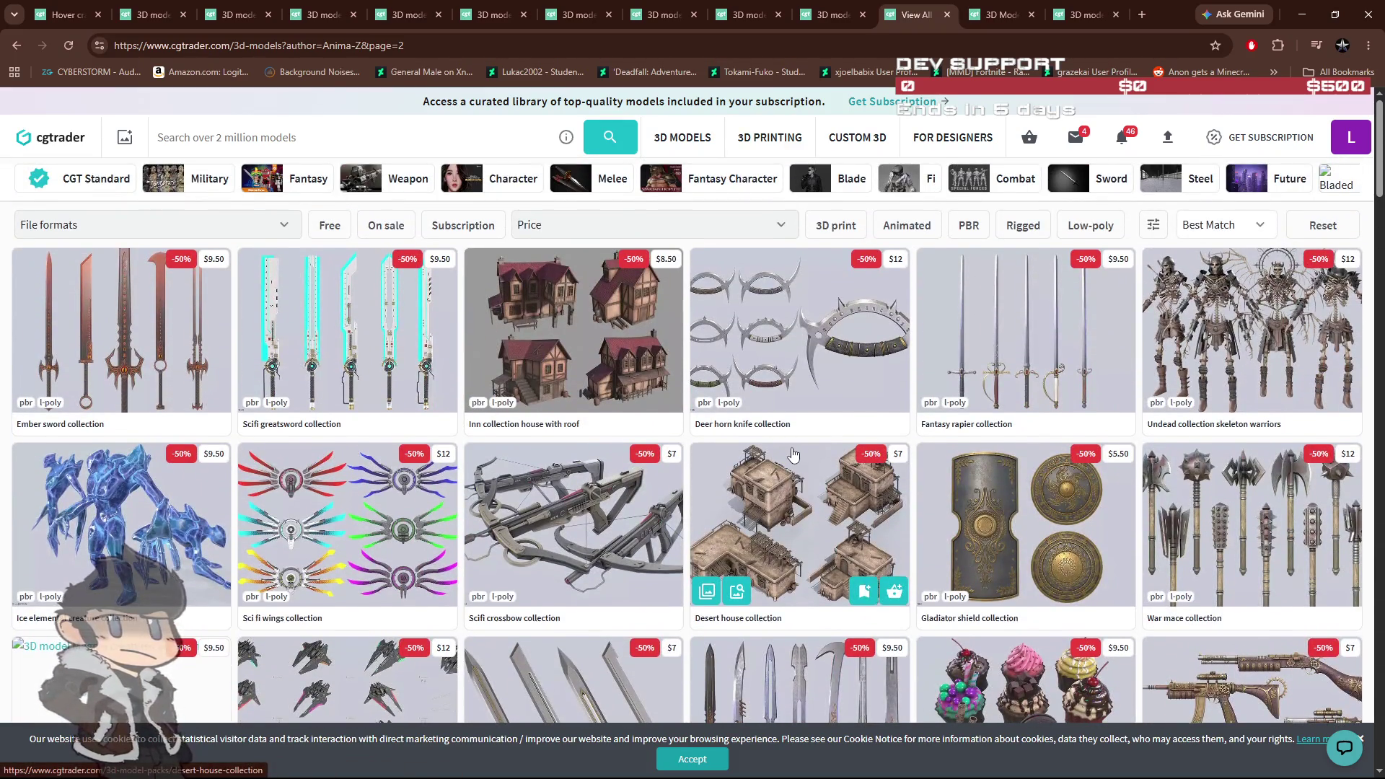
Step: Open the Low poly spacecraft collection from page 2 in a background tab
scroll(792, 453, down, 1)
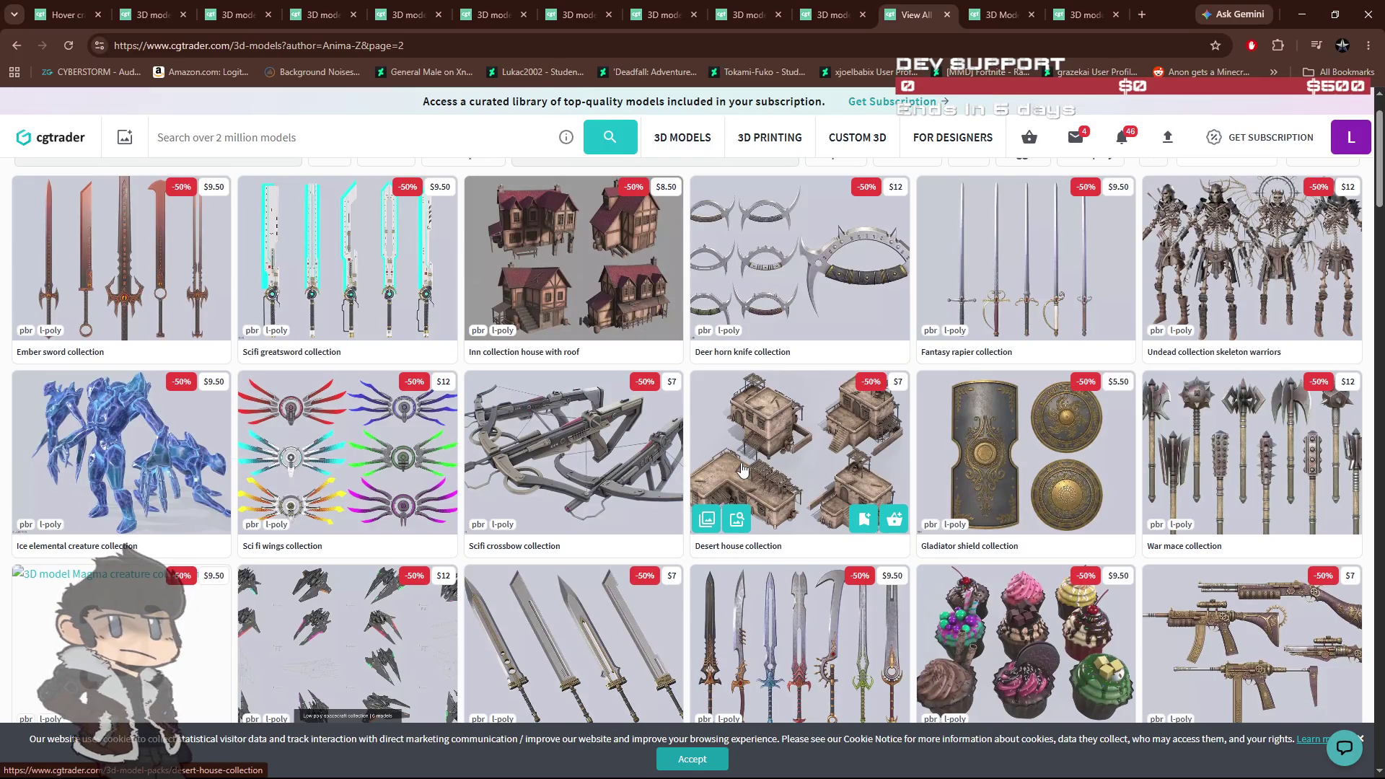
scroll(743, 469, down, 5)
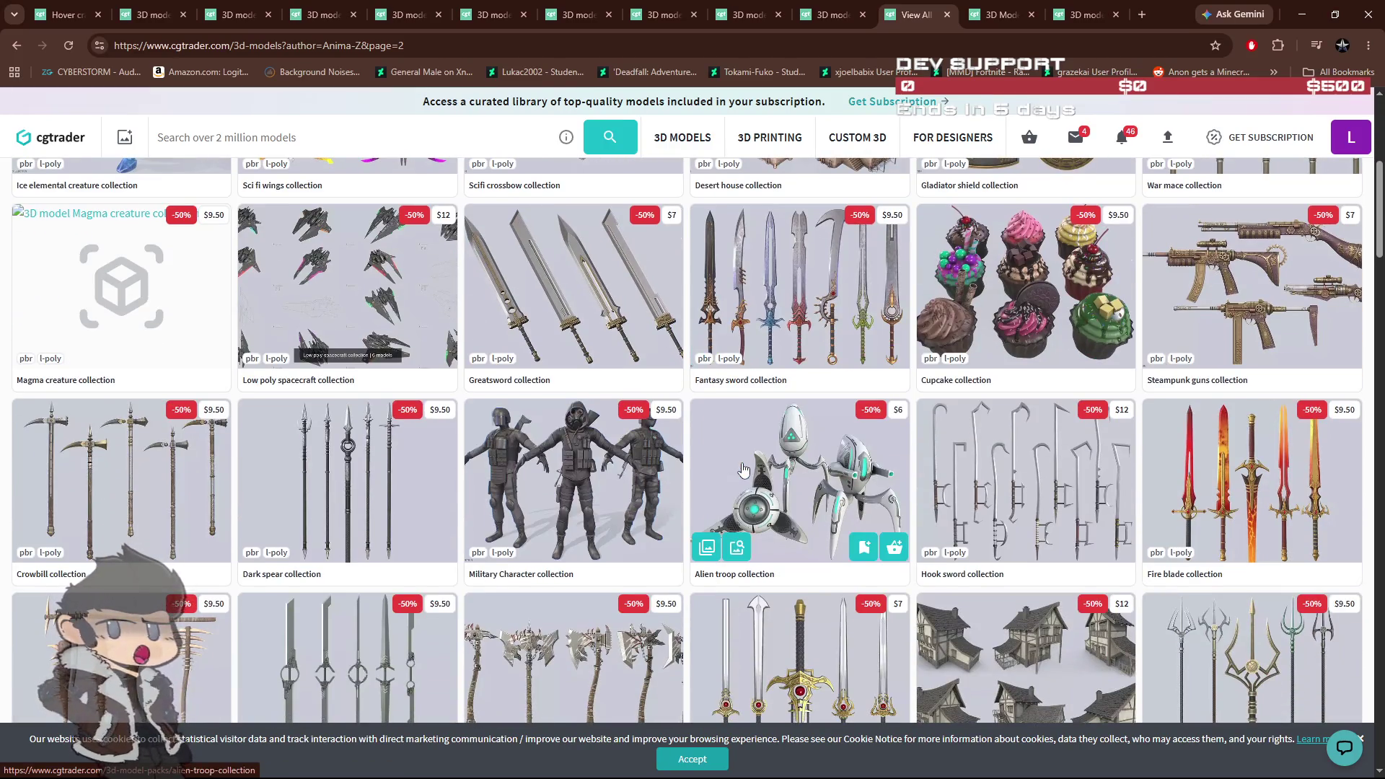
middle_click(343, 298)
middle_click(344, 298)
Step: Browse the rest of page 2, then view the $9.50 Scifi Hovercraft collection pack page
scroll(315, 408, down, 7)
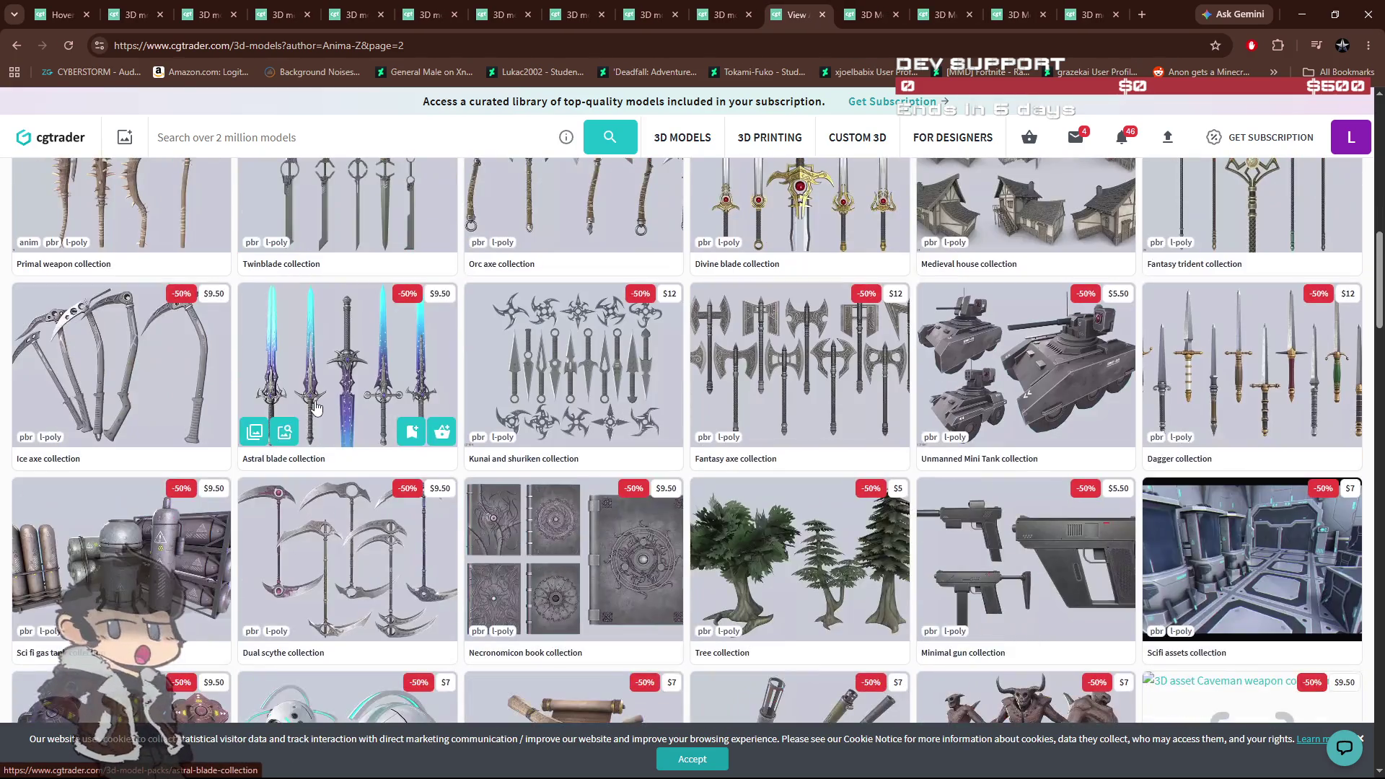
scroll(315, 407, down, 6)
scroll(315, 407, down, 7)
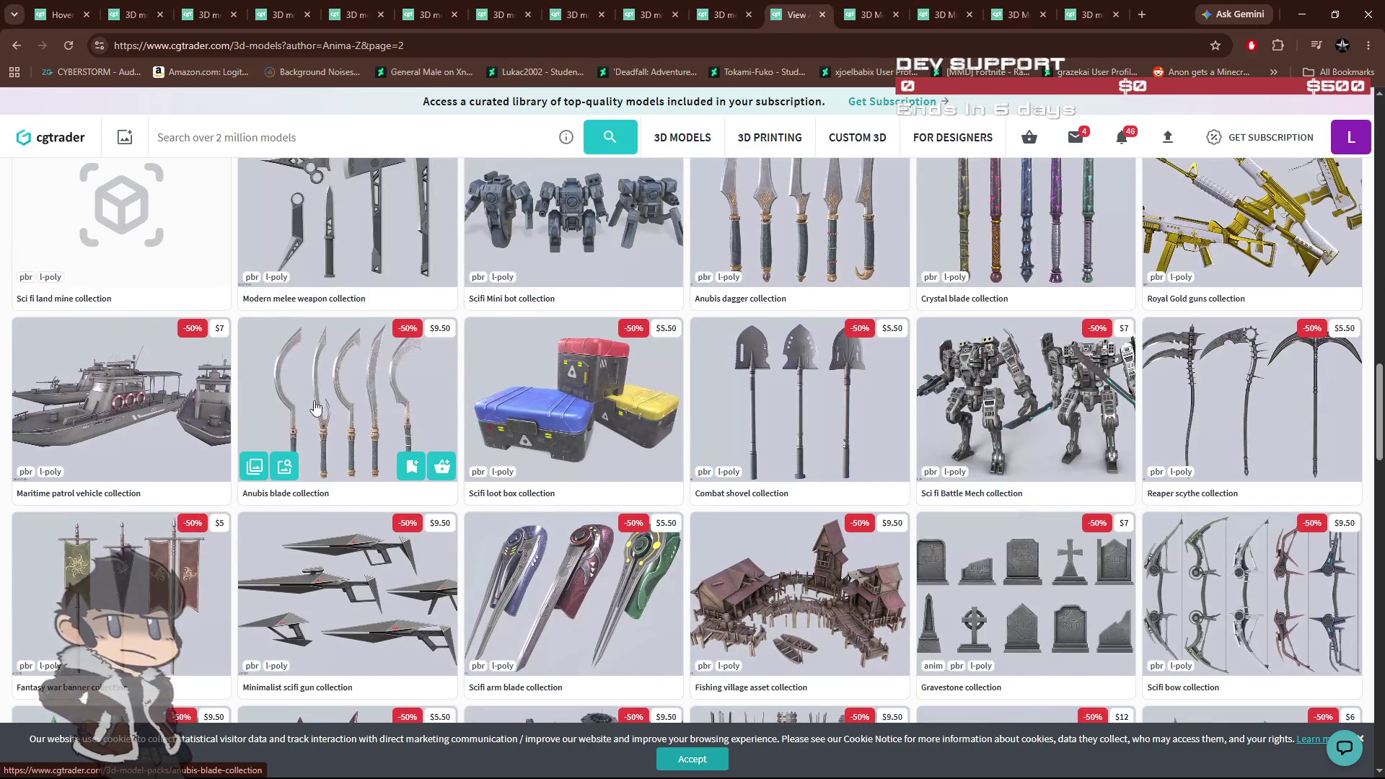
scroll(315, 407, down, 7)
scroll(315, 408, down, 4)
scroll(315, 407, down, 2)
scroll(315, 407, down, 3)
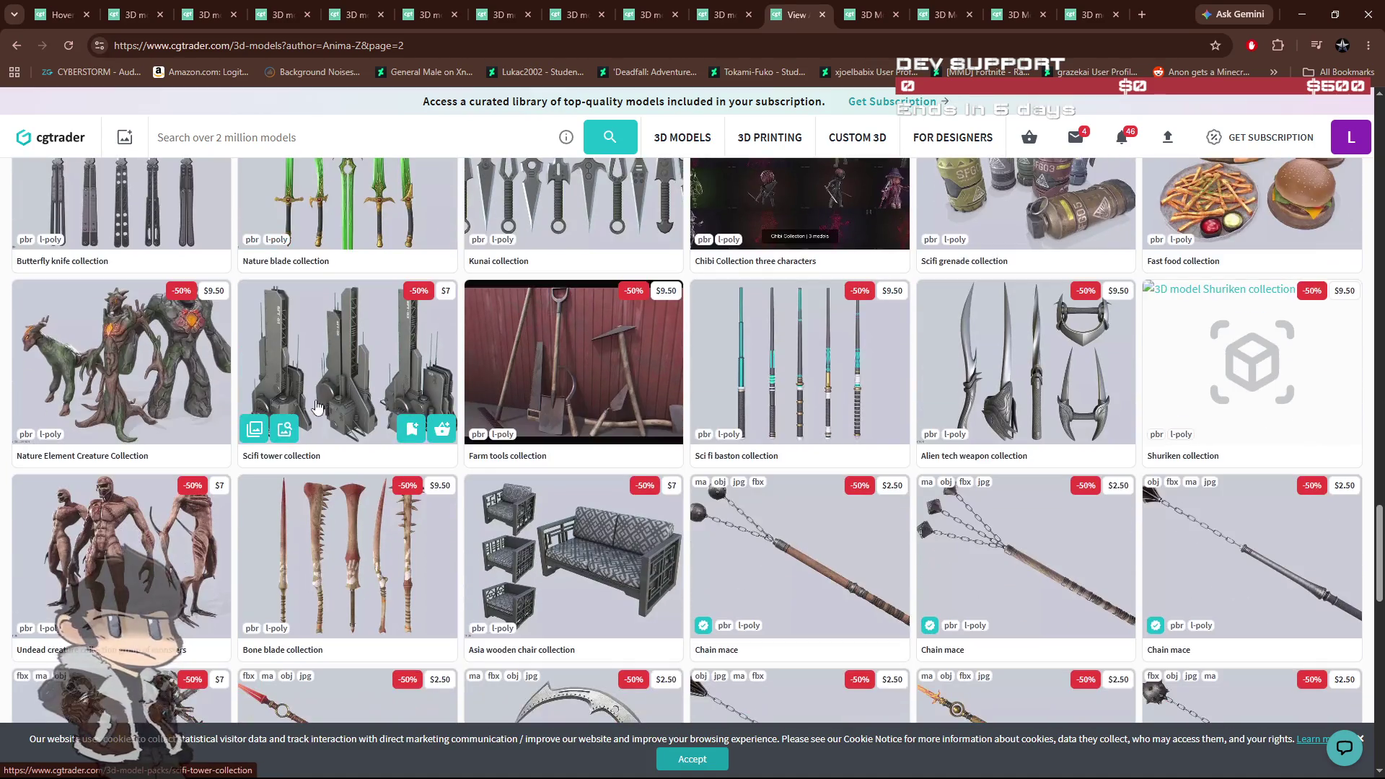
scroll(315, 408, down, 6)
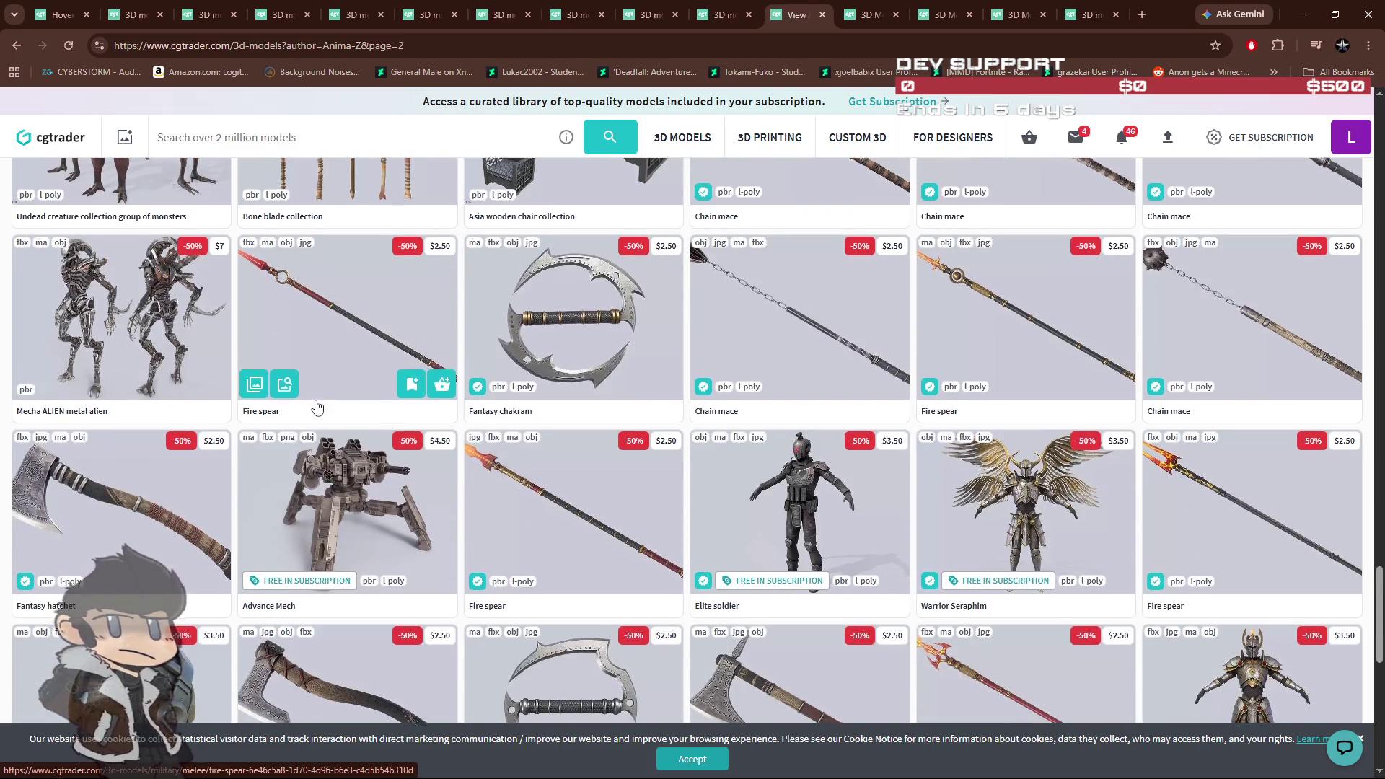
scroll(315, 407, down, 4)
click(877, 13)
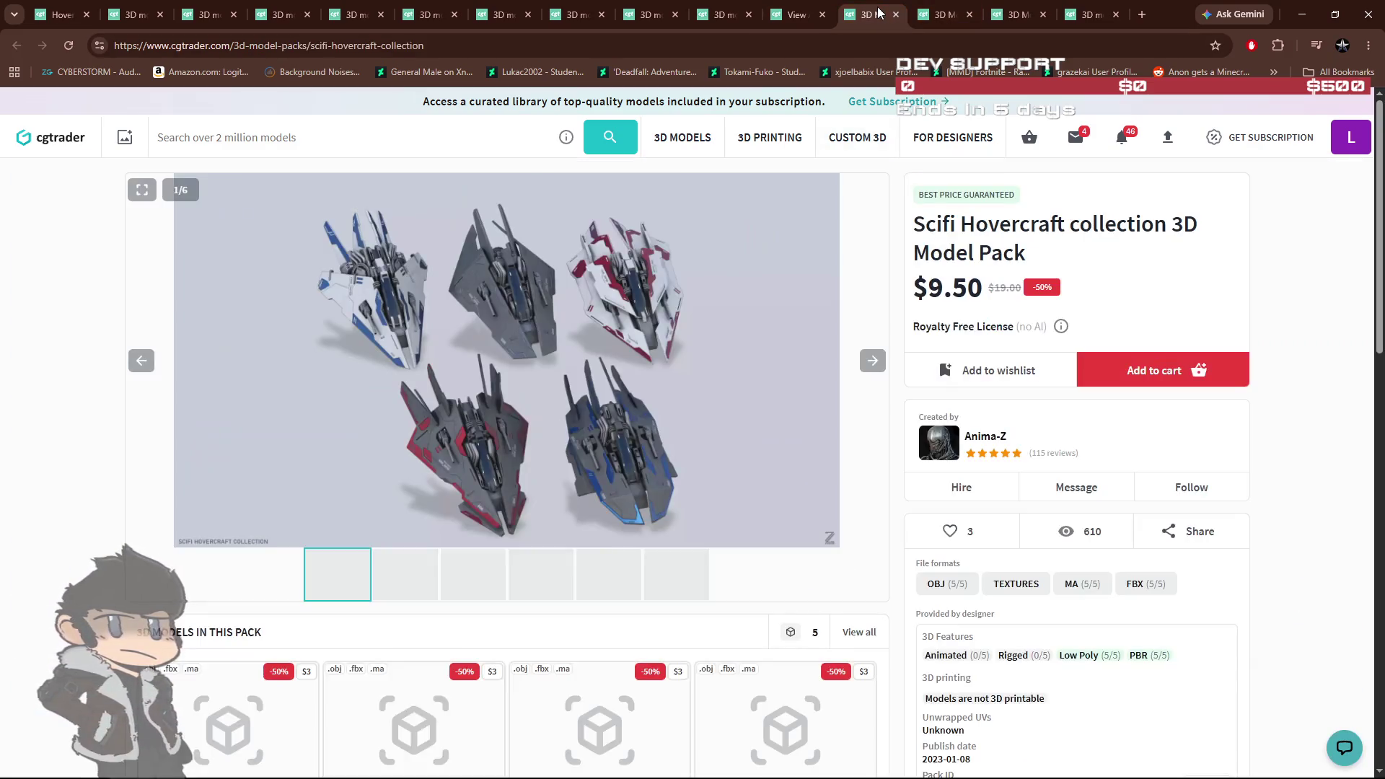
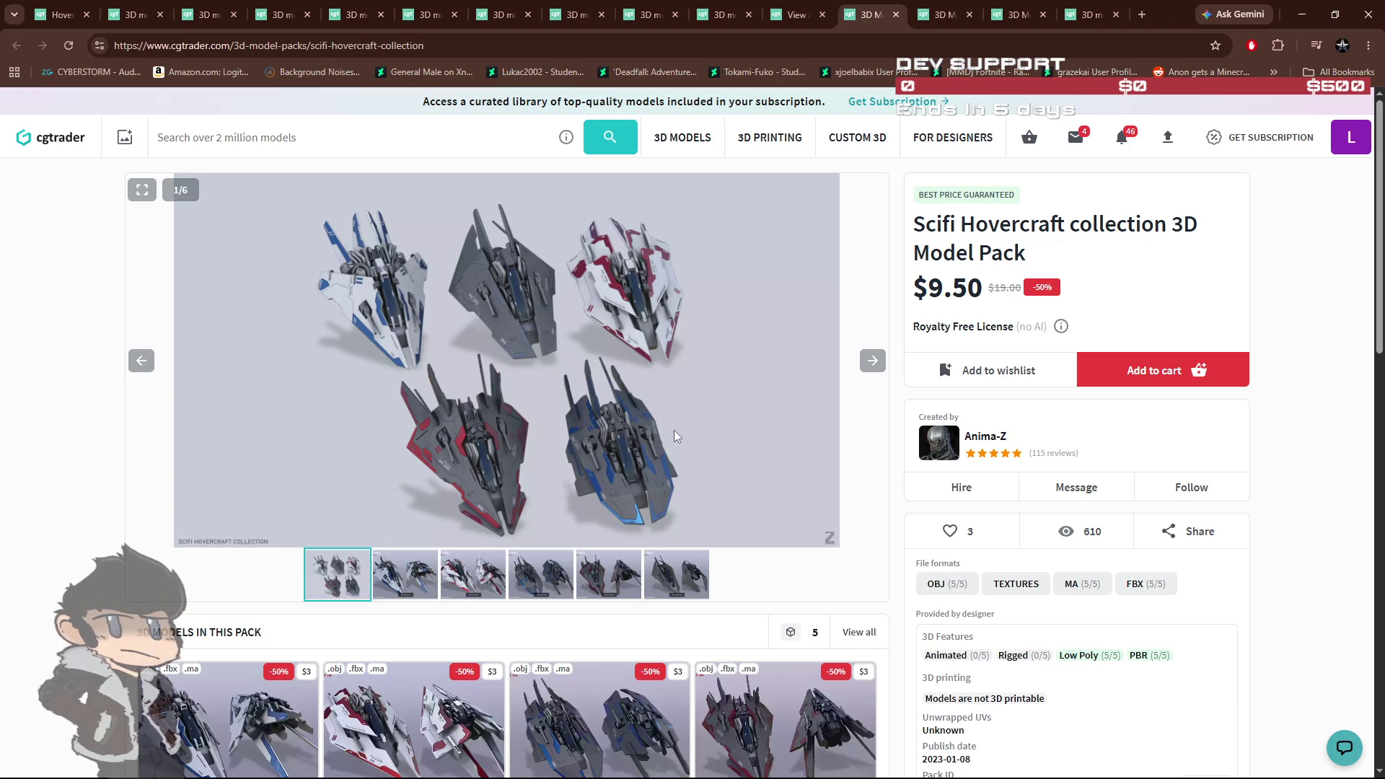
Step: Review the Low poly spacecraft pack and the designer's listing page 2, then dock the Asset Store search
click(937, 20)
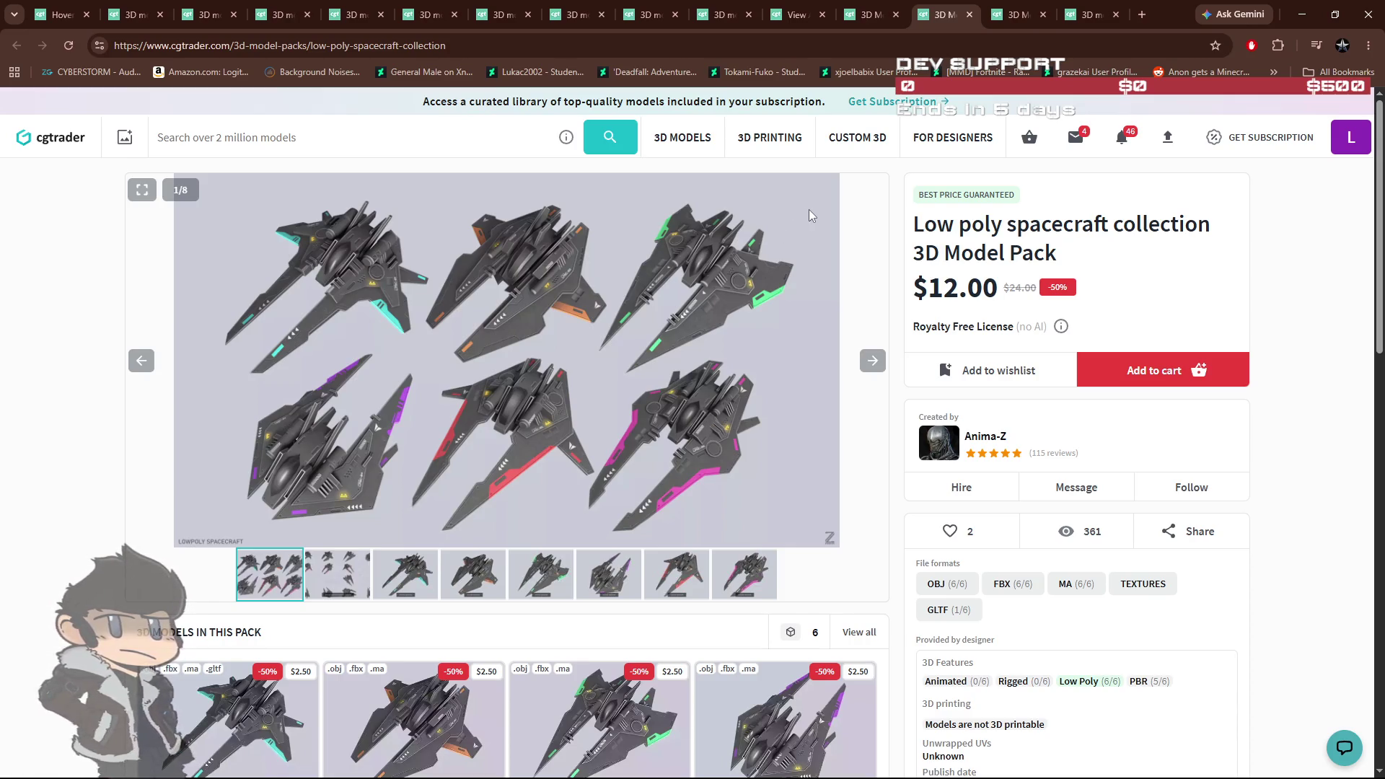
click(797, 17)
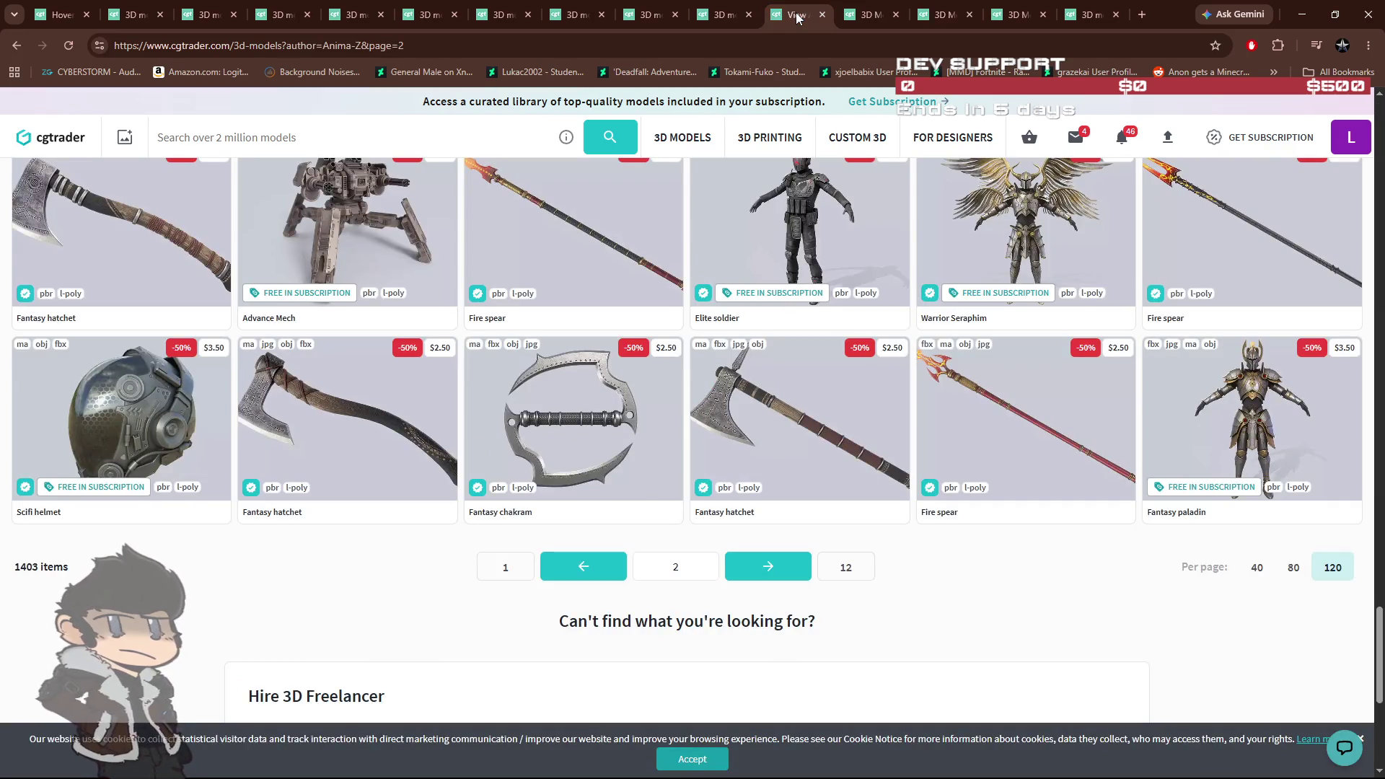
scroll(793, 346, up, 3)
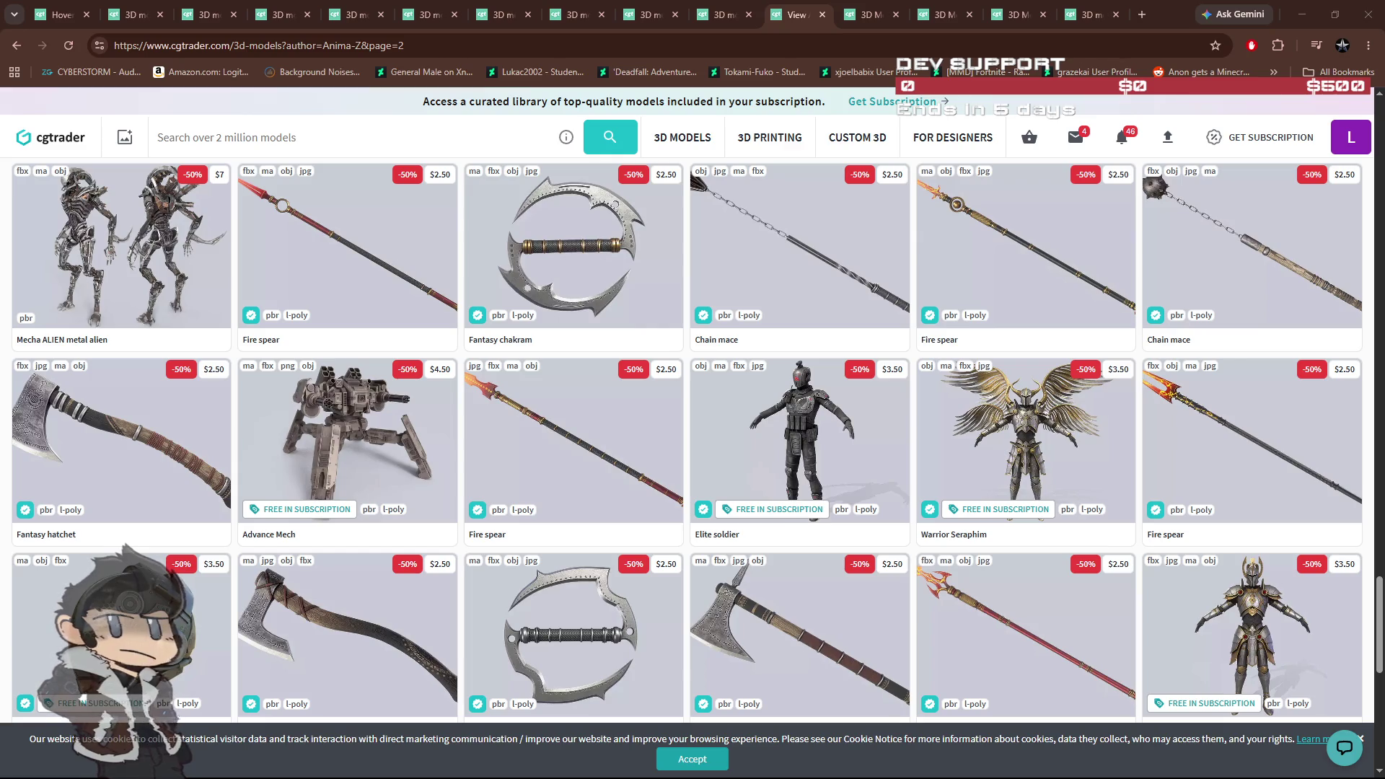
mouse_move(1371, 188)
mouse_down()
mouse_move(743, 184)
mouse_move(425, 13)
mouse_move(1083, 35)
mouse_up()
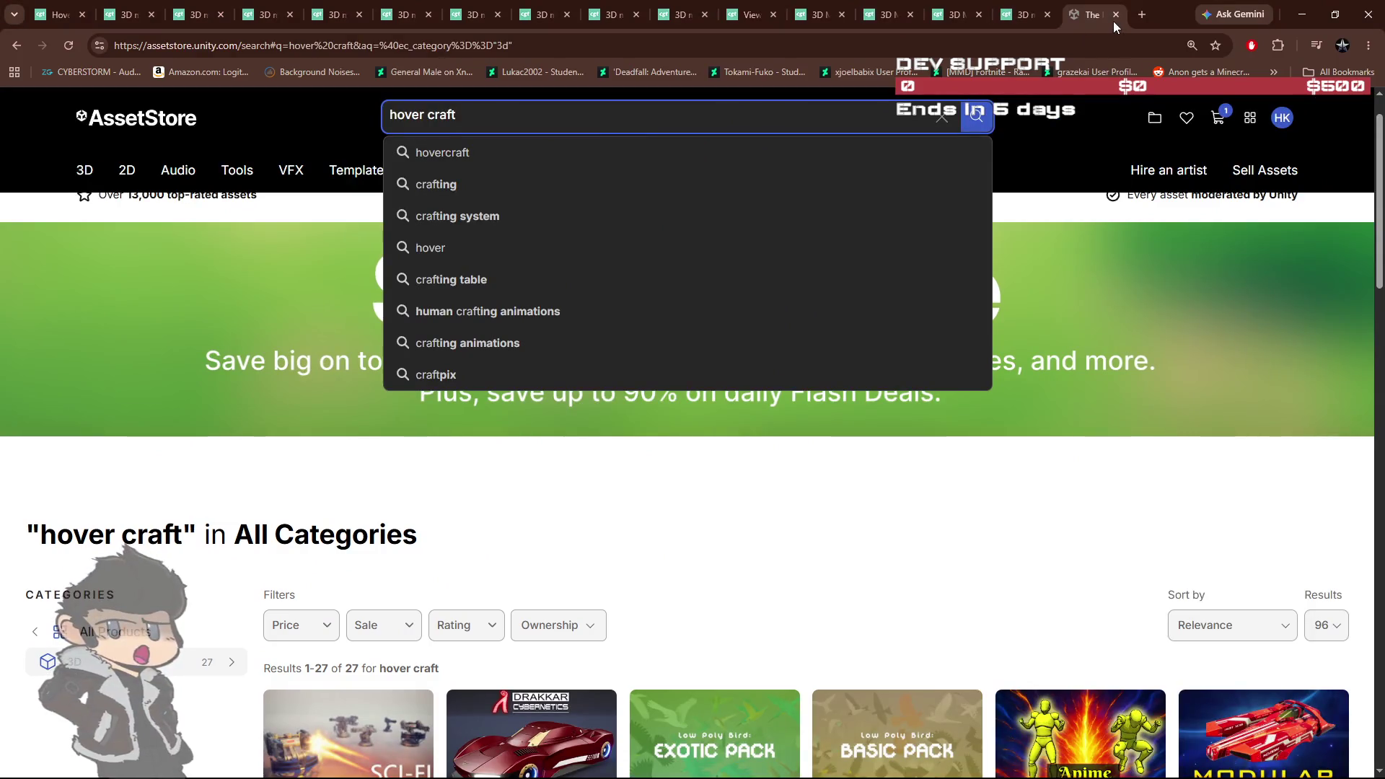
Step: Dismiss the search suggestions and scroll through the 'hover craft' results
click(1117, 462)
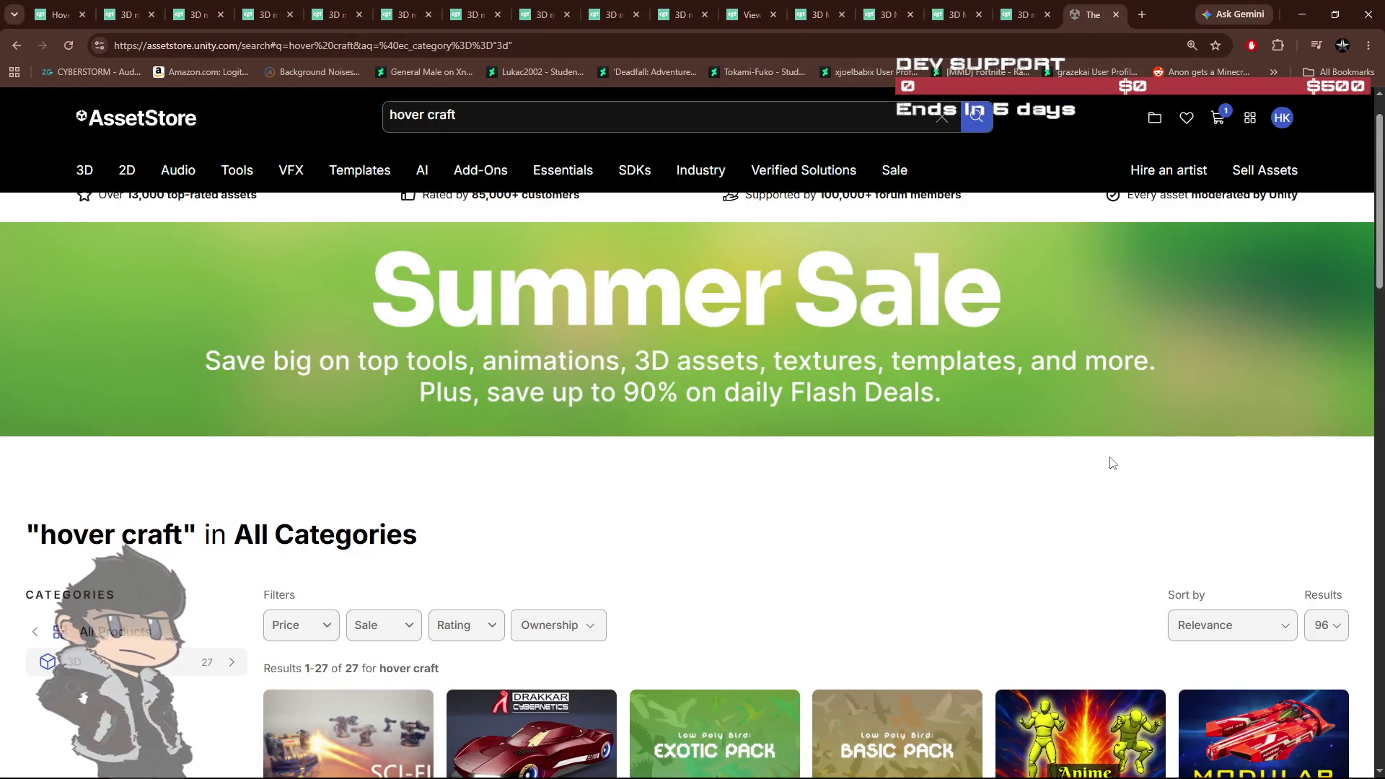
scroll(1110, 463, down, 4)
scroll(728, 393, down, 4)
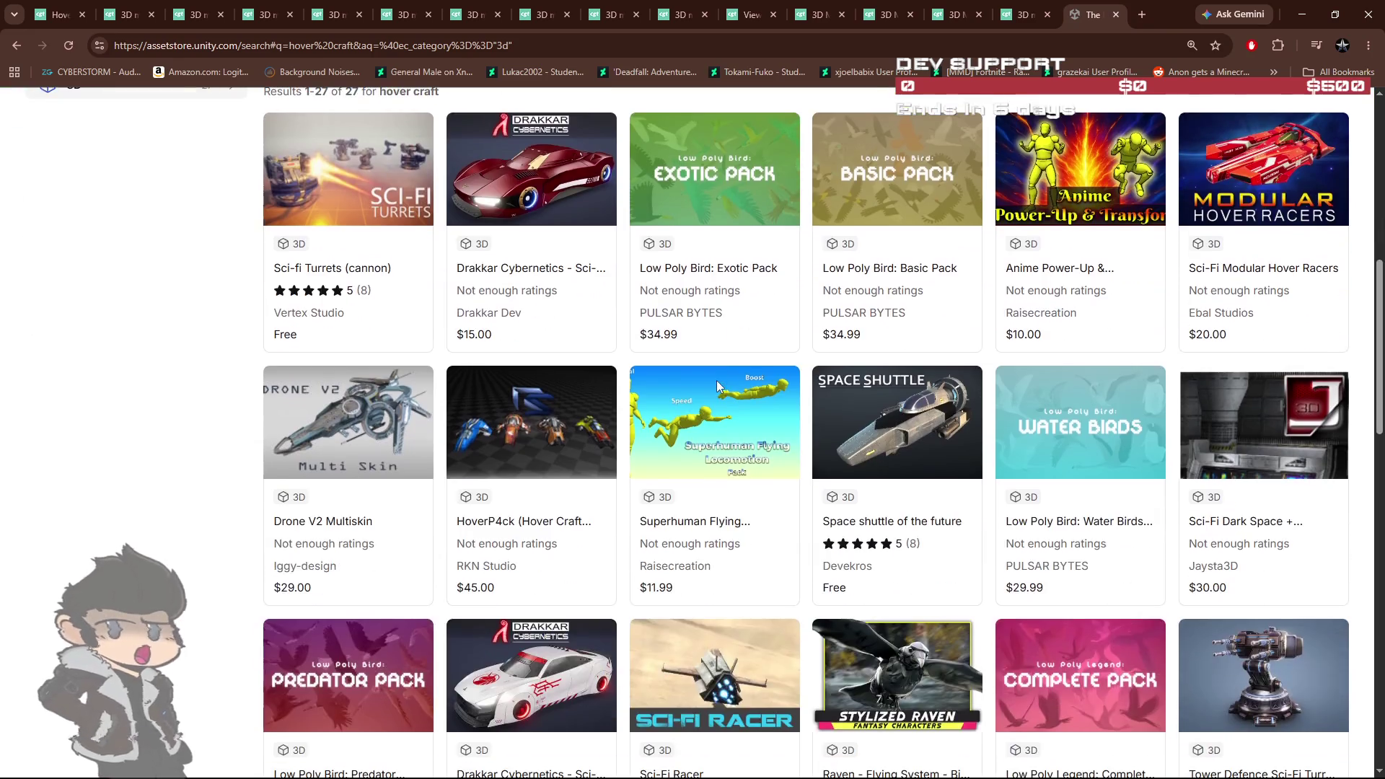
scroll(567, 518, down, 8)
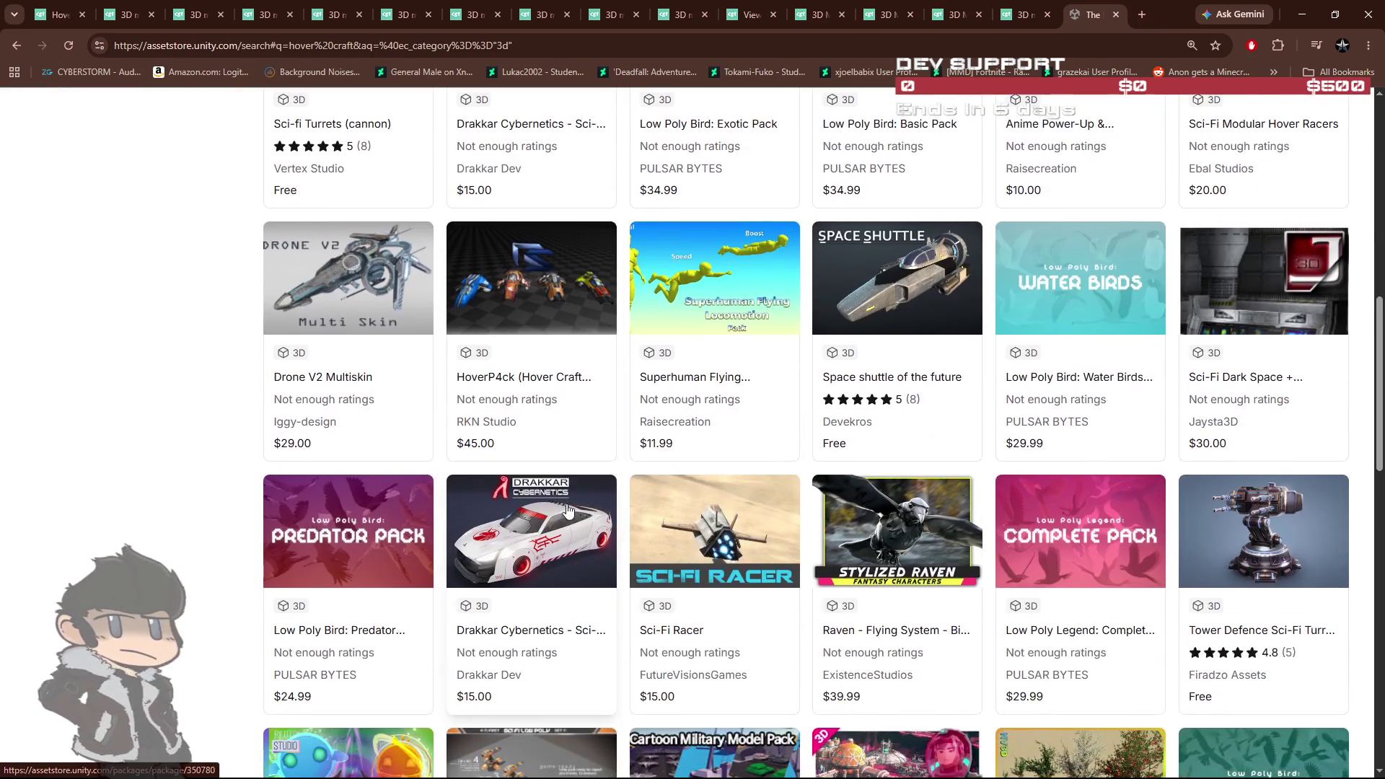
scroll(560, 499, down, 3)
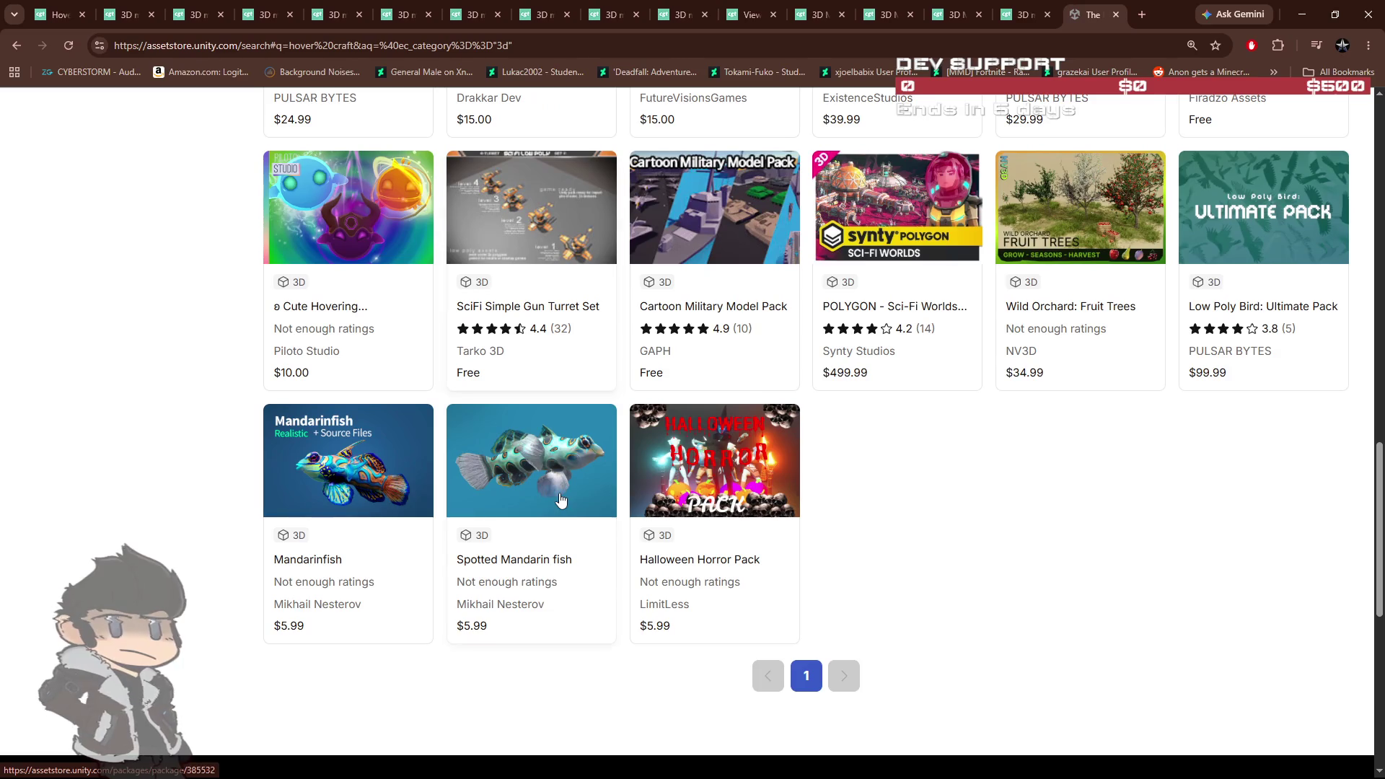
scroll(866, 640, up, 15)
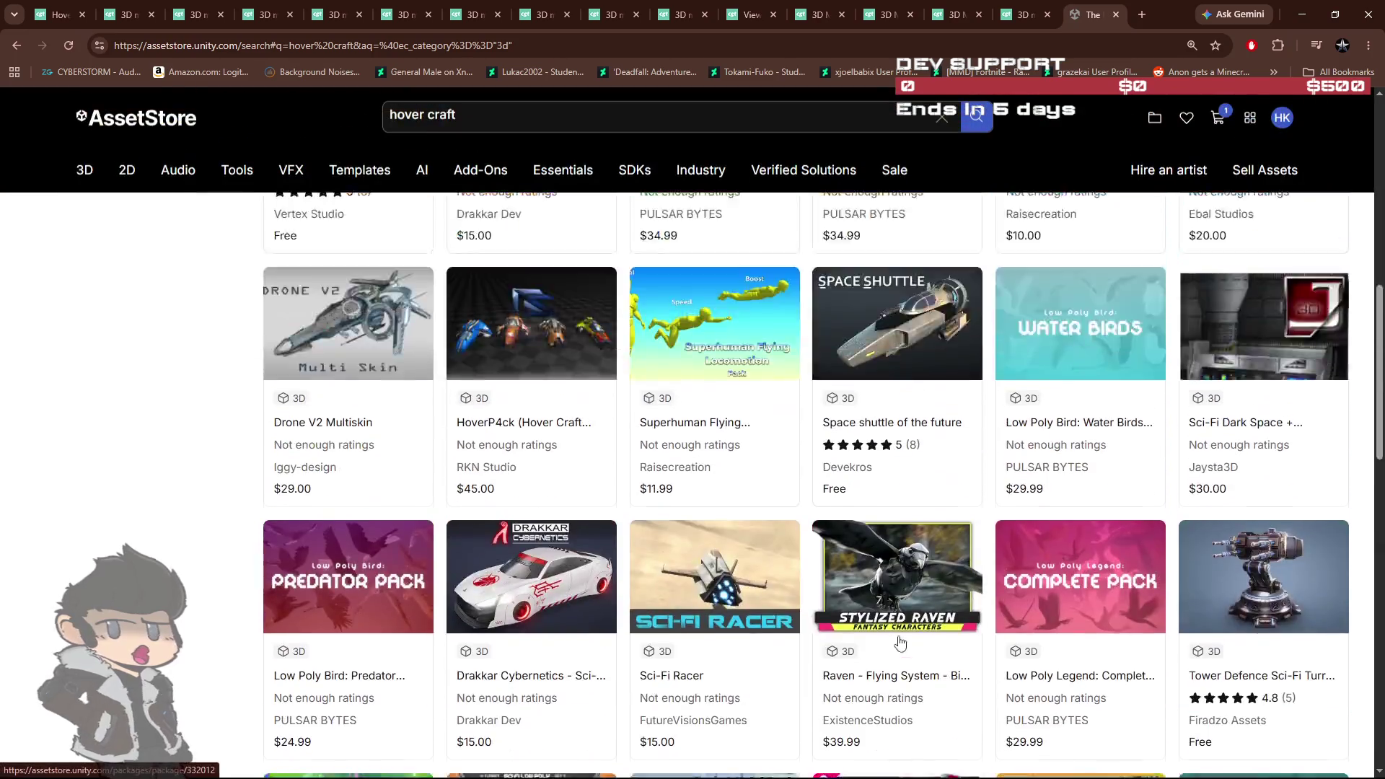
Step: Change the search to 'hover' (172 results) and open Sci-Fi Modular Hover Racers in a new tab
click(467, 117)
key(BackSpace)
key(BackSpace)
key(BackSpace)
key(Return)
scroll(425, 575, down, 3)
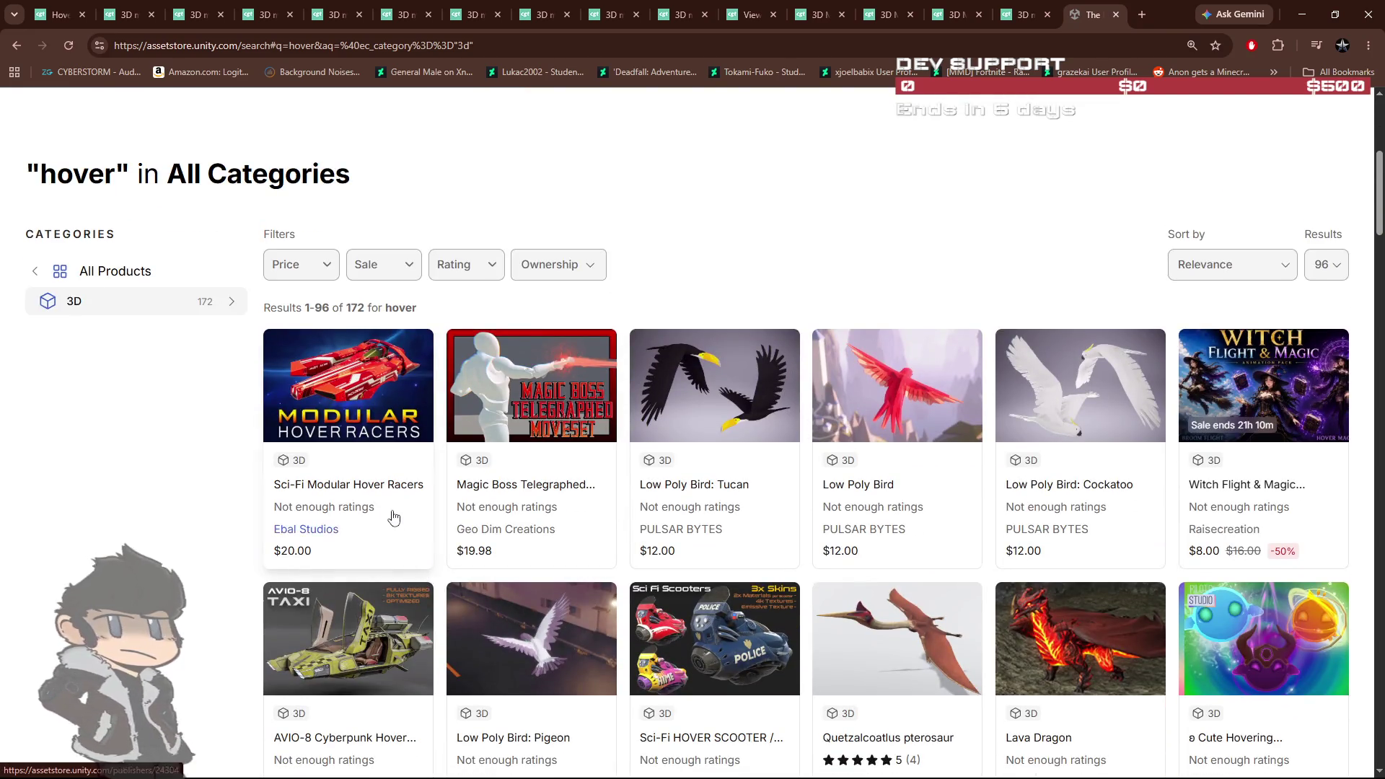
middle_click(383, 488)
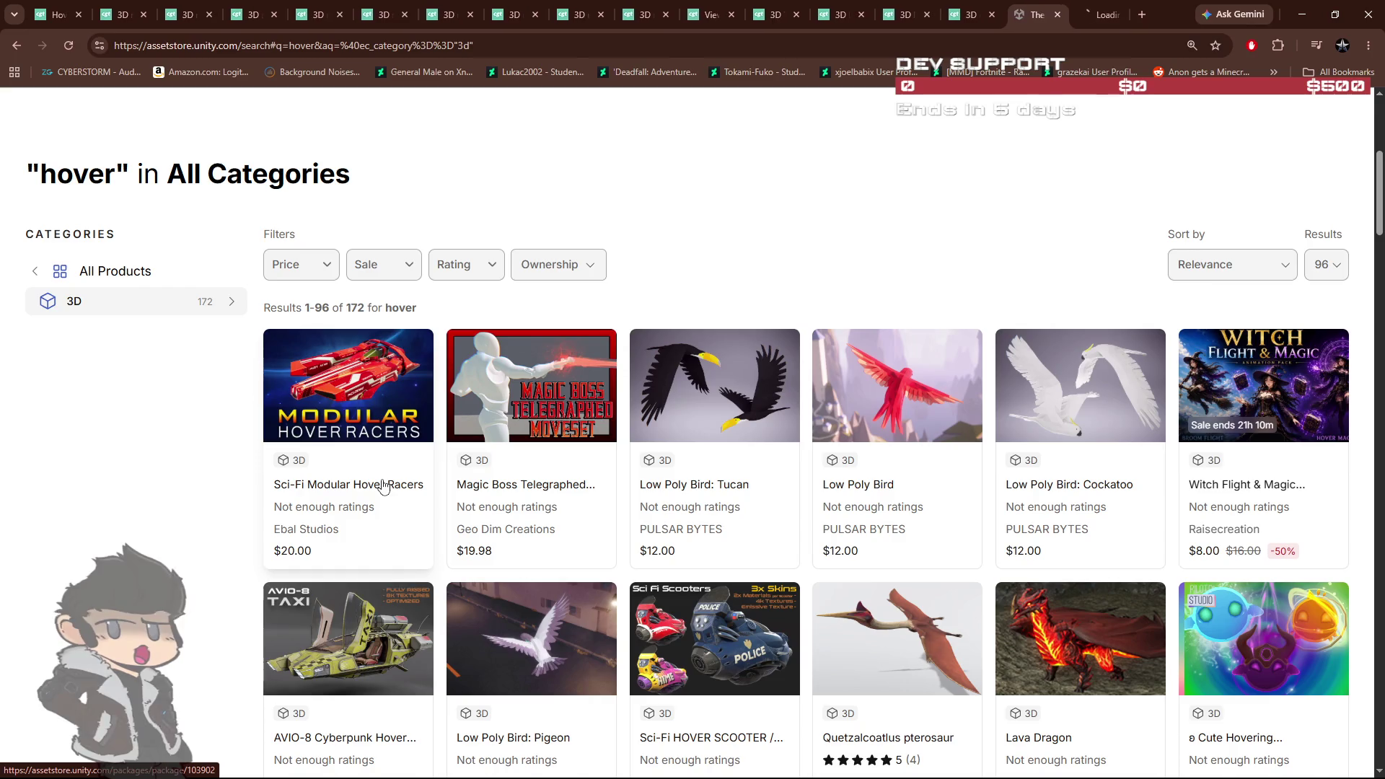
Step: Step through the Hover Racers ($20) preview images 2 to 7, then return to the 'hover' results
click(1089, 14)
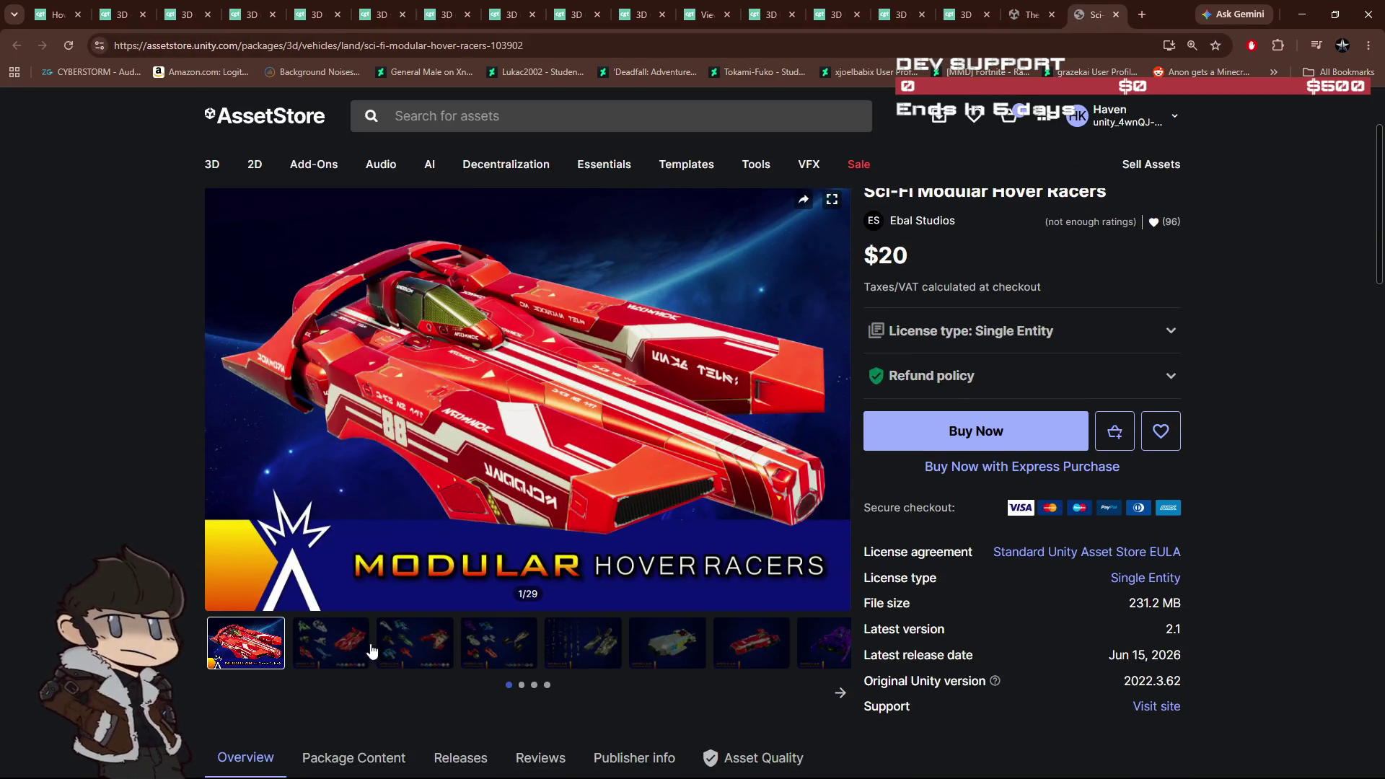
click(359, 649)
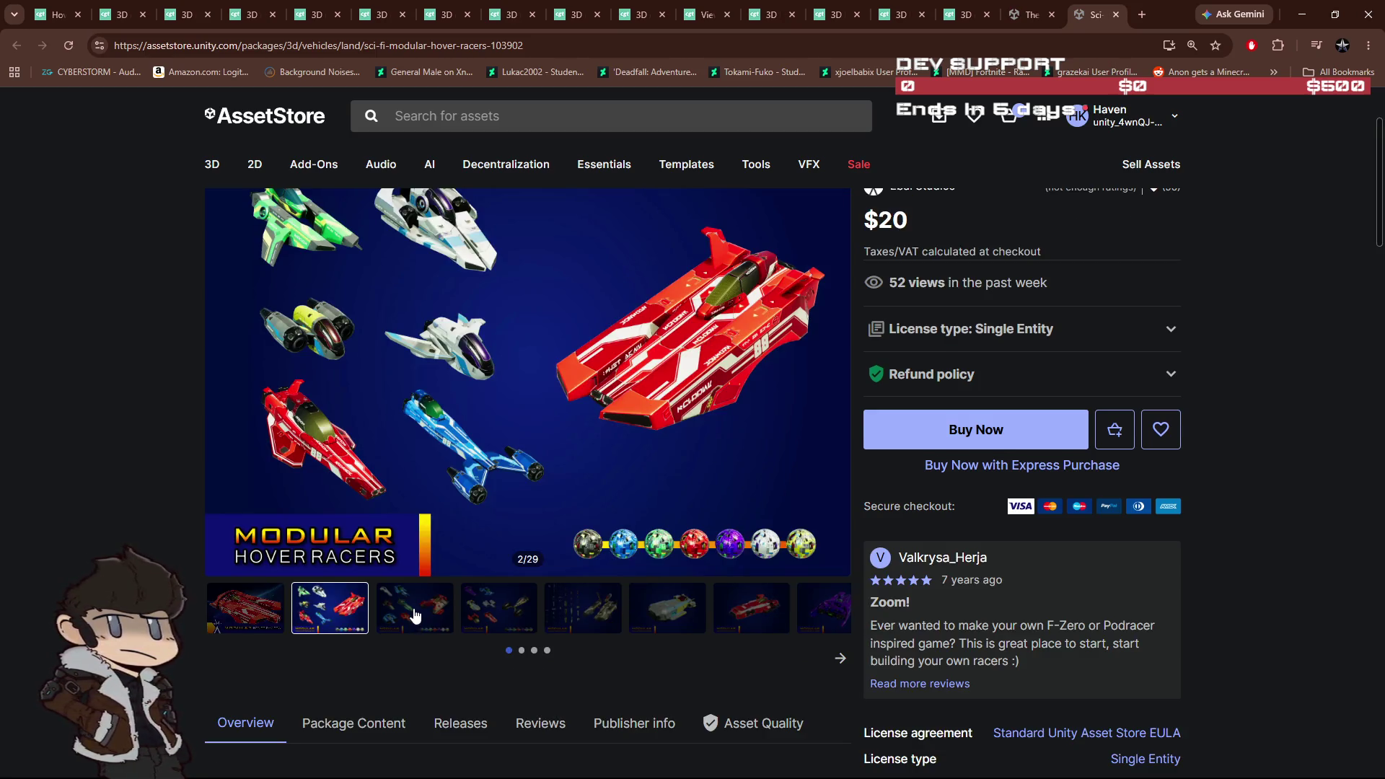
click(416, 614)
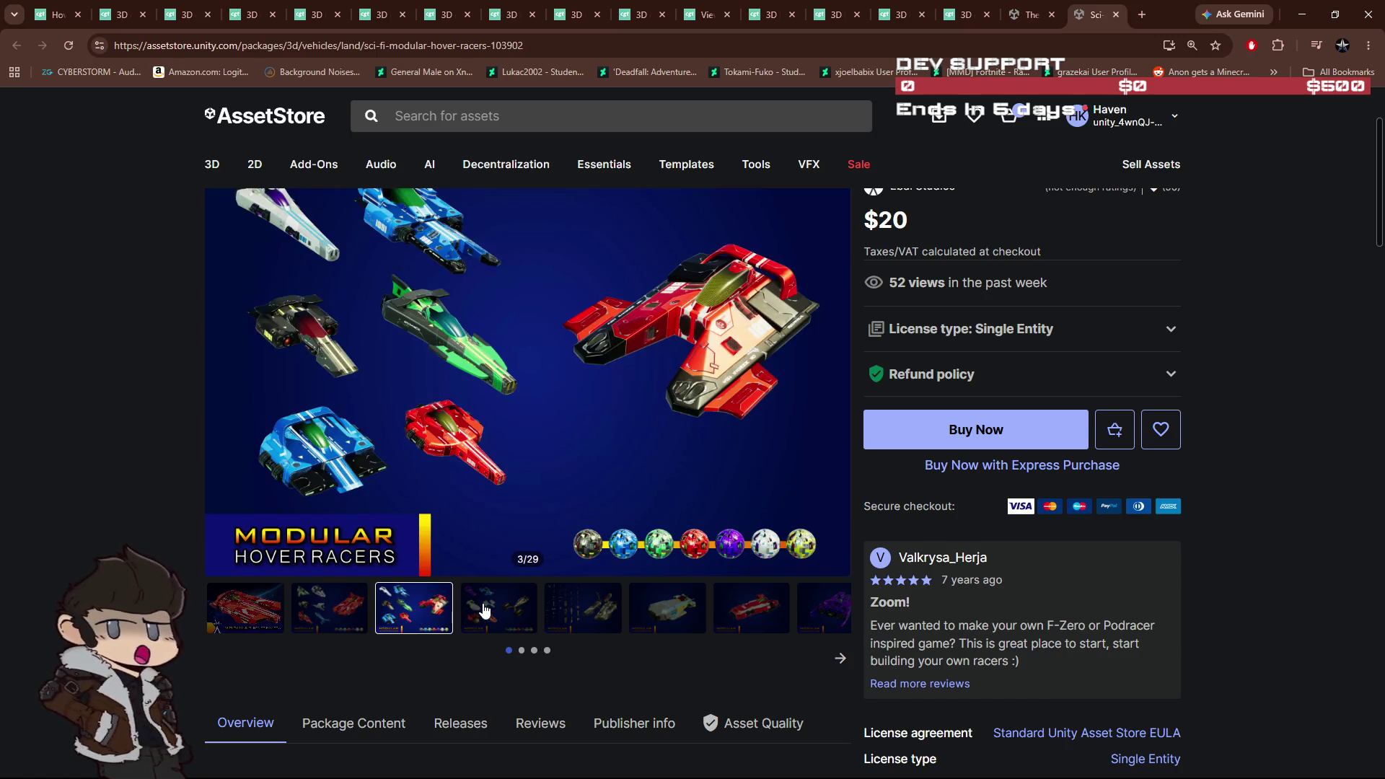
click(498, 675)
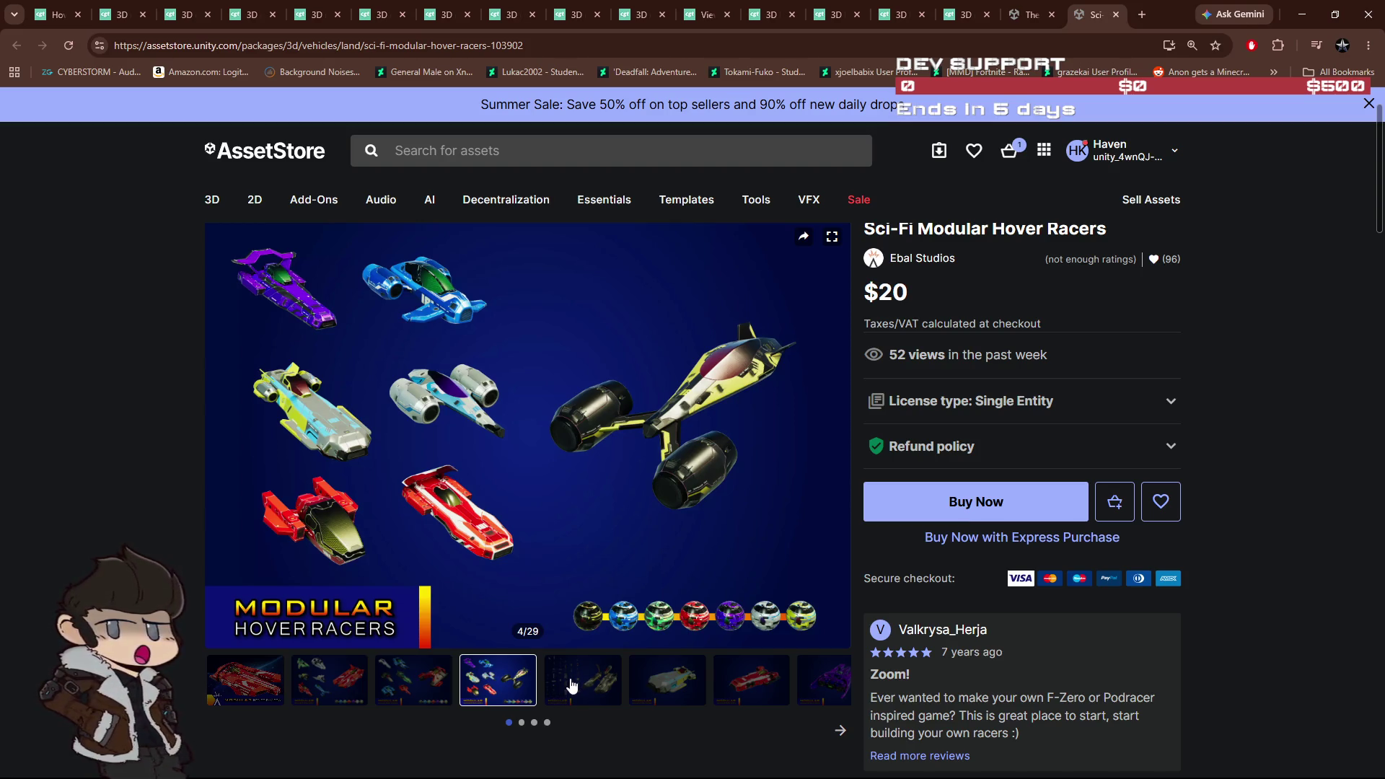
click(575, 686)
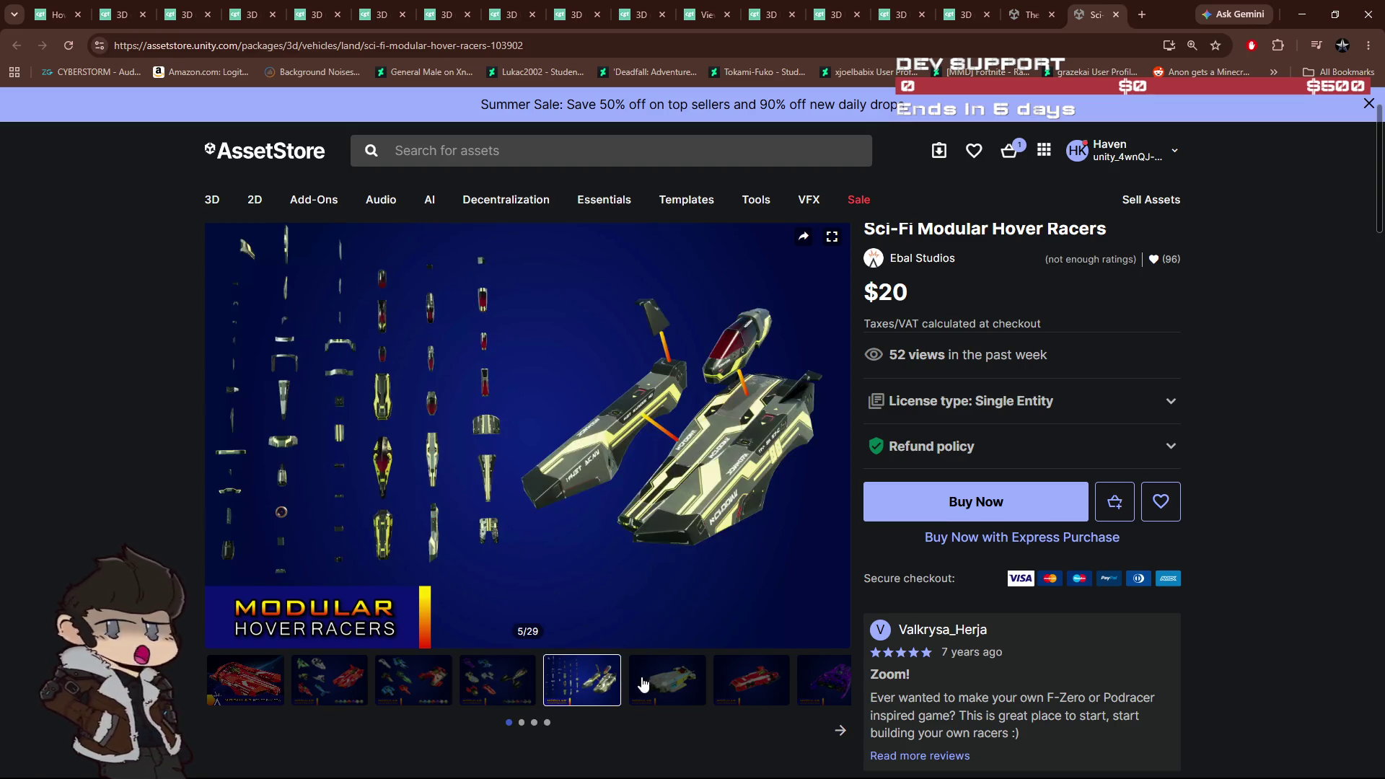
click(698, 683)
click(740, 685)
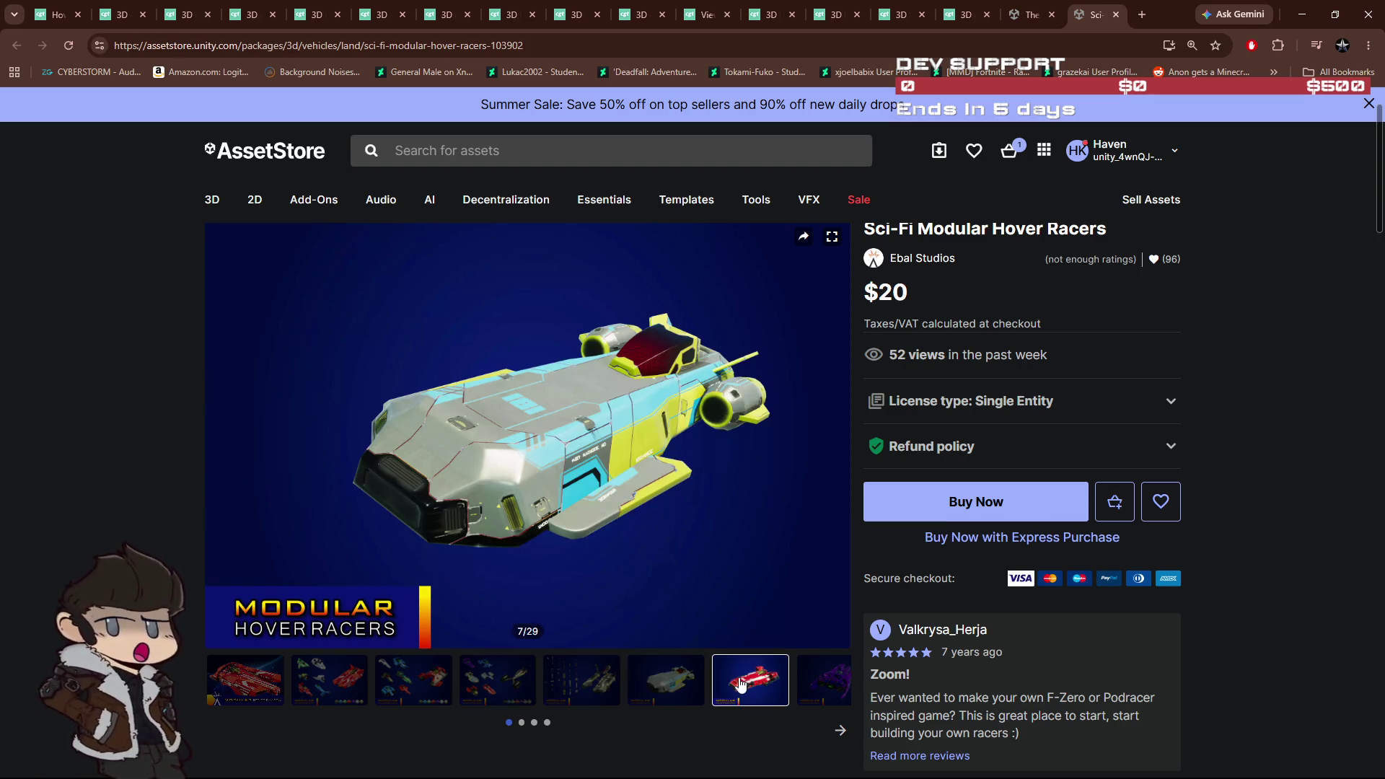
click(688, 681)
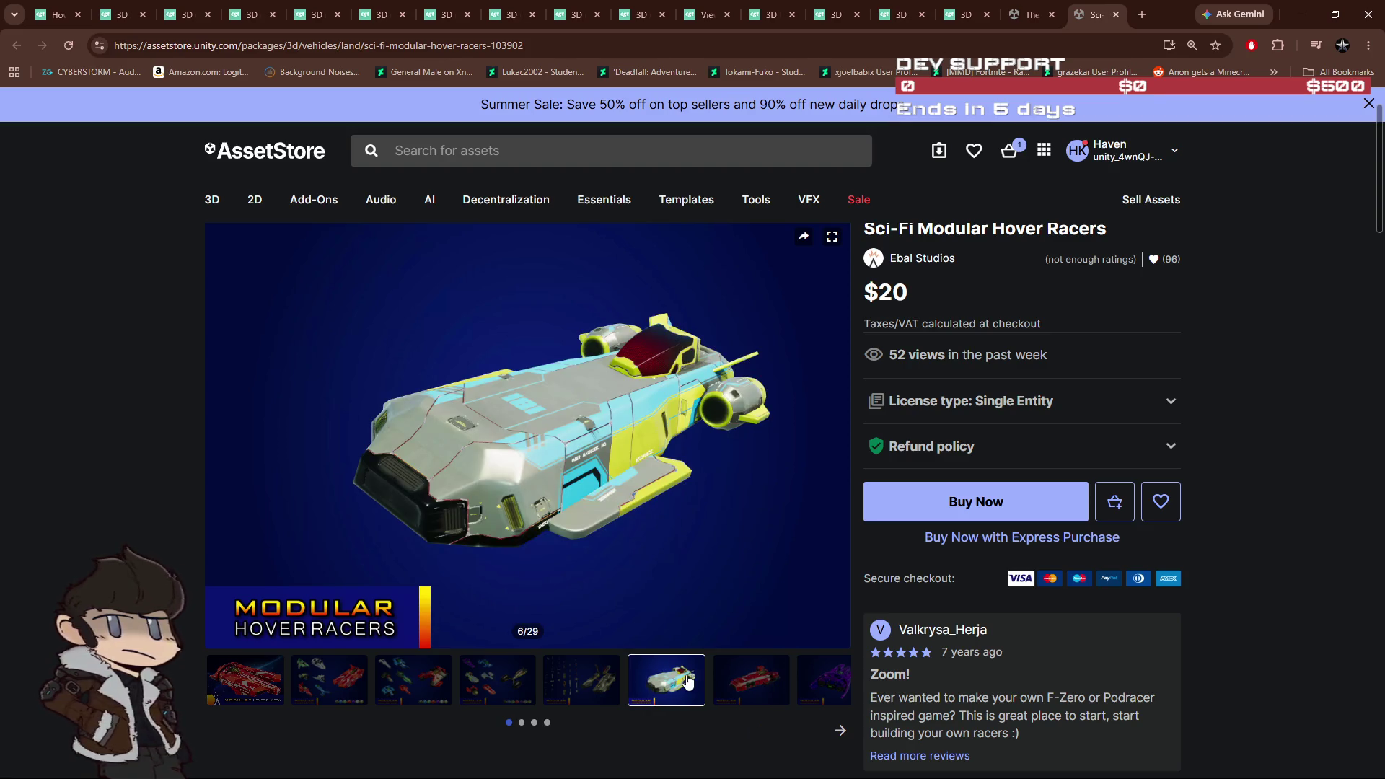
click(732, 683)
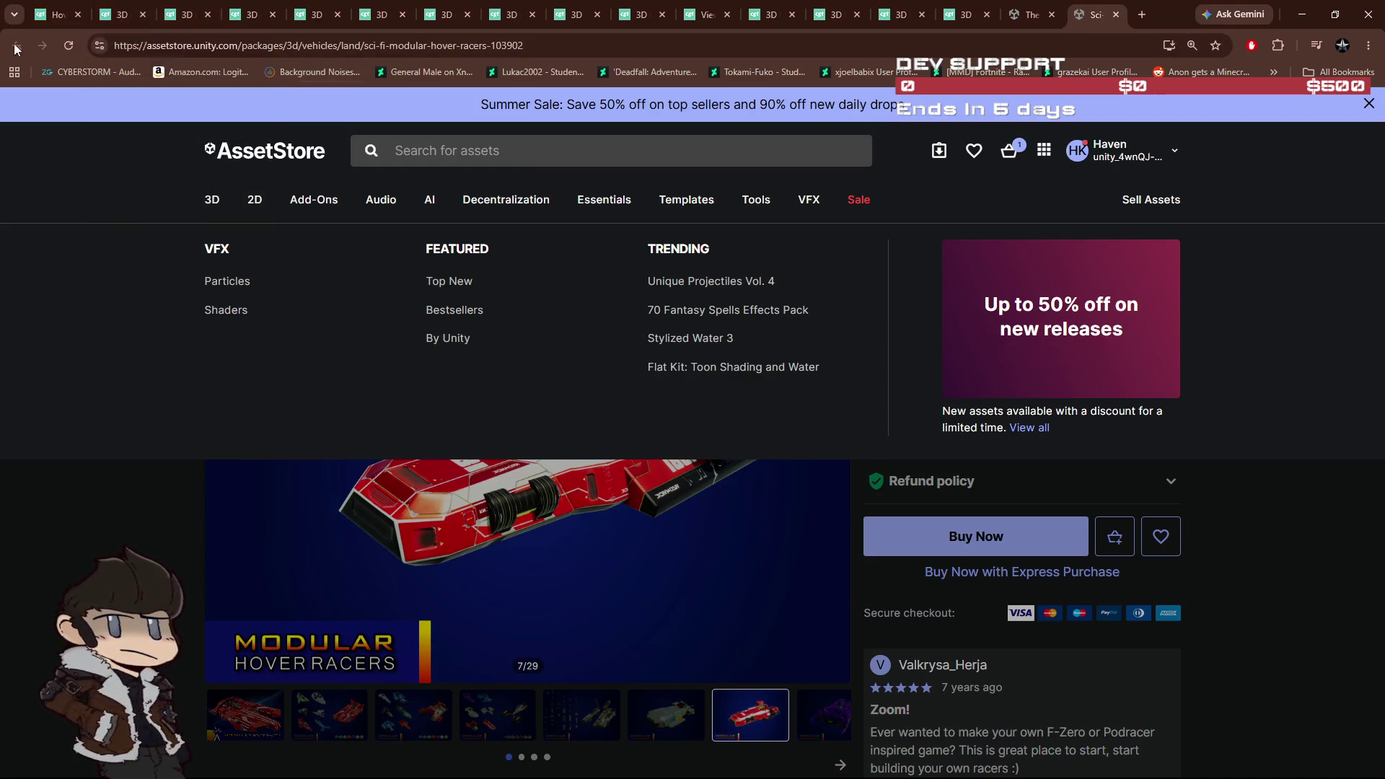
click(1030, 15)
Step: Open AVIO-8 Cyberpunk Hover Taxi in a new tab and view its preview images 3 and 5
scroll(750, 440, down, 2)
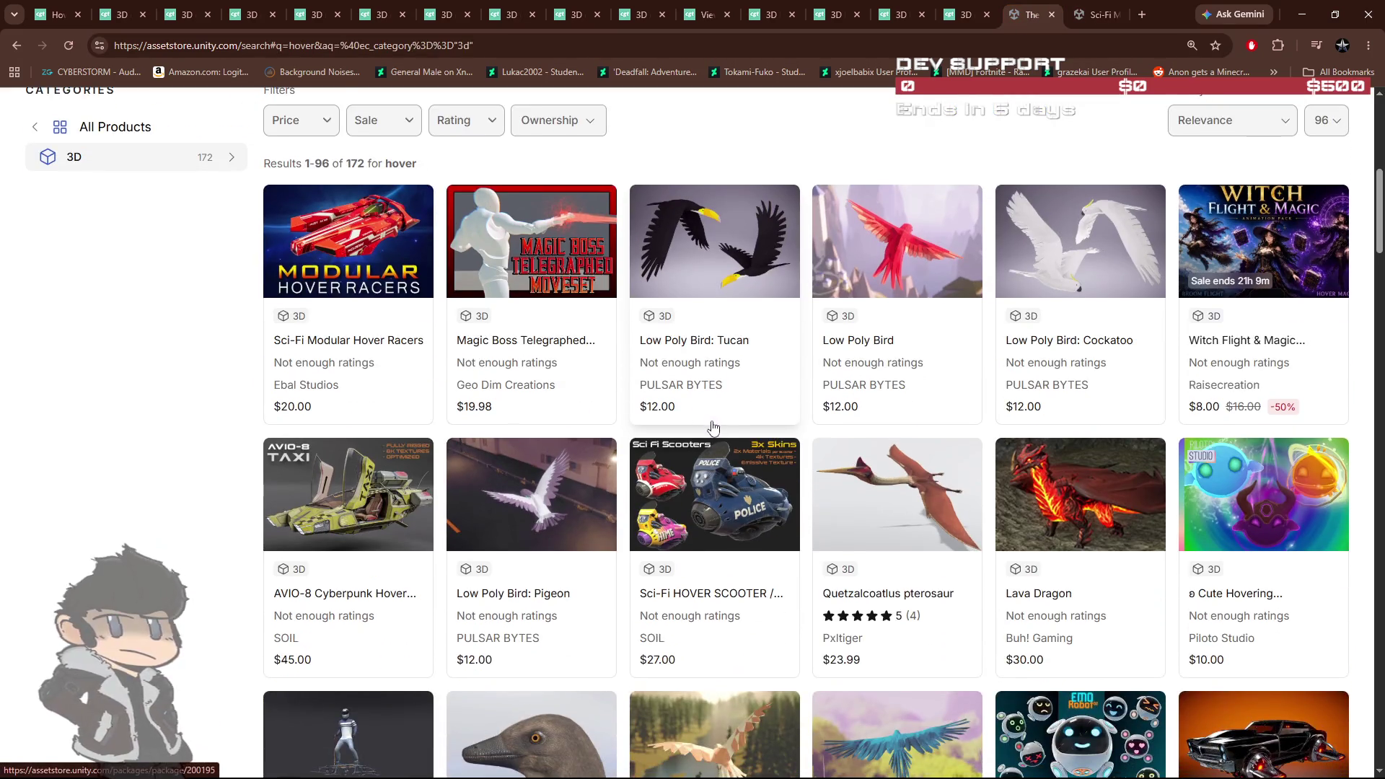
middle_click(362, 523)
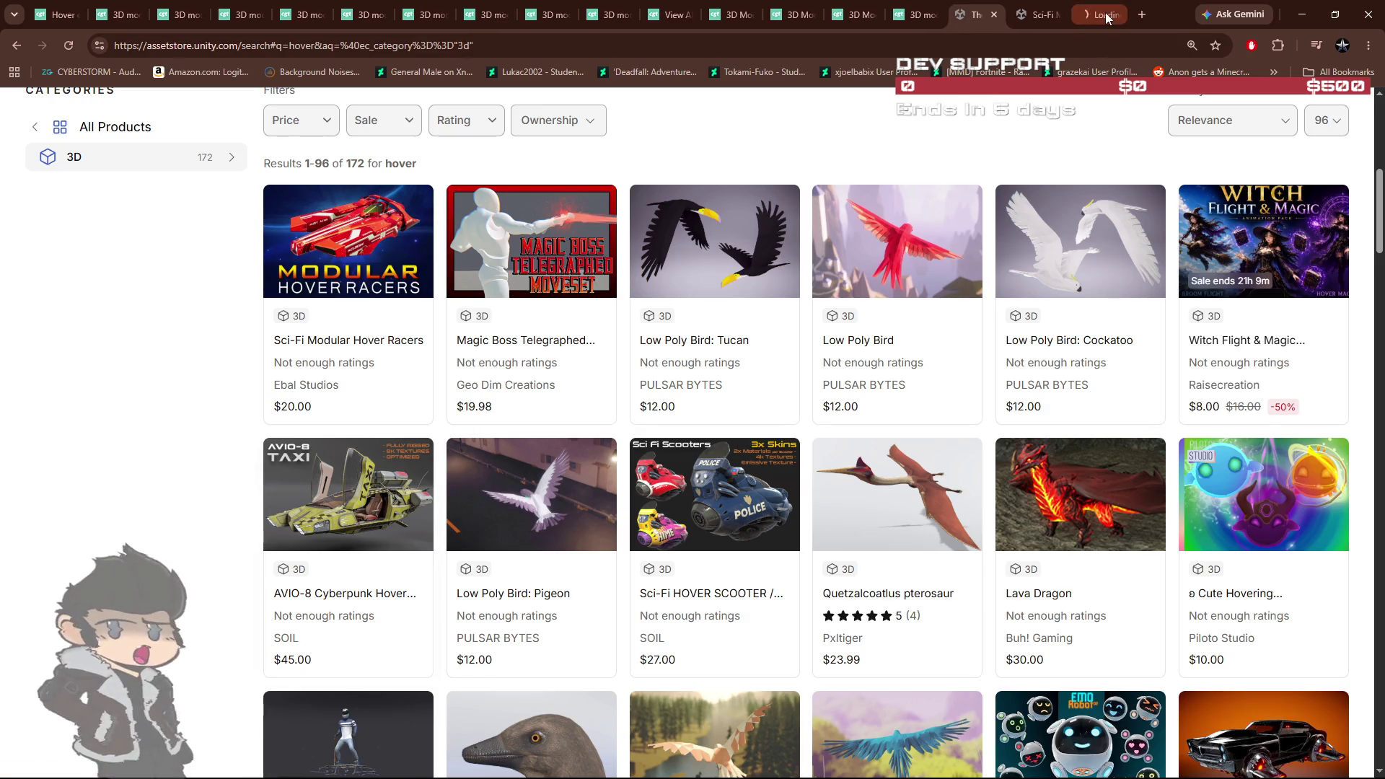
click(1106, 17)
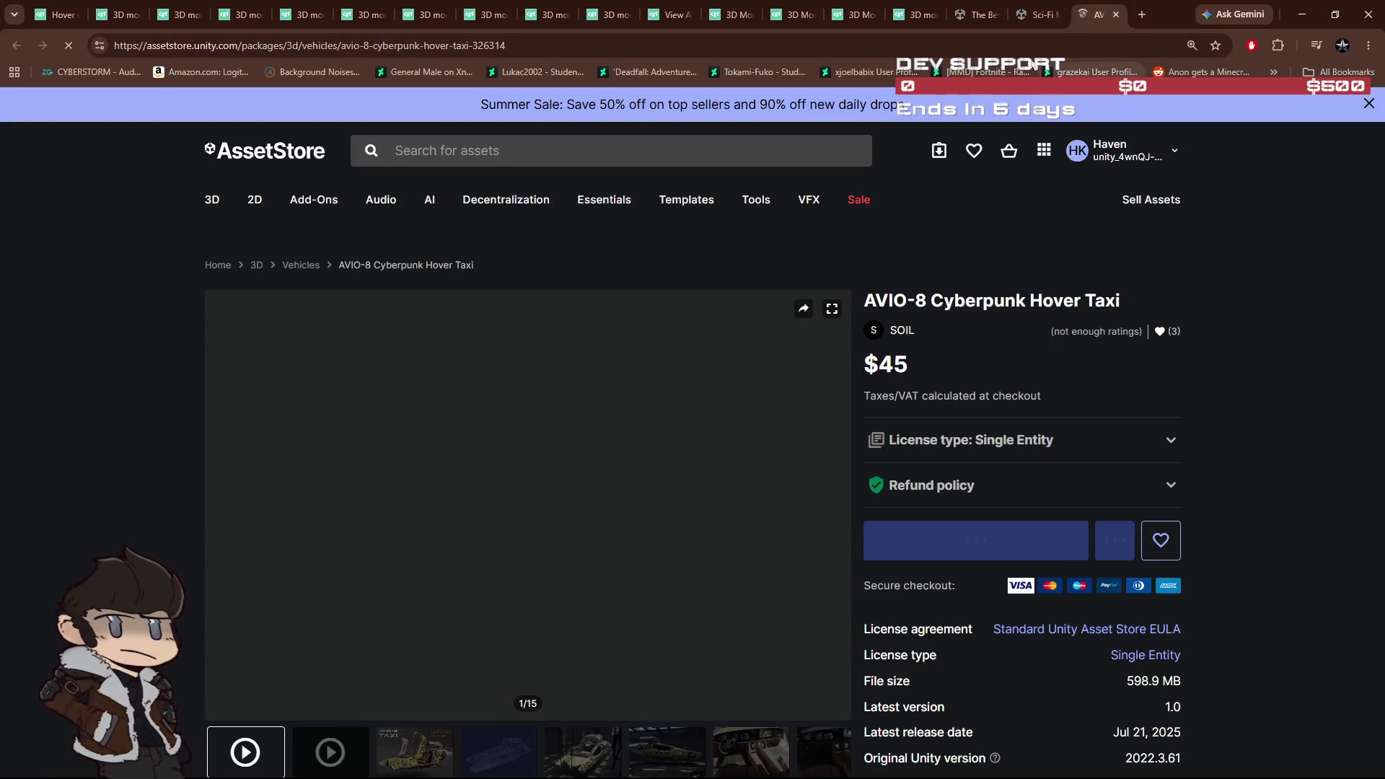
scroll(831, 348, down, 2)
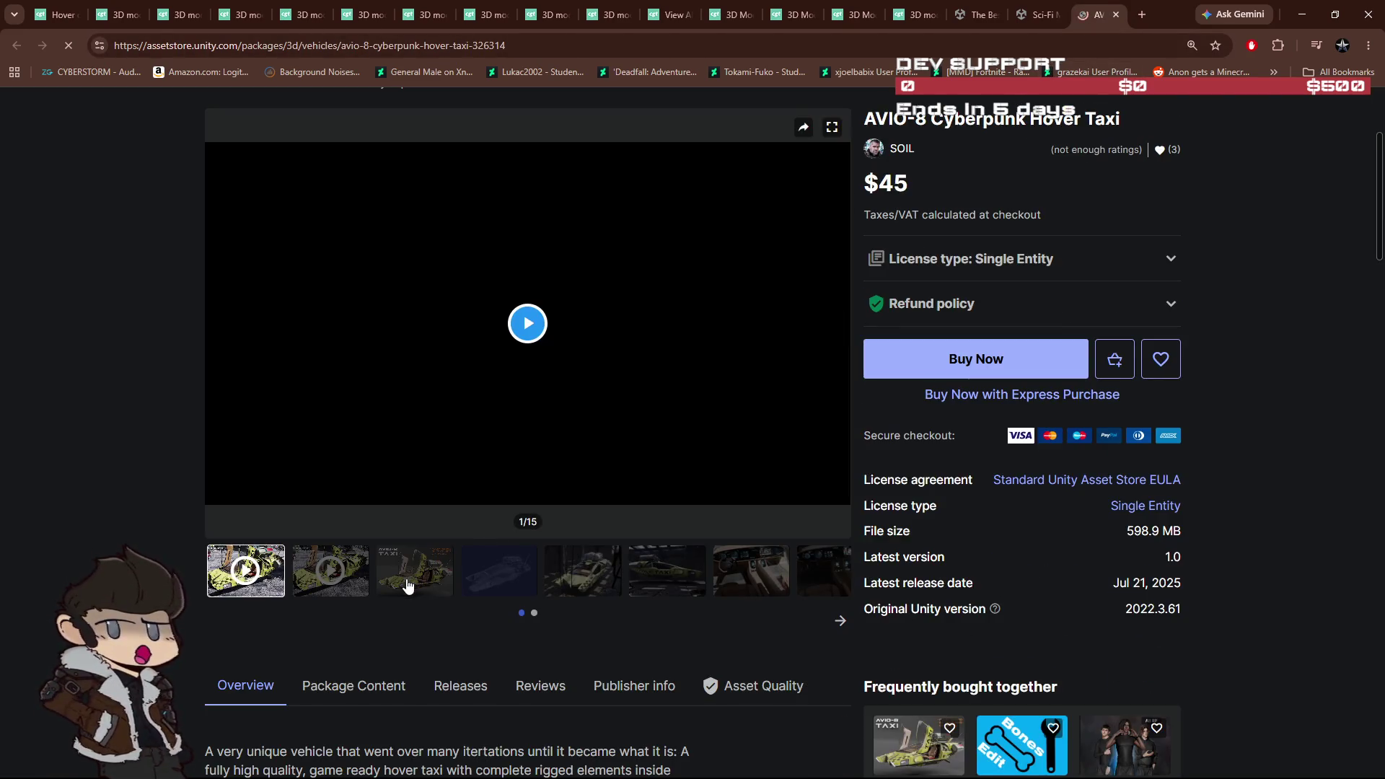
click(408, 579)
click(585, 576)
scroll(628, 571, down, 1)
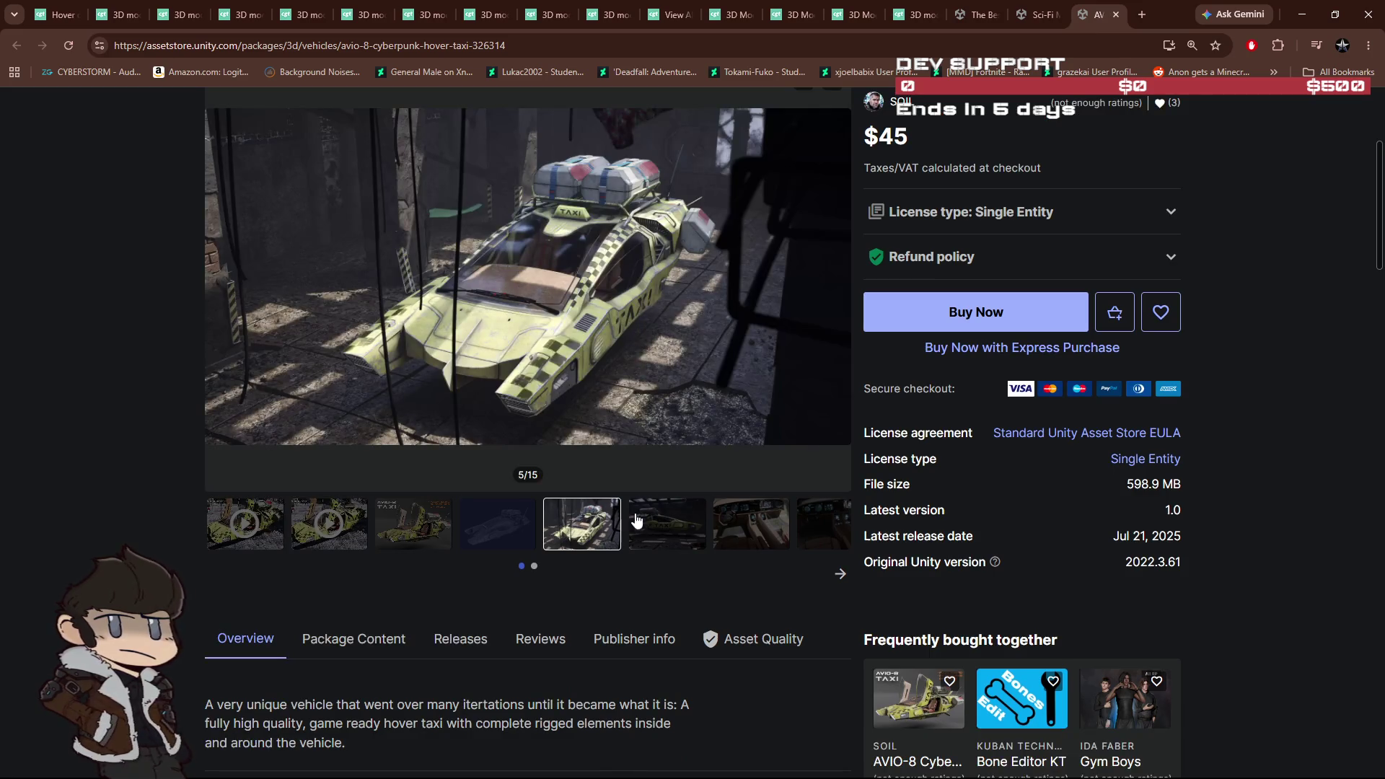
scroll(730, 409, up, 2)
Step: Close the AVIO-8 page, scroll the 'hover' results, and go to page 2 (results 97–172)
click(1115, 14)
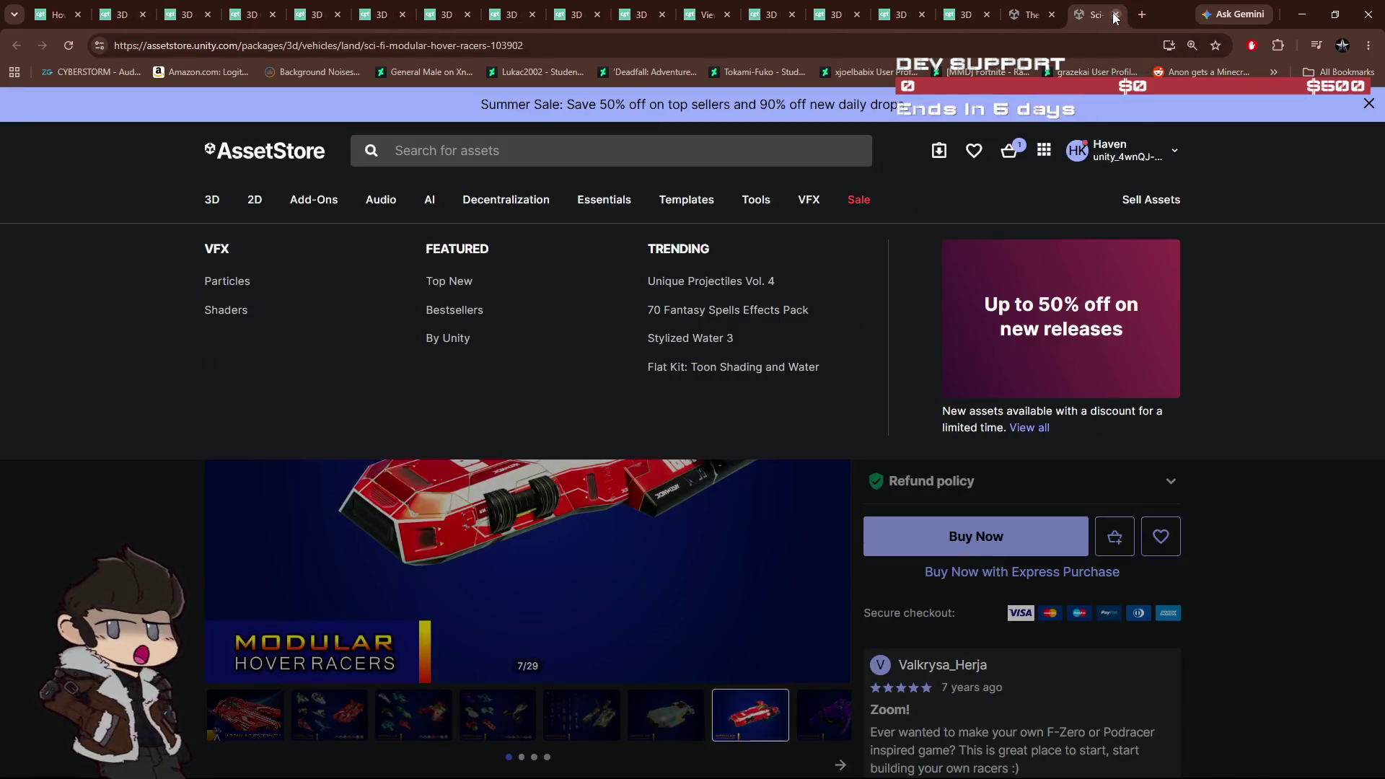
click(1027, 14)
scroll(754, 396, down, 4)
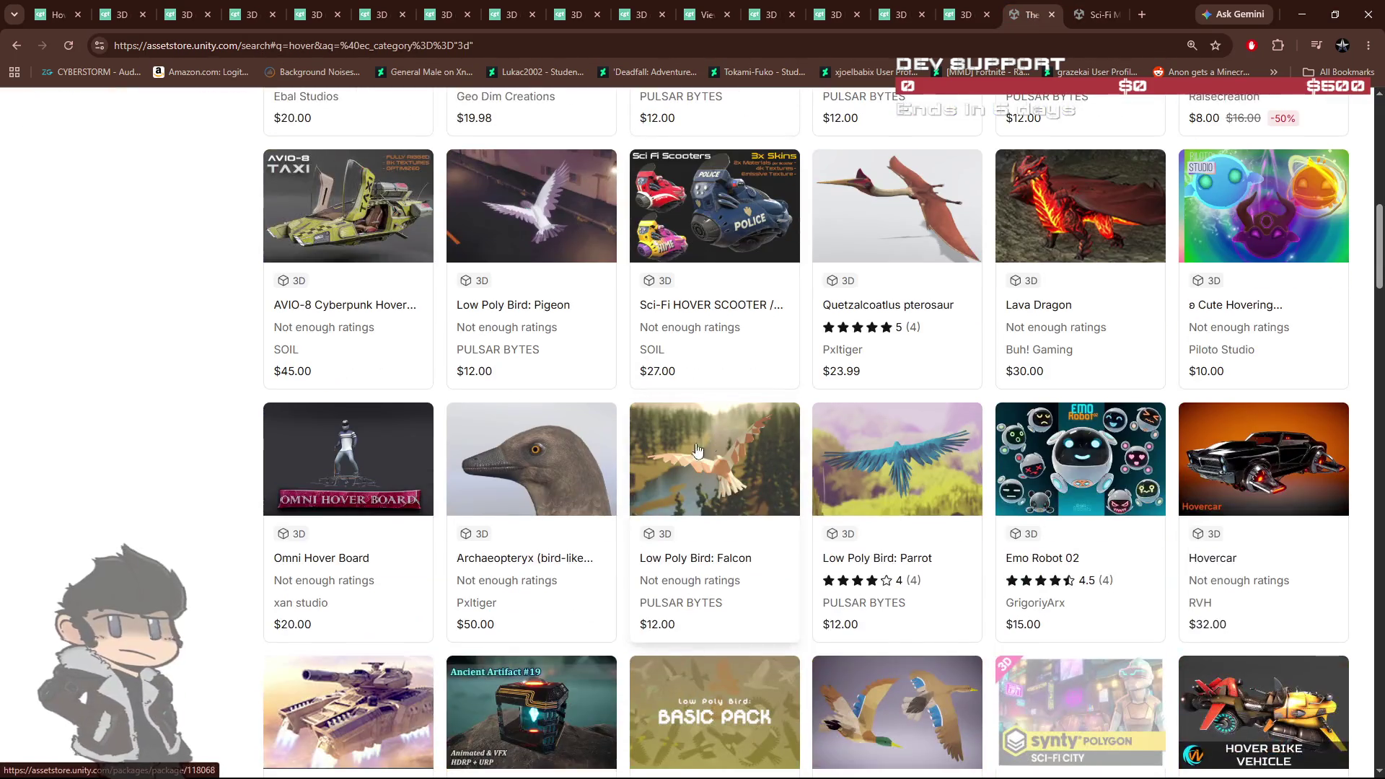
scroll(211, 514, down, 3)
scroll(180, 503, down, 2)
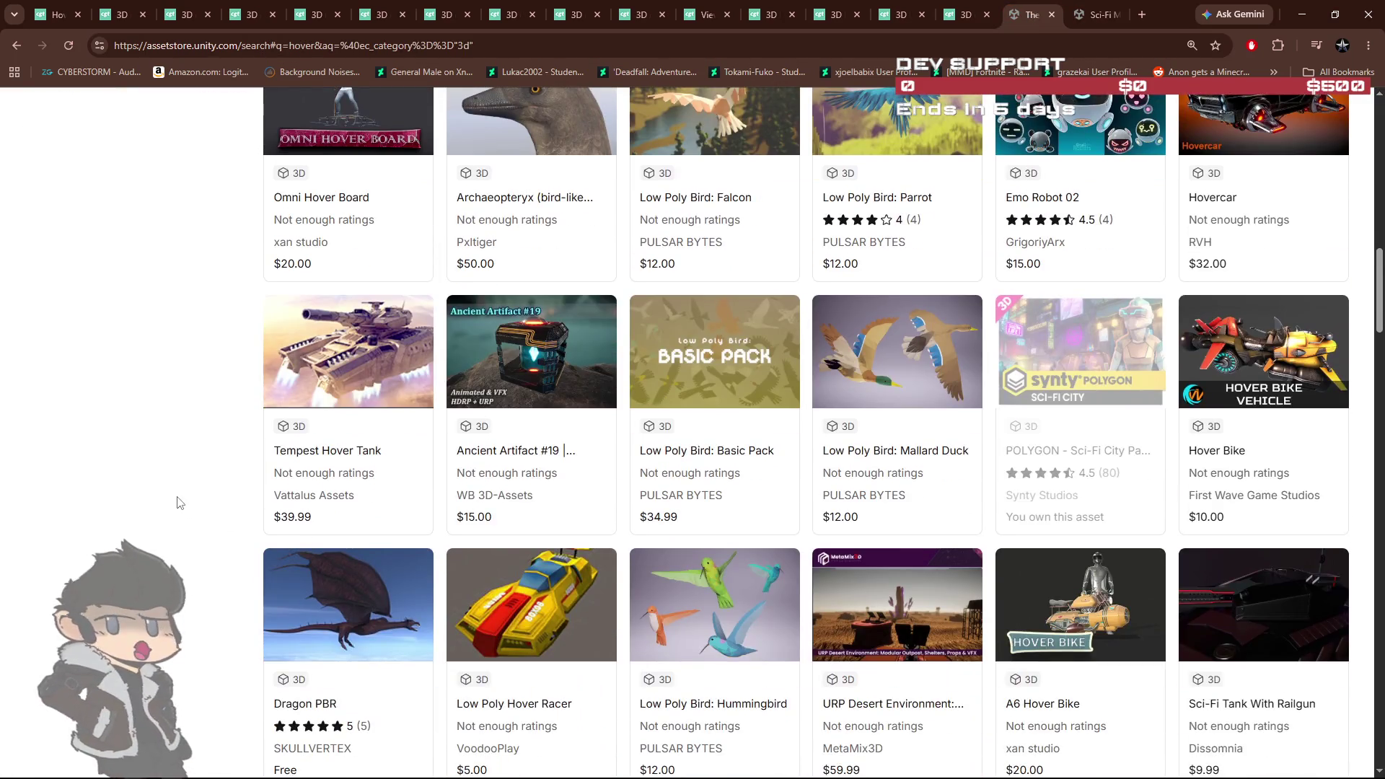
scroll(179, 501, down, 2)
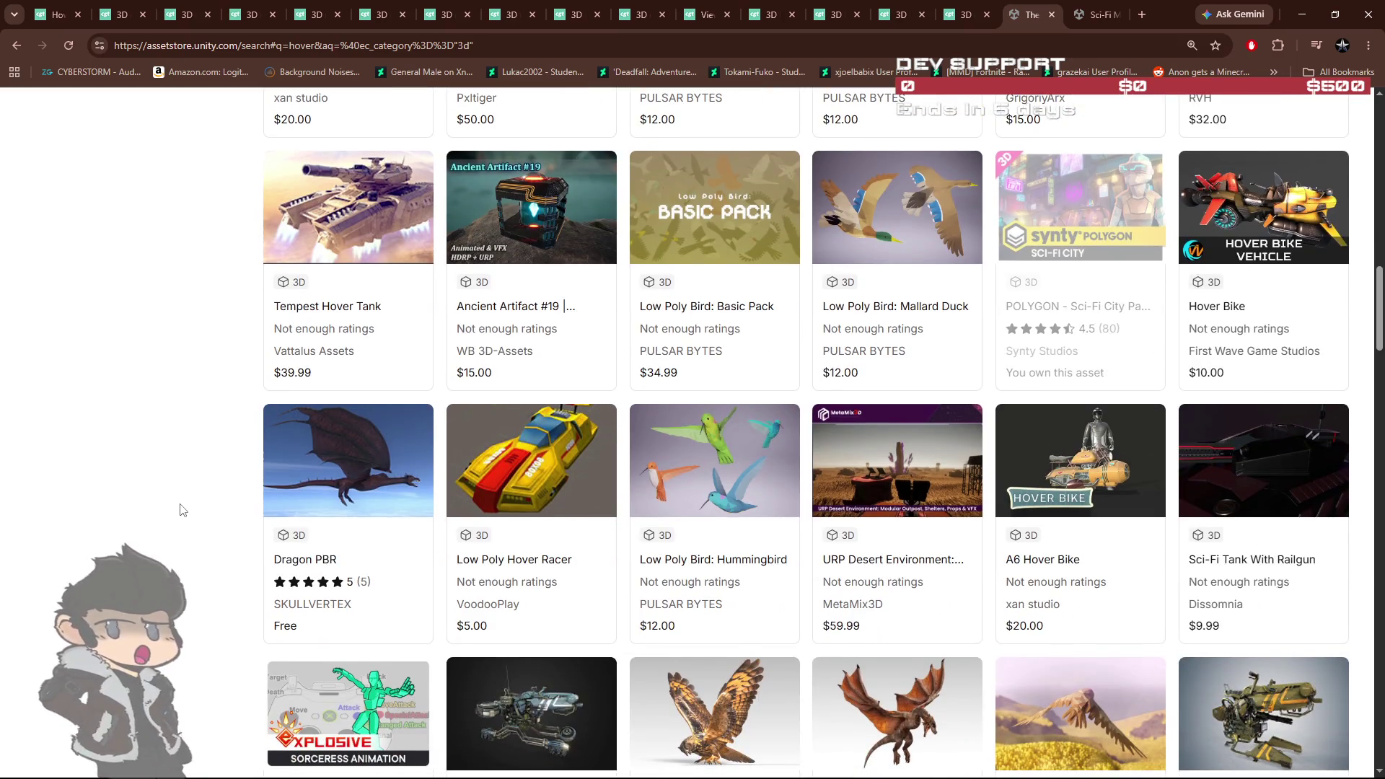
scroll(194, 514, down, 5)
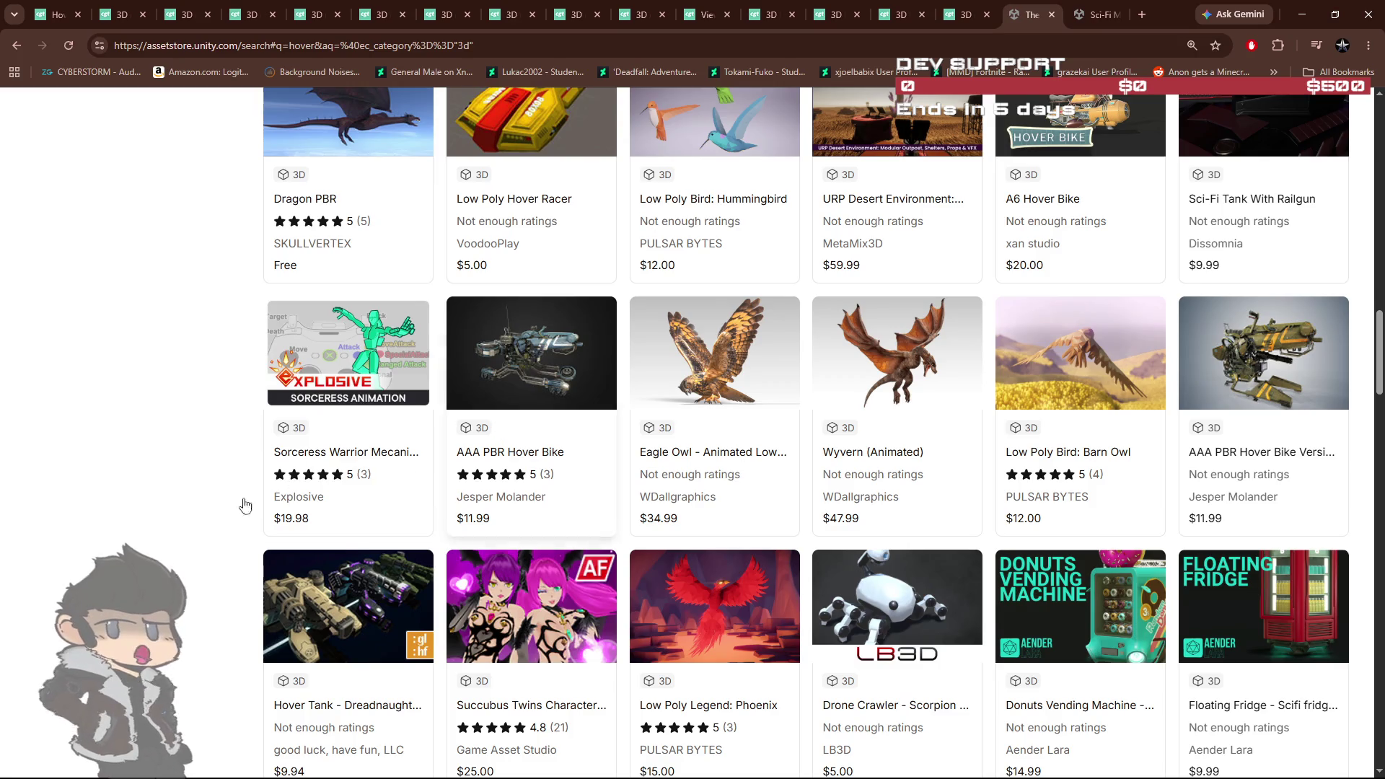
scroll(173, 518, down, 3)
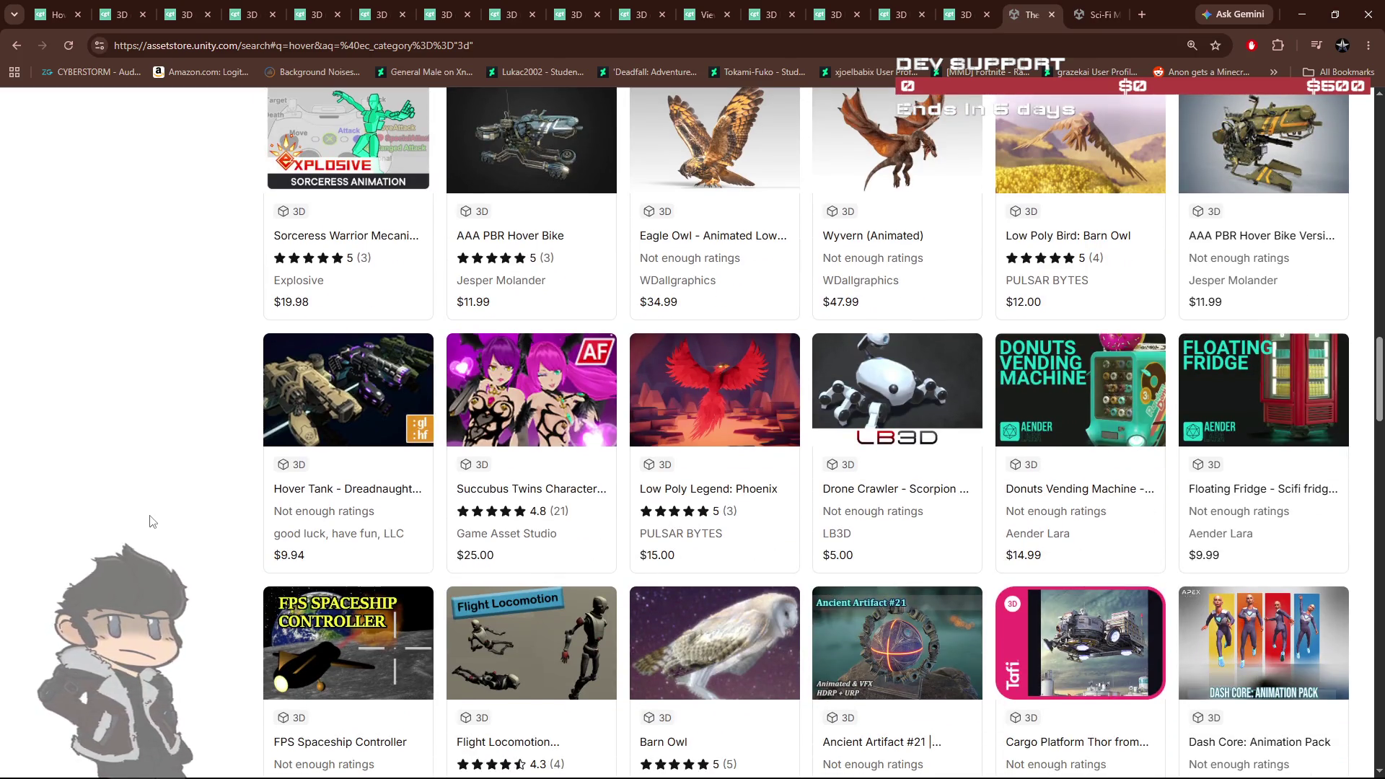
scroll(151, 520, down, 2)
scroll(151, 521, down, 3)
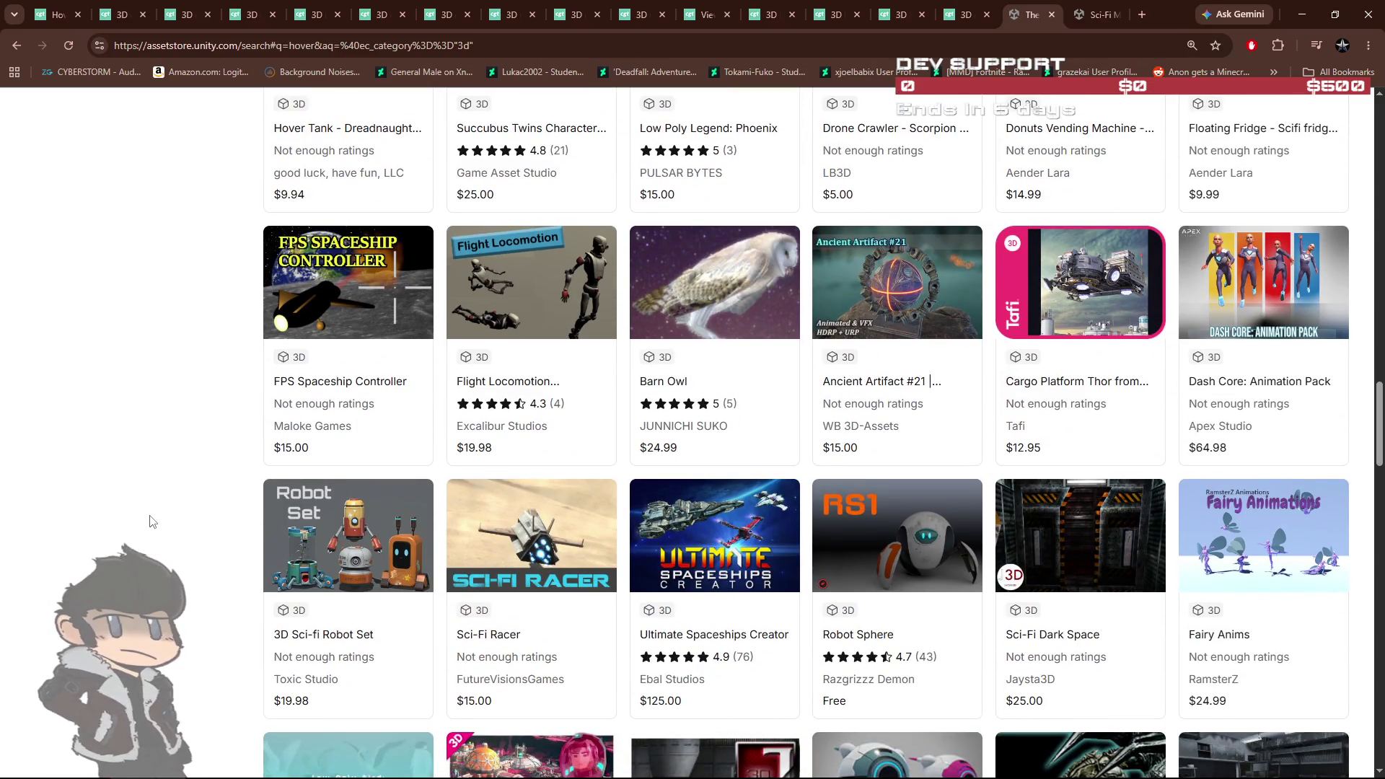
scroll(151, 521, down, 4)
scroll(152, 521, down, 3)
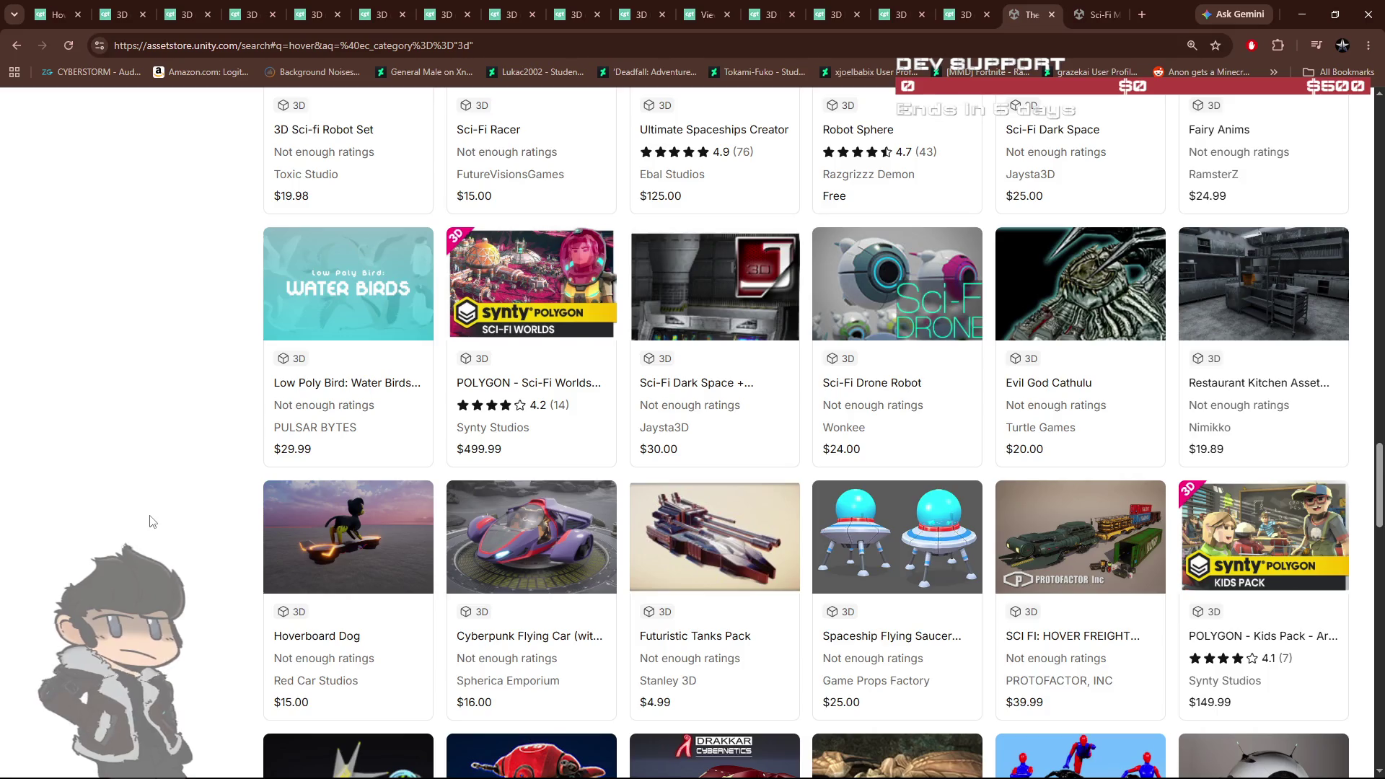
scroll(152, 521, down, 4)
scroll(152, 521, down, 4)
scroll(151, 519, down, 4)
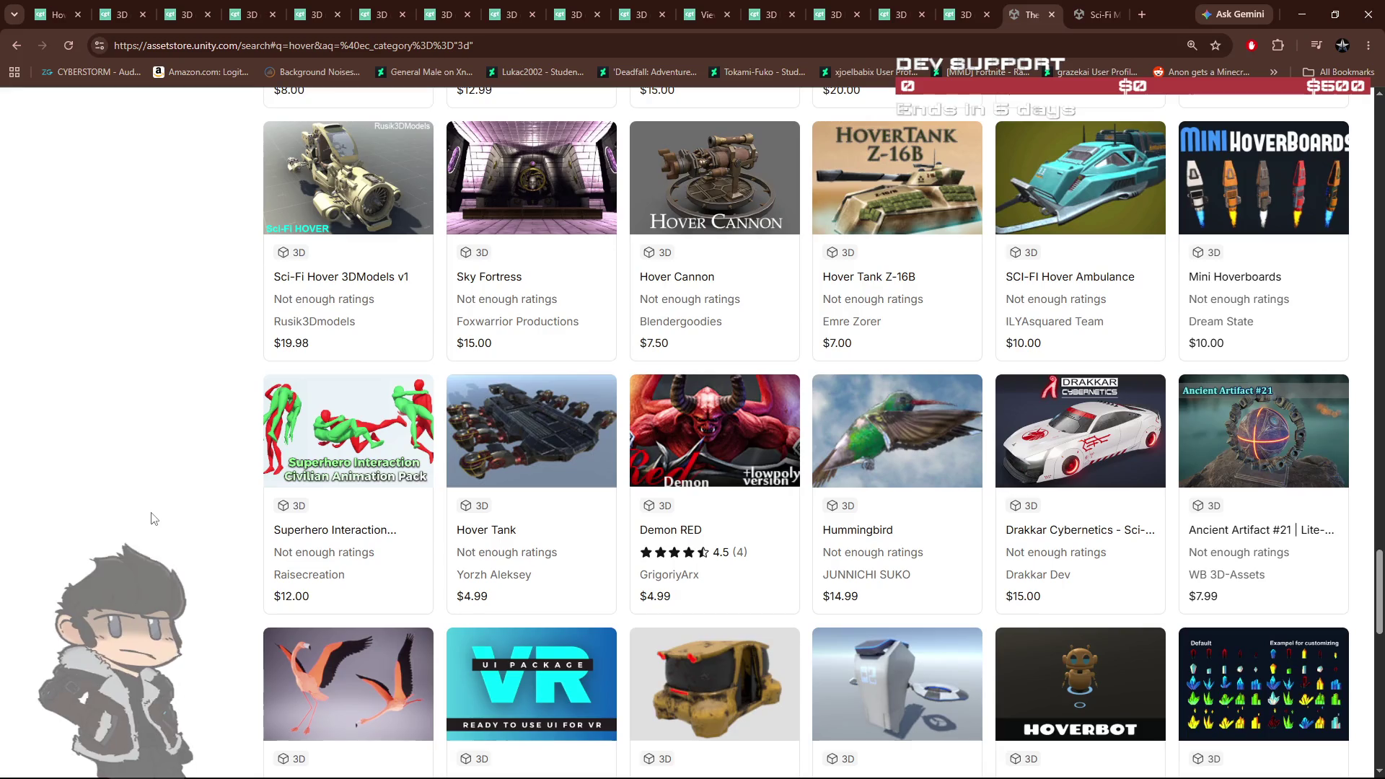
scroll(151, 519, down, 4)
scroll(152, 518, down, 3)
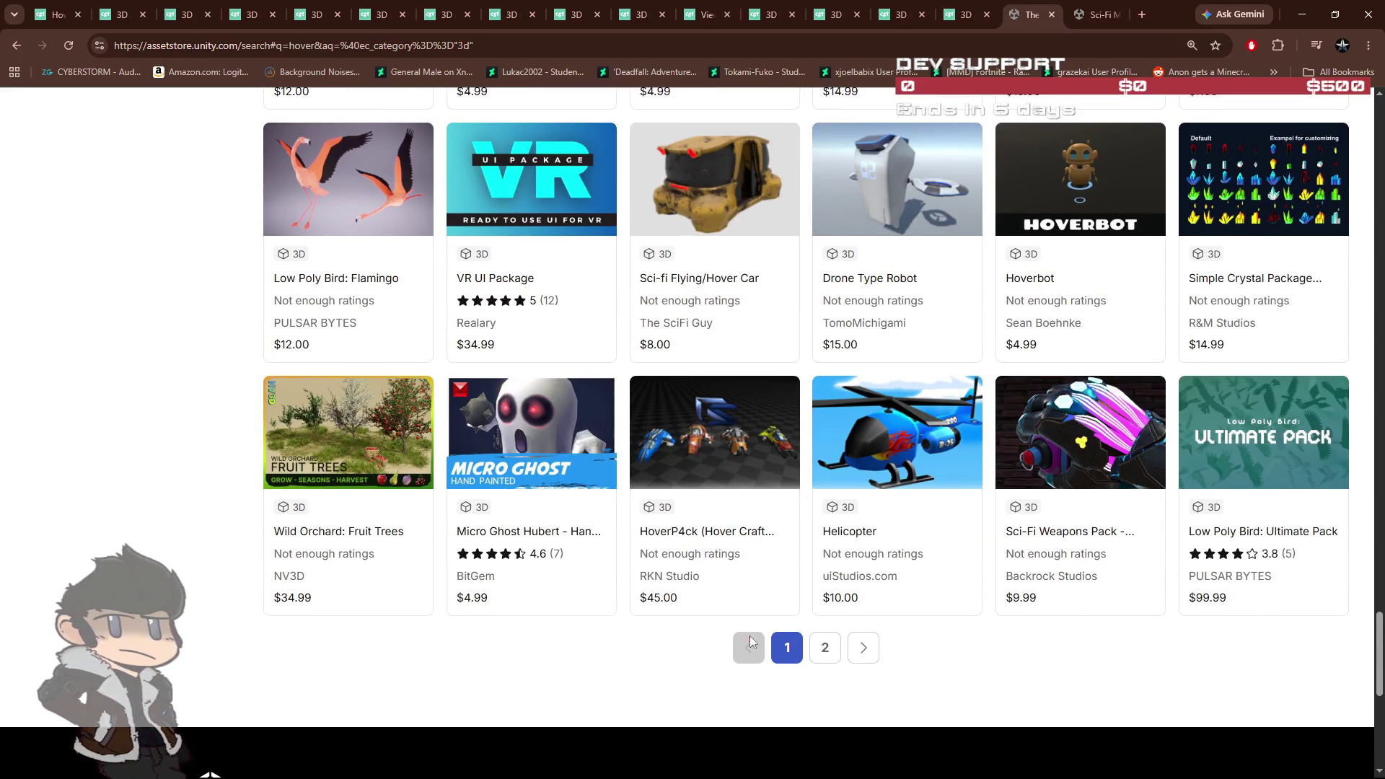
click(824, 649)
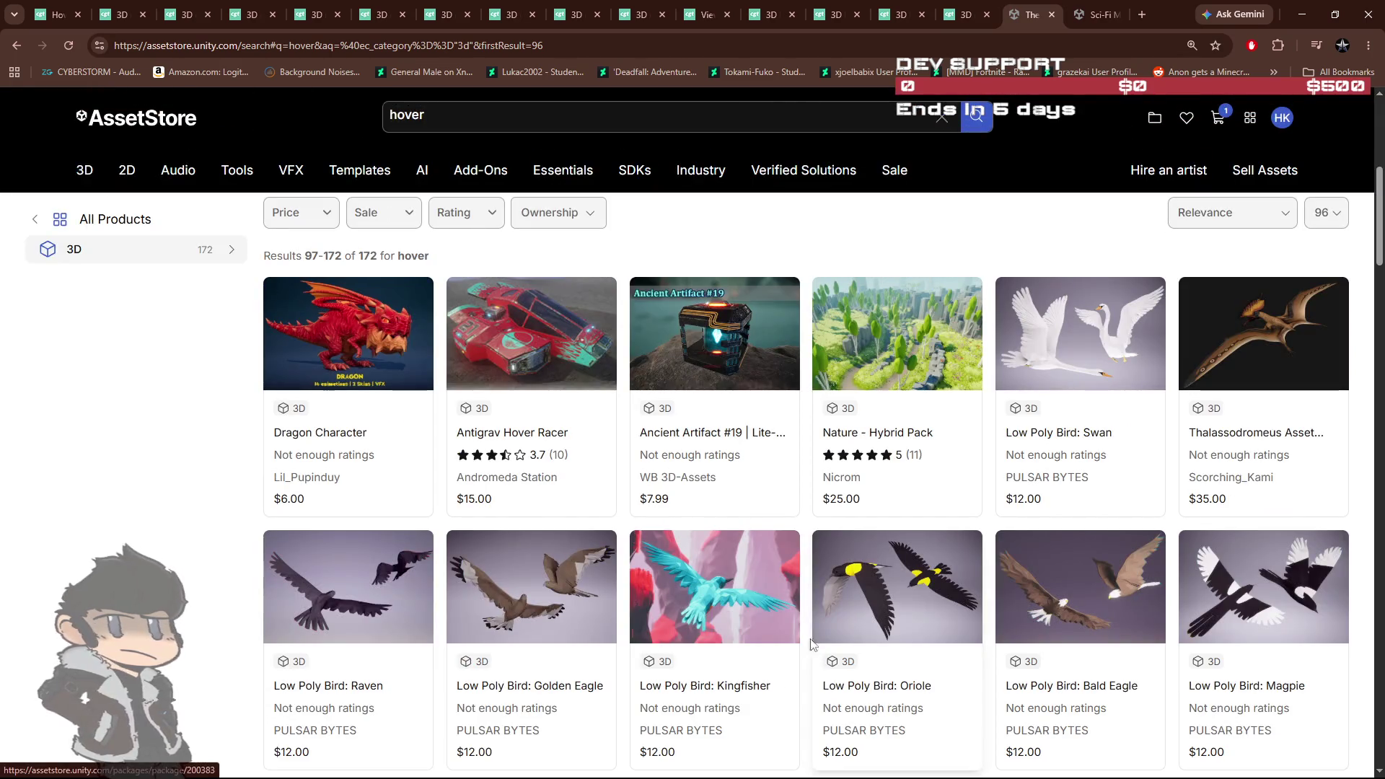
Step: Scroll the second page of 'hover' results, then switch to the CGTrader hover bike and model pages
scroll(814, 647, down, 8)
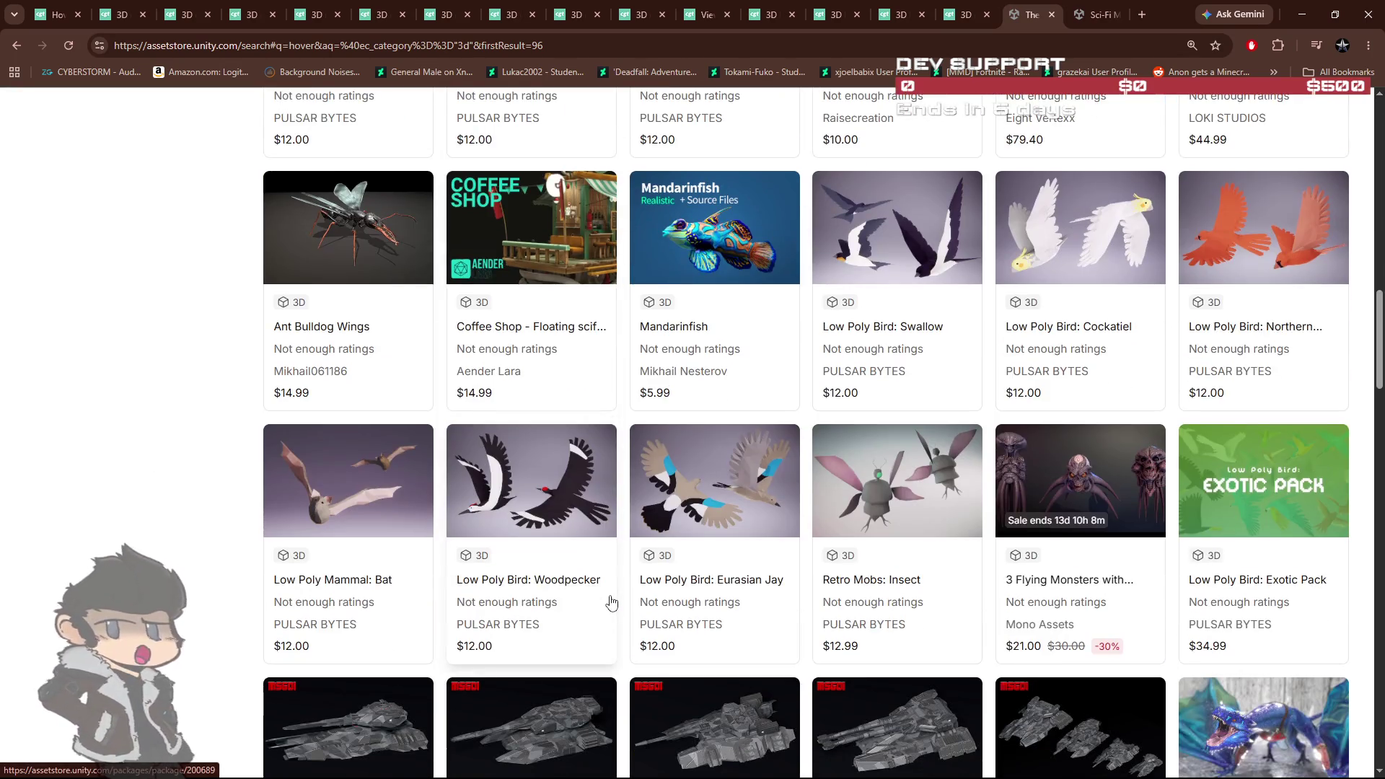
scroll(611, 601, down, 5)
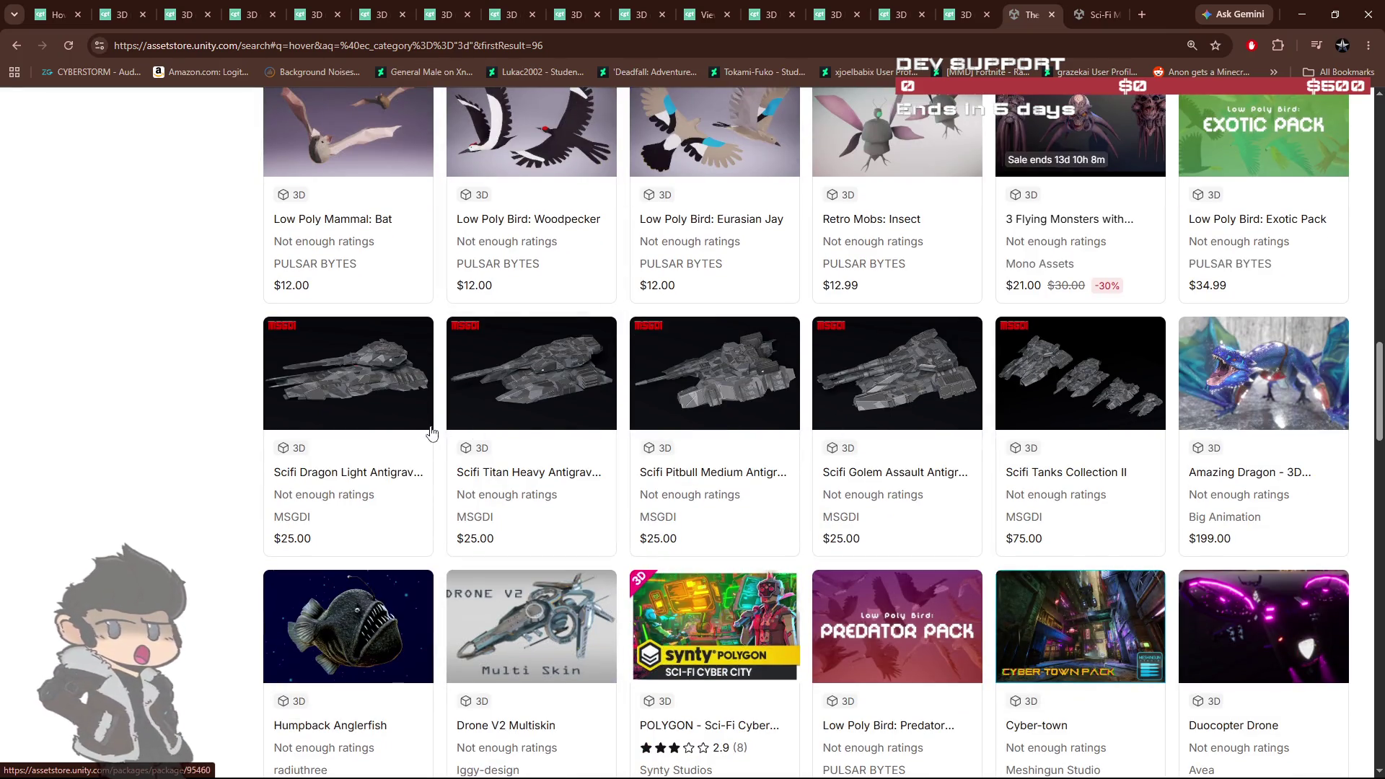
scroll(881, 469, down, 4)
scroll(866, 468, down, 8)
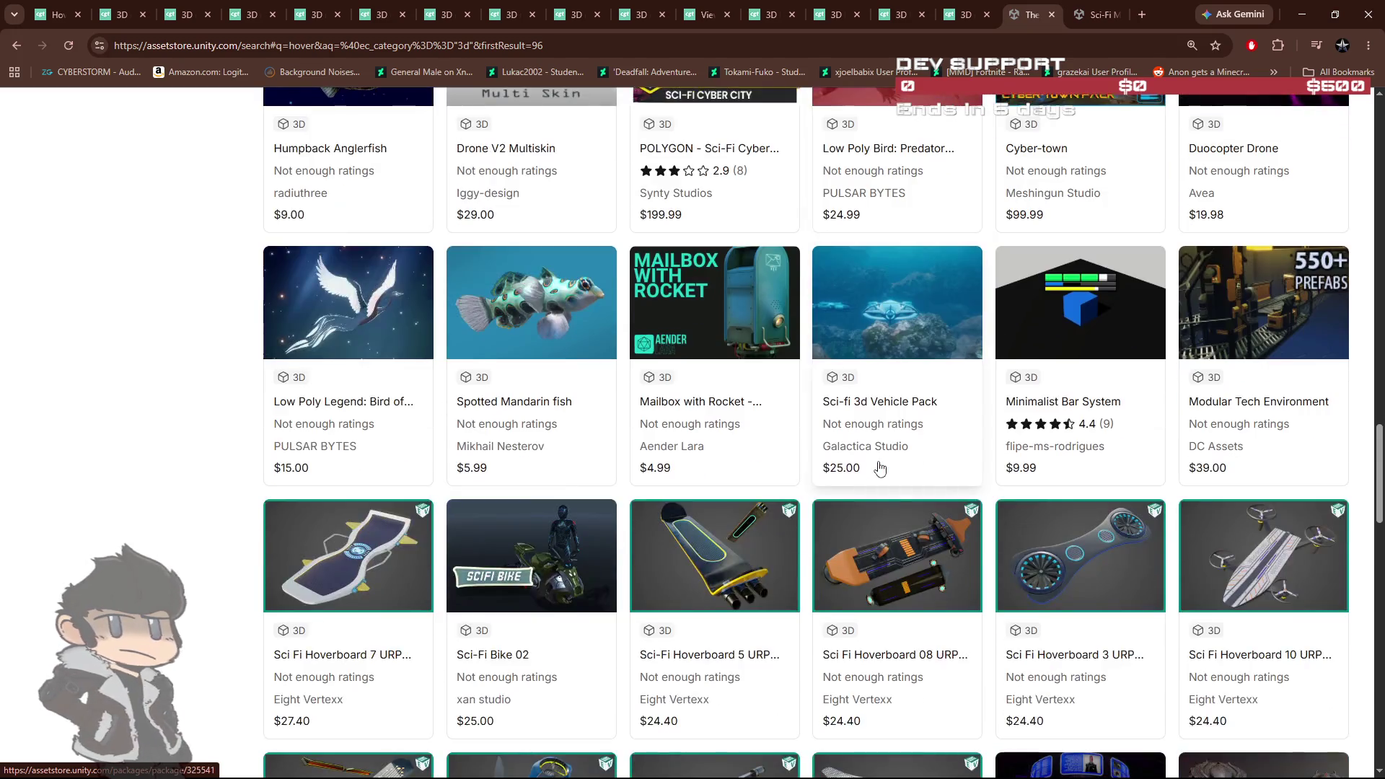
scroll(842, 467, down, 9)
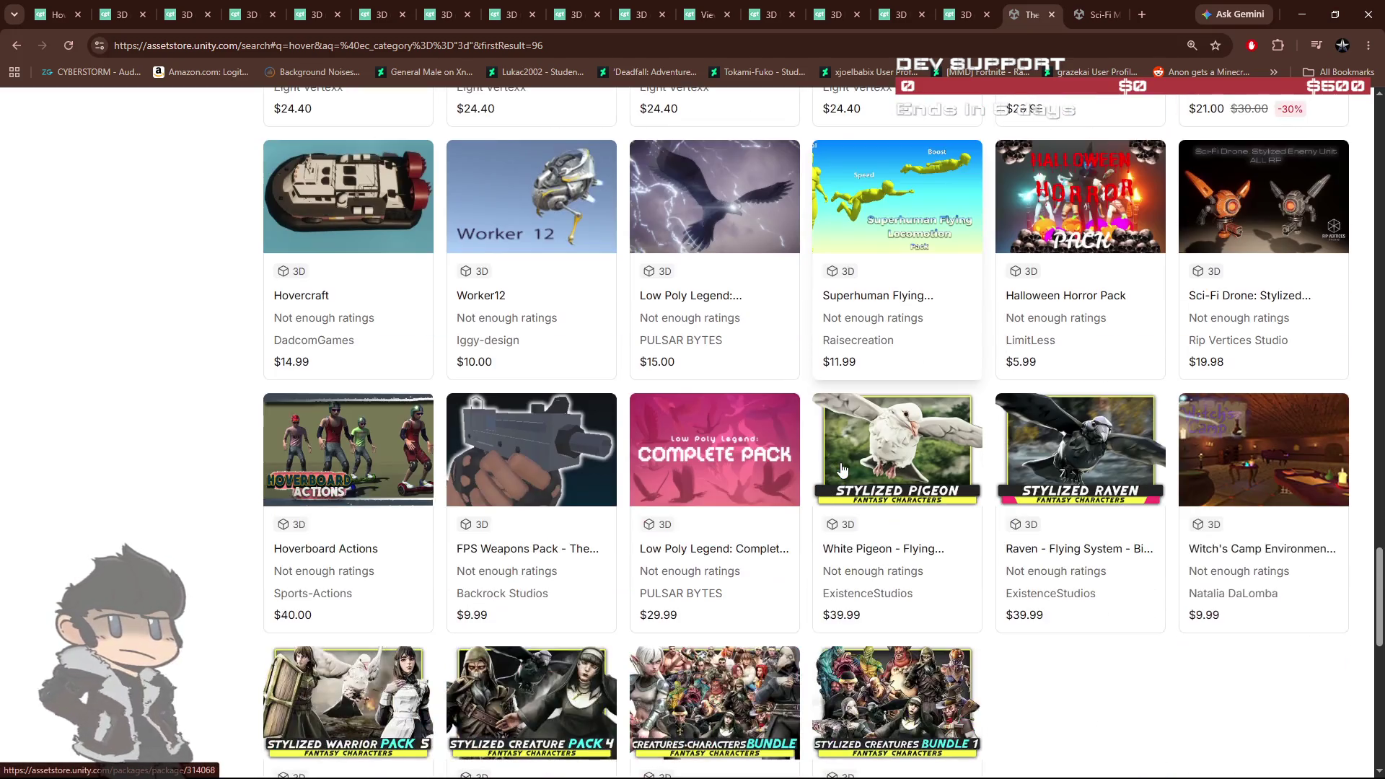
scroll(774, 511, down, 3)
scroll(774, 511, up, 4)
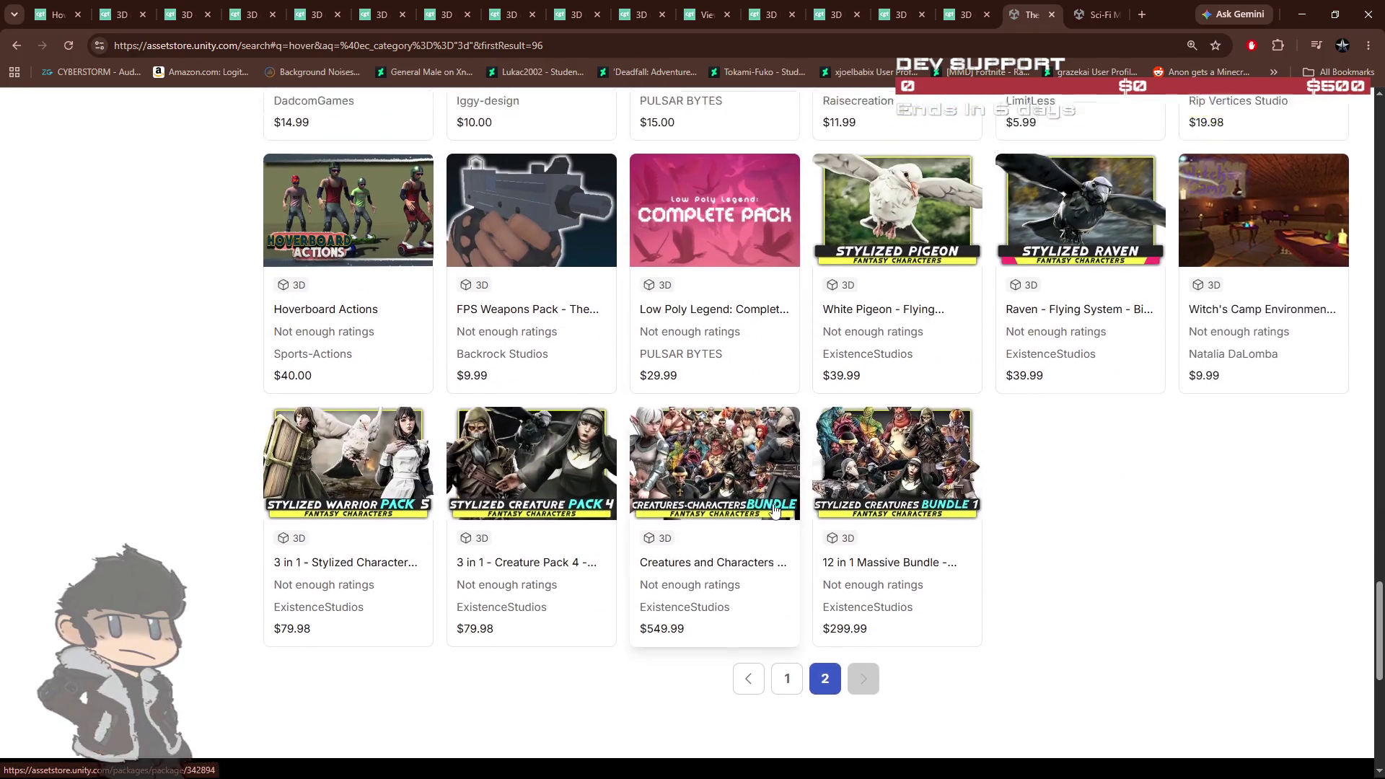
click(963, 15)
click(317, 14)
Step: Close the GSN Spaceship Modular Fighter Kit page and browse the Light Assault Craft gallery images
click(380, 15)
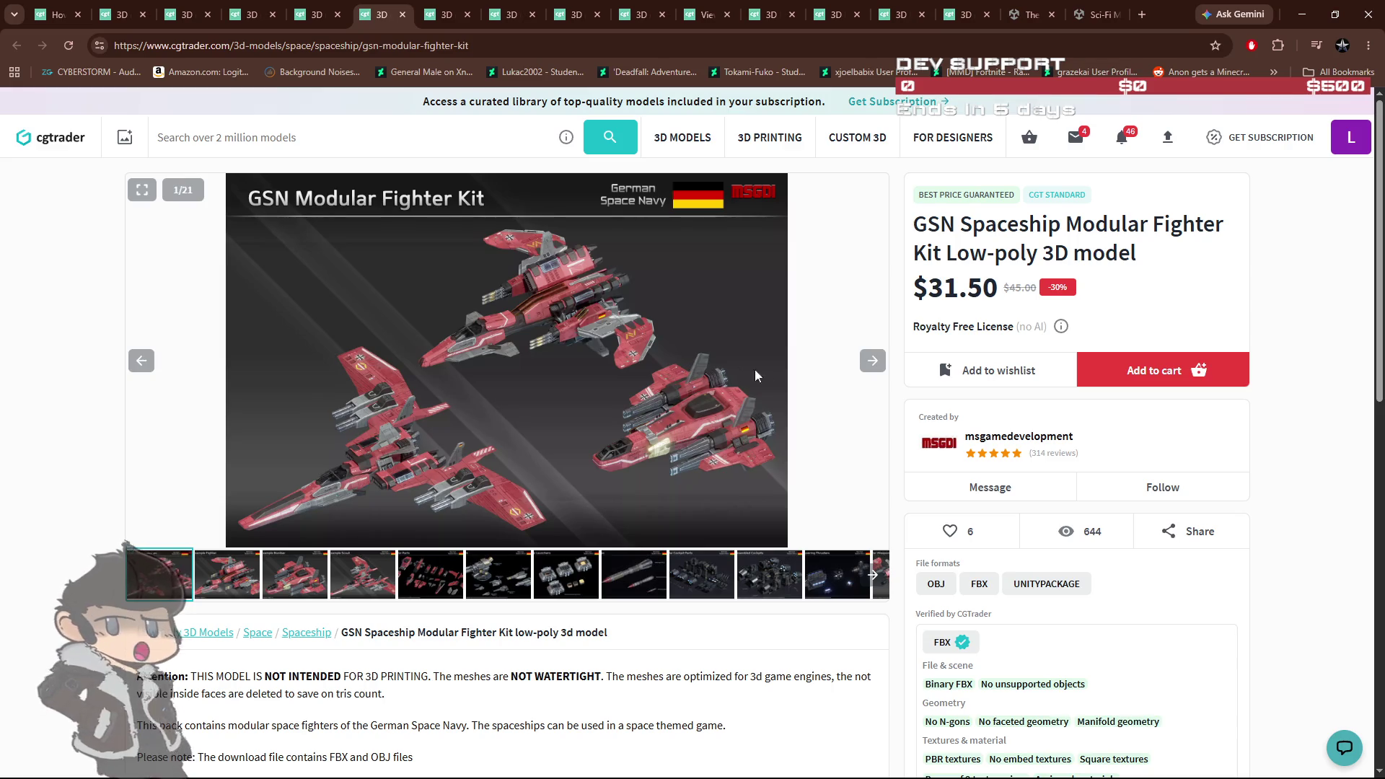
click(403, 16)
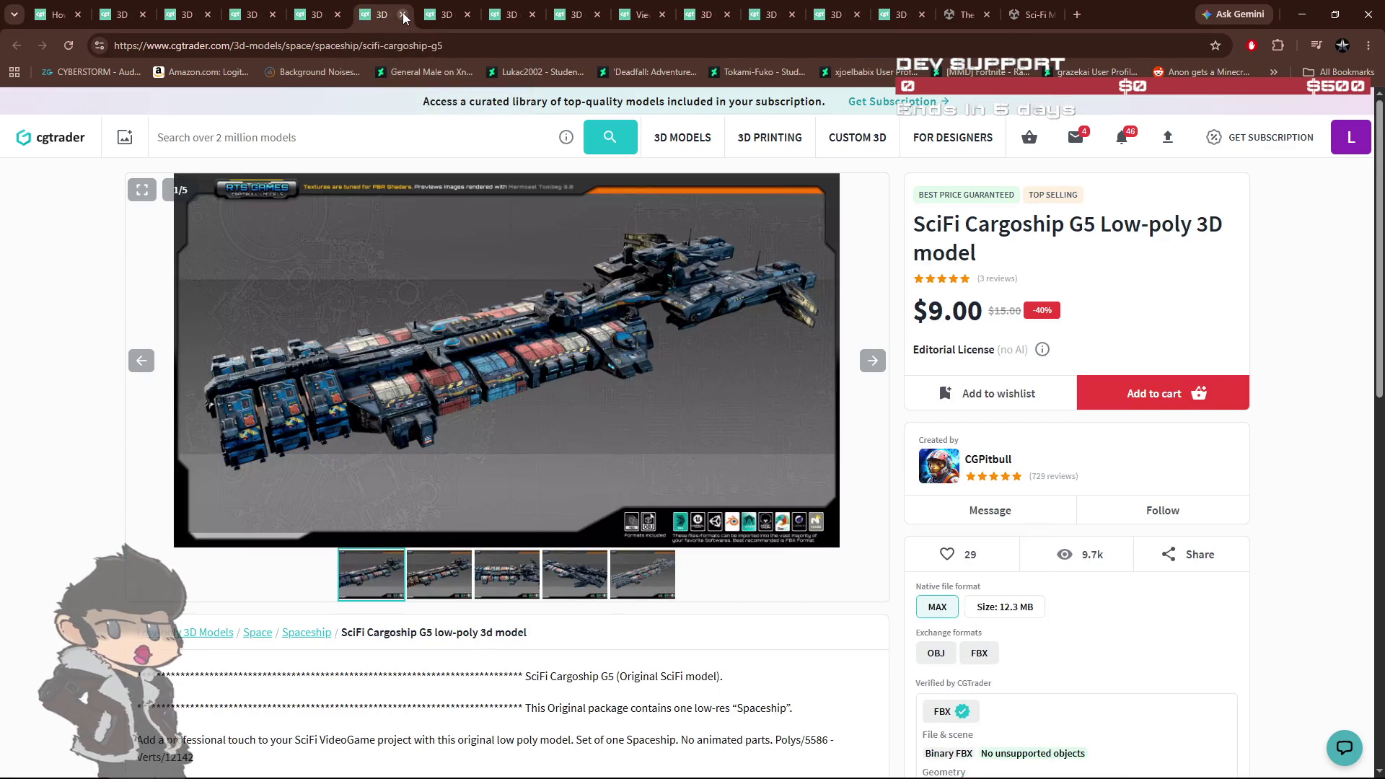
click(446, 16)
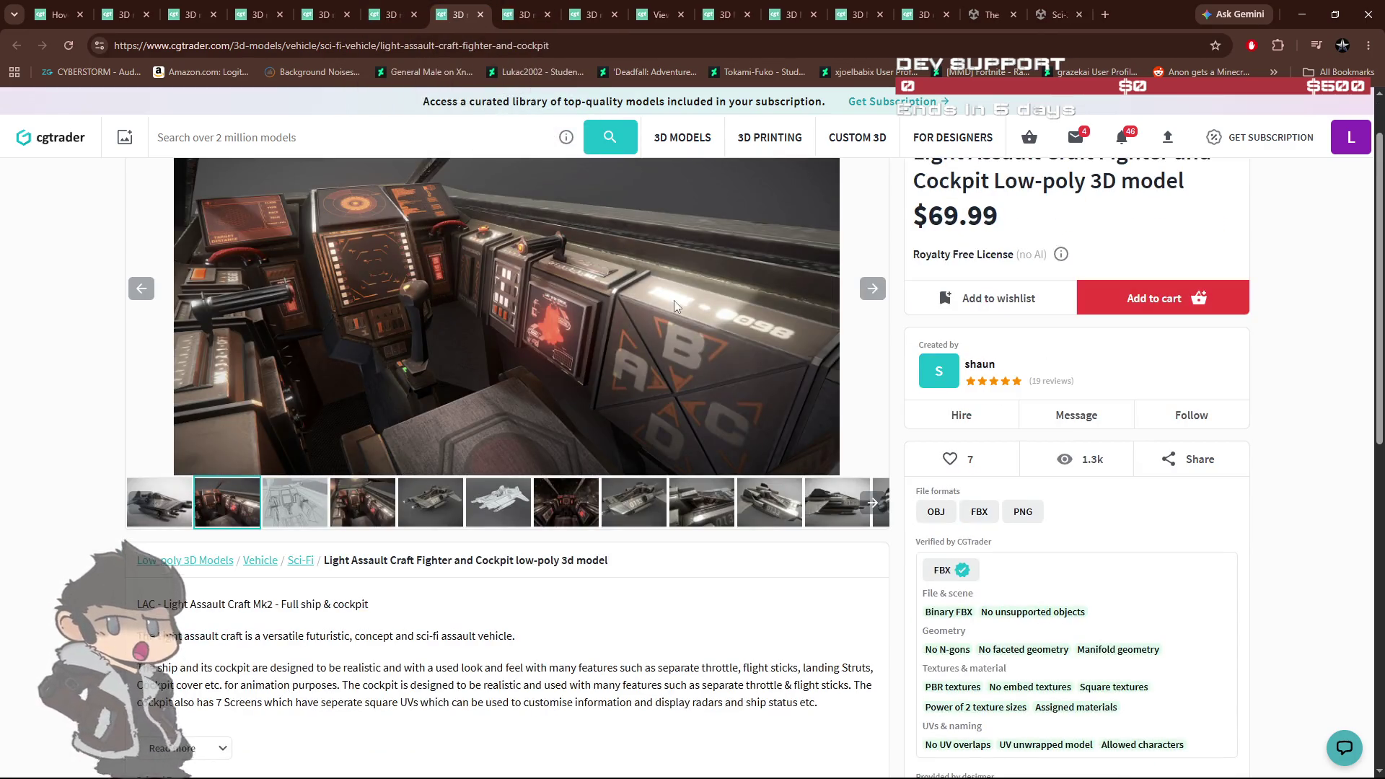
scroll(676, 325, up, 1)
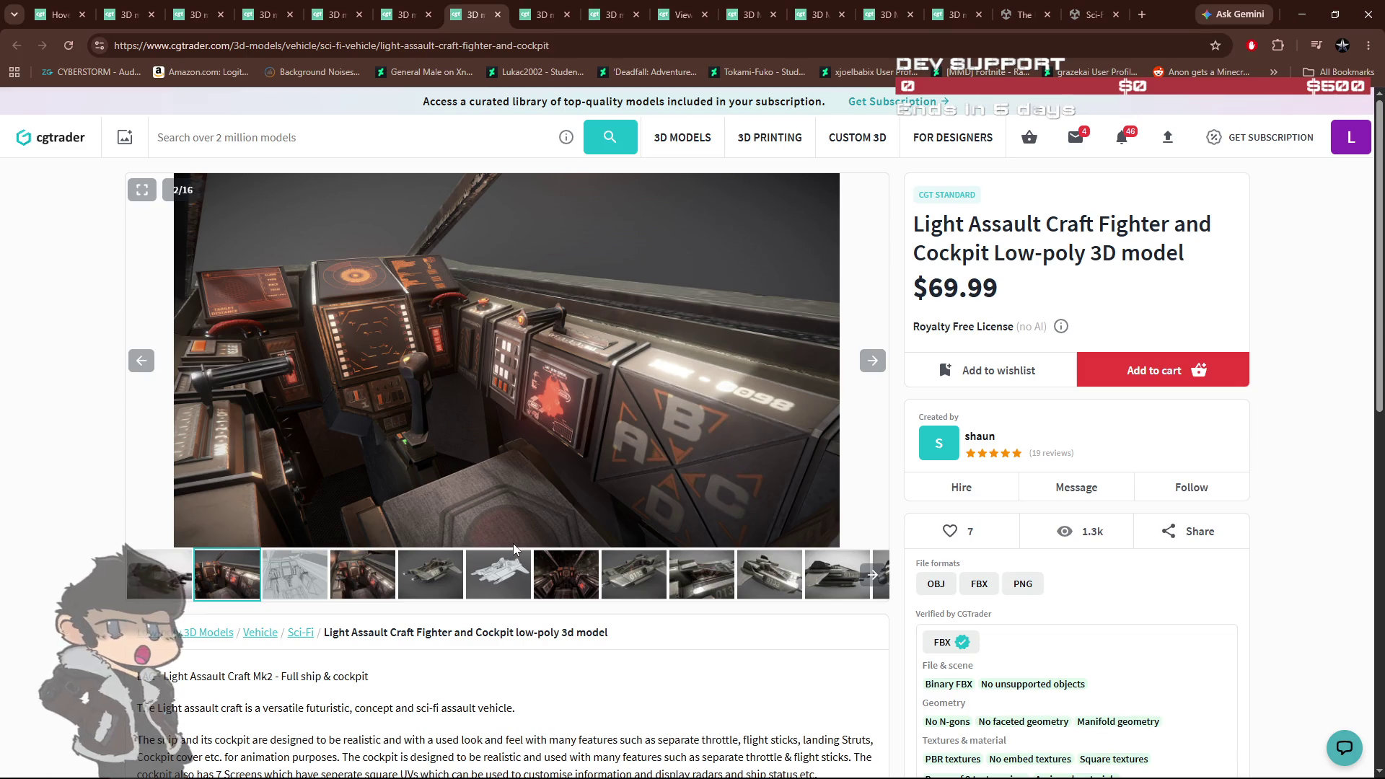
click(368, 577)
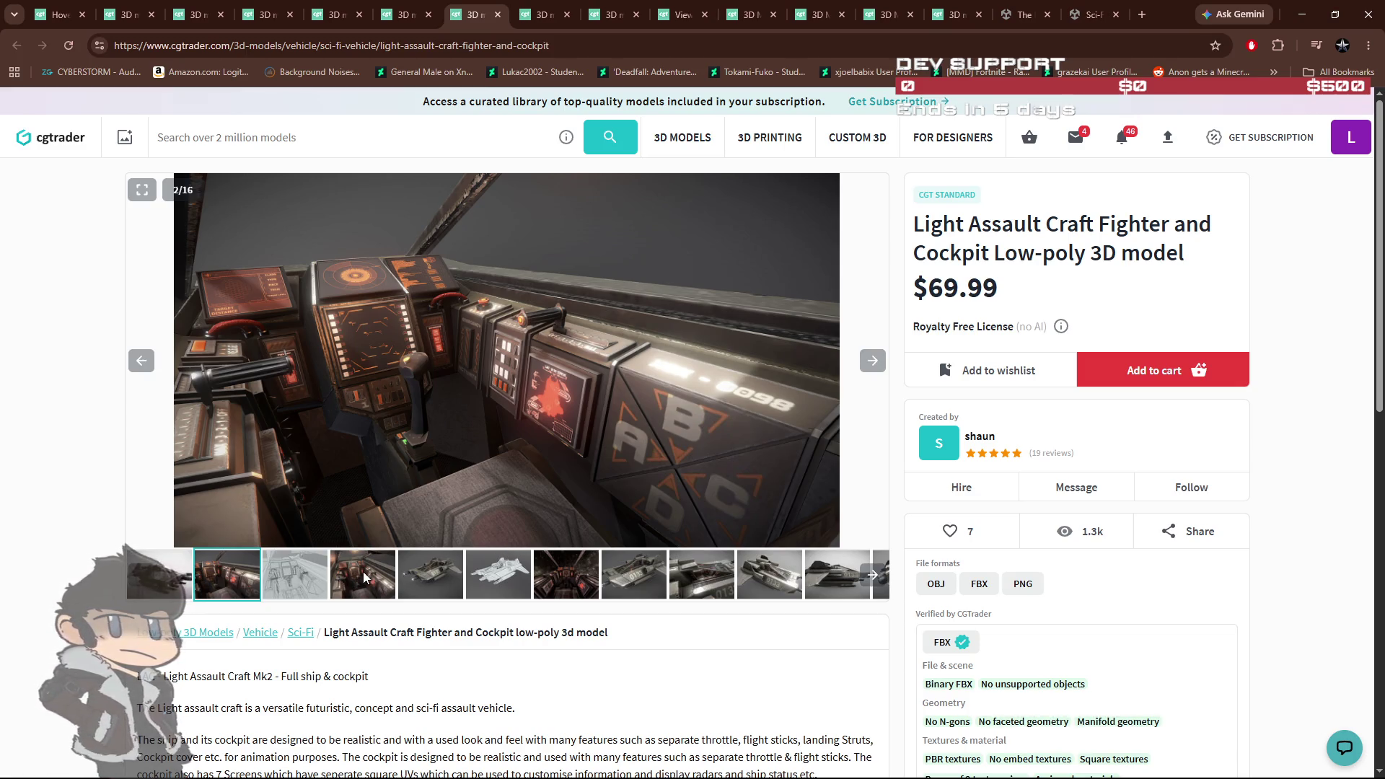
click(173, 573)
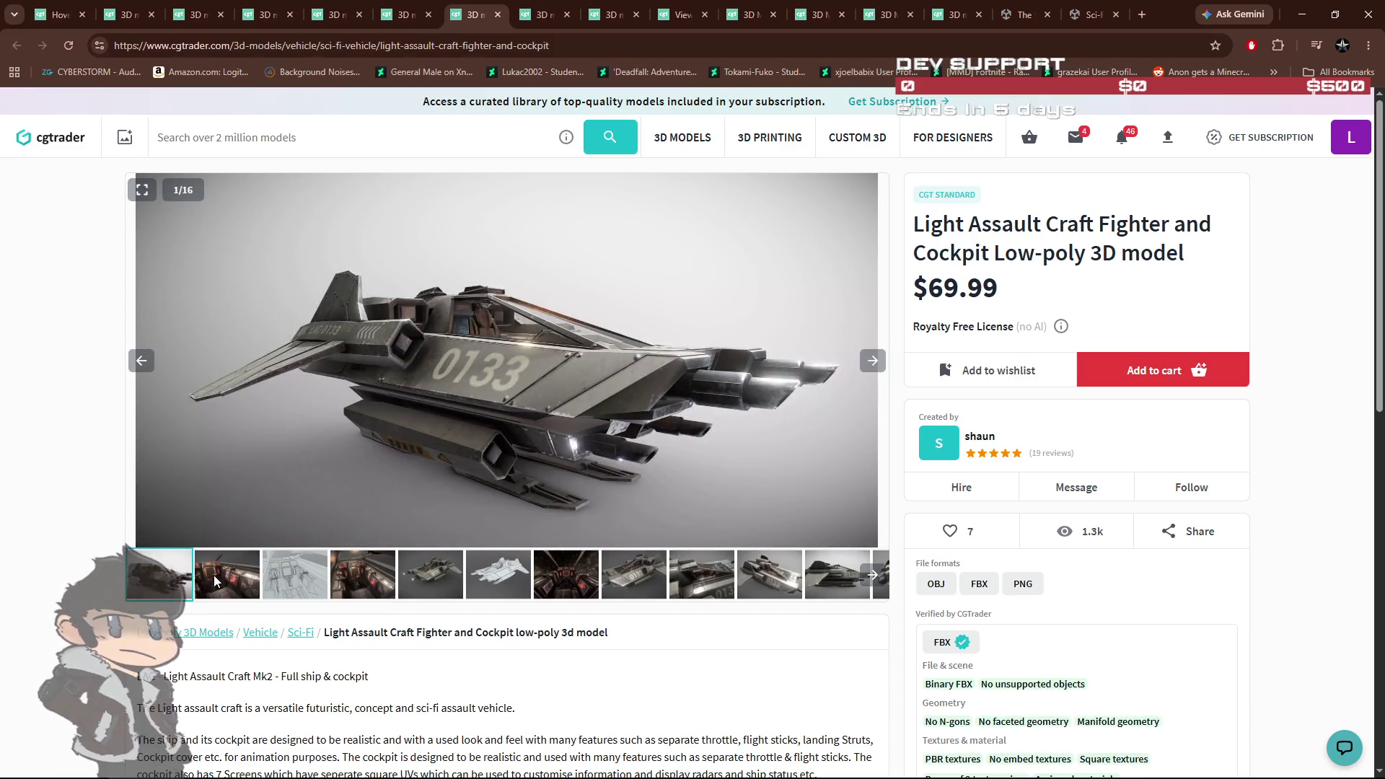
click(214, 574)
Step: Look at the Heavy Assault Fighter page, move on, and close the Hovercraft model page
click(541, 15)
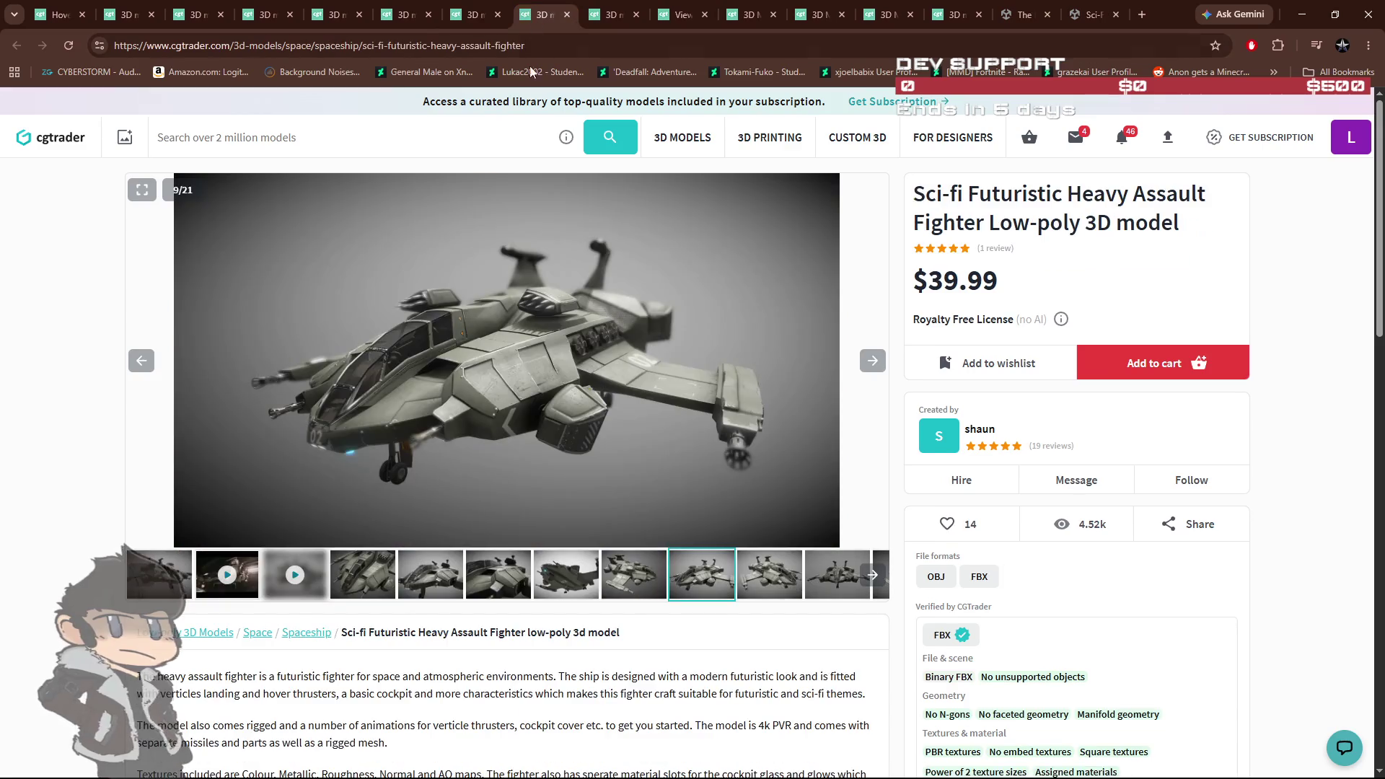
click(612, 15)
key(ctrl+w)
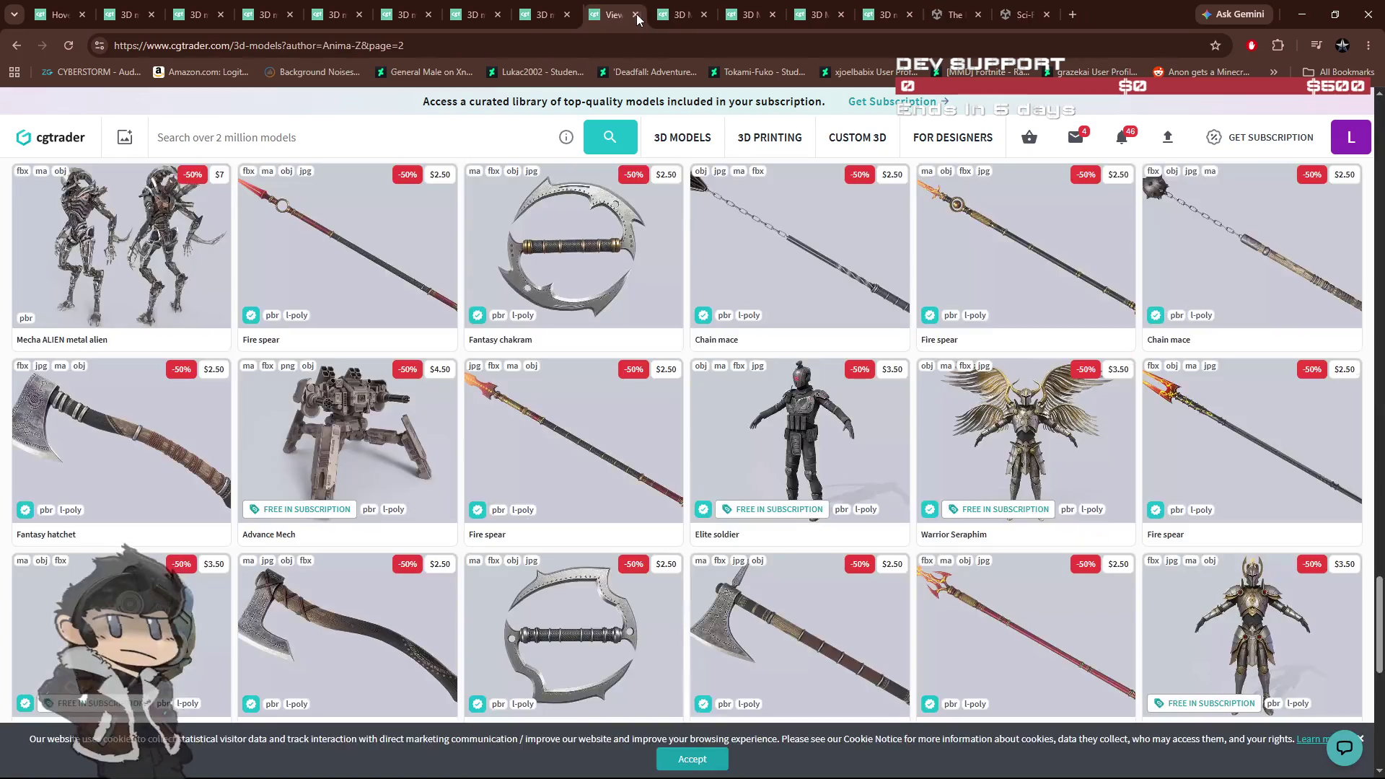
Step: Page the designer's model listing through page 3 on to page 4 of 12
scroll(613, 458, down, 8)
scroll(722, 433, up, 3)
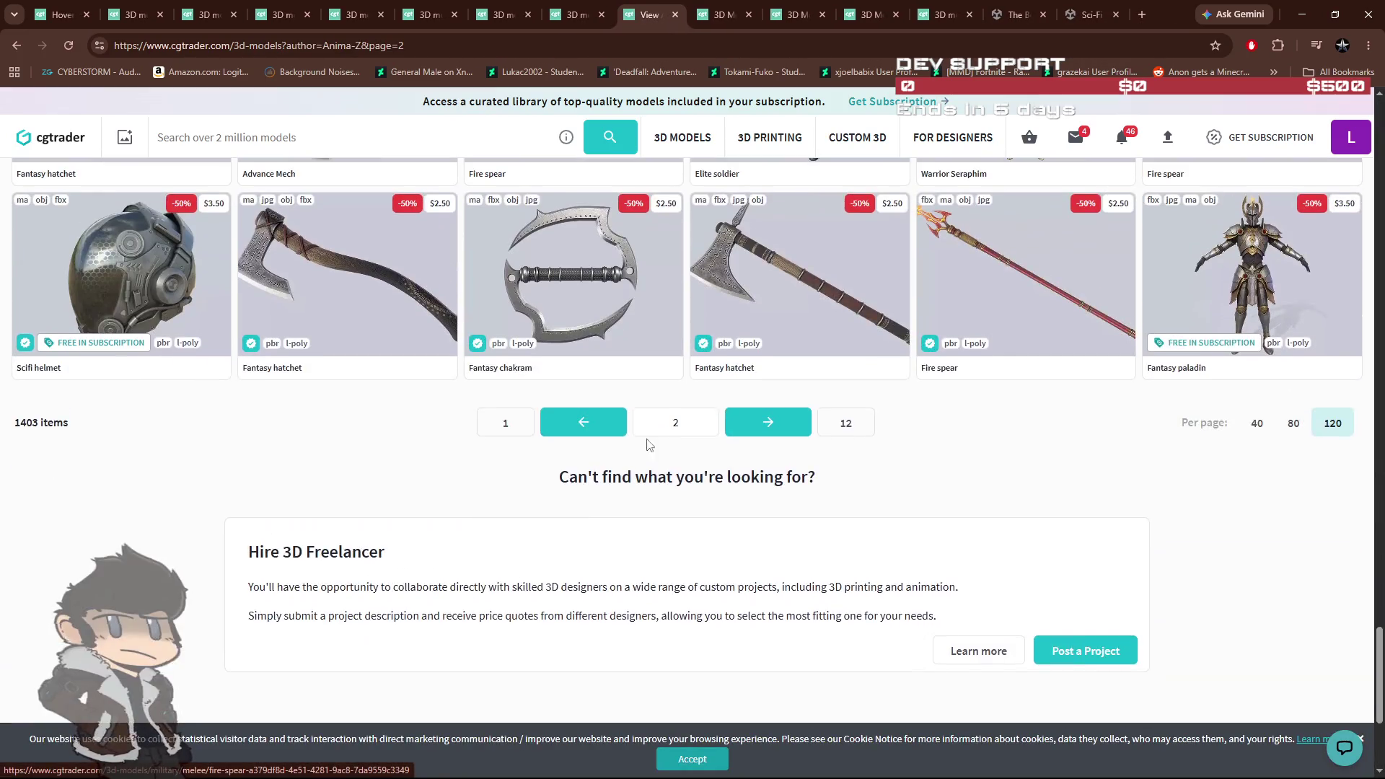
click(745, 431)
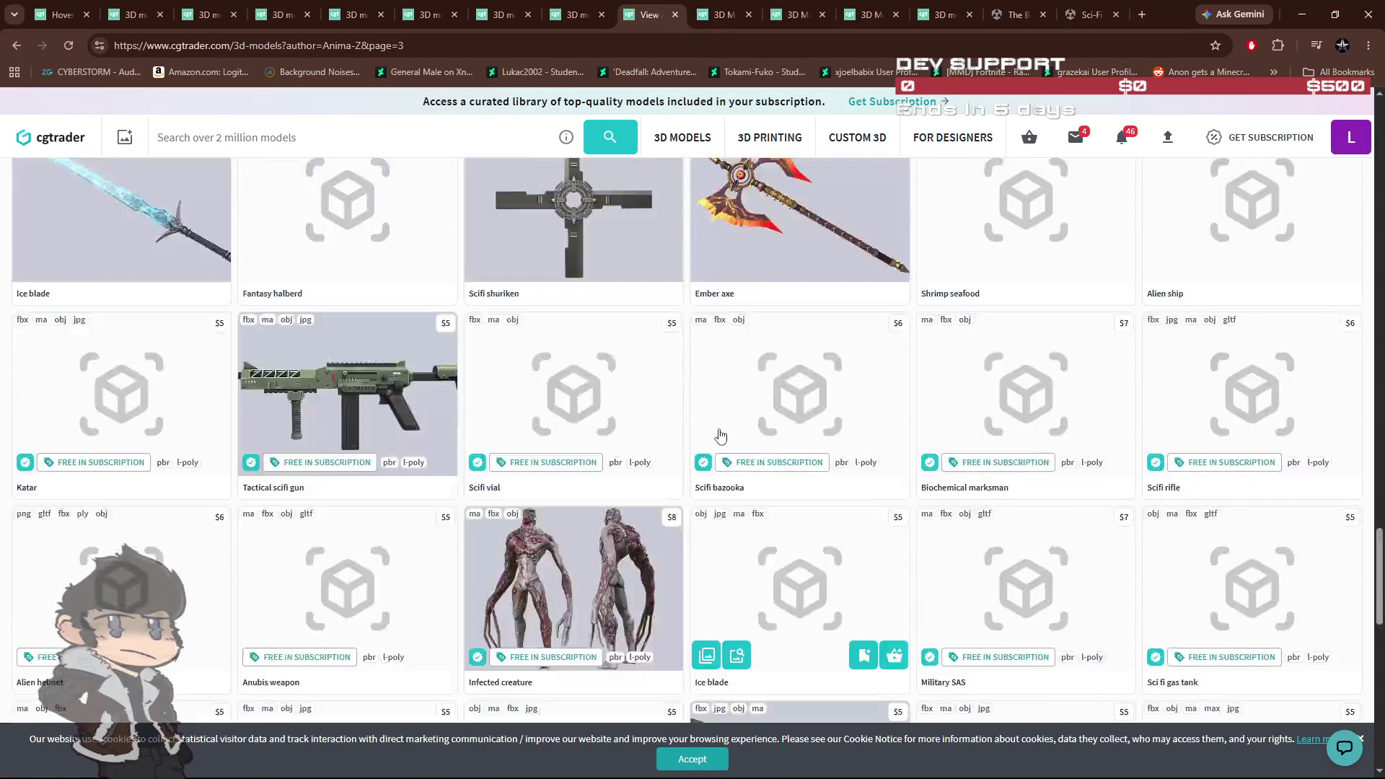
scroll(682, 468, down, 4)
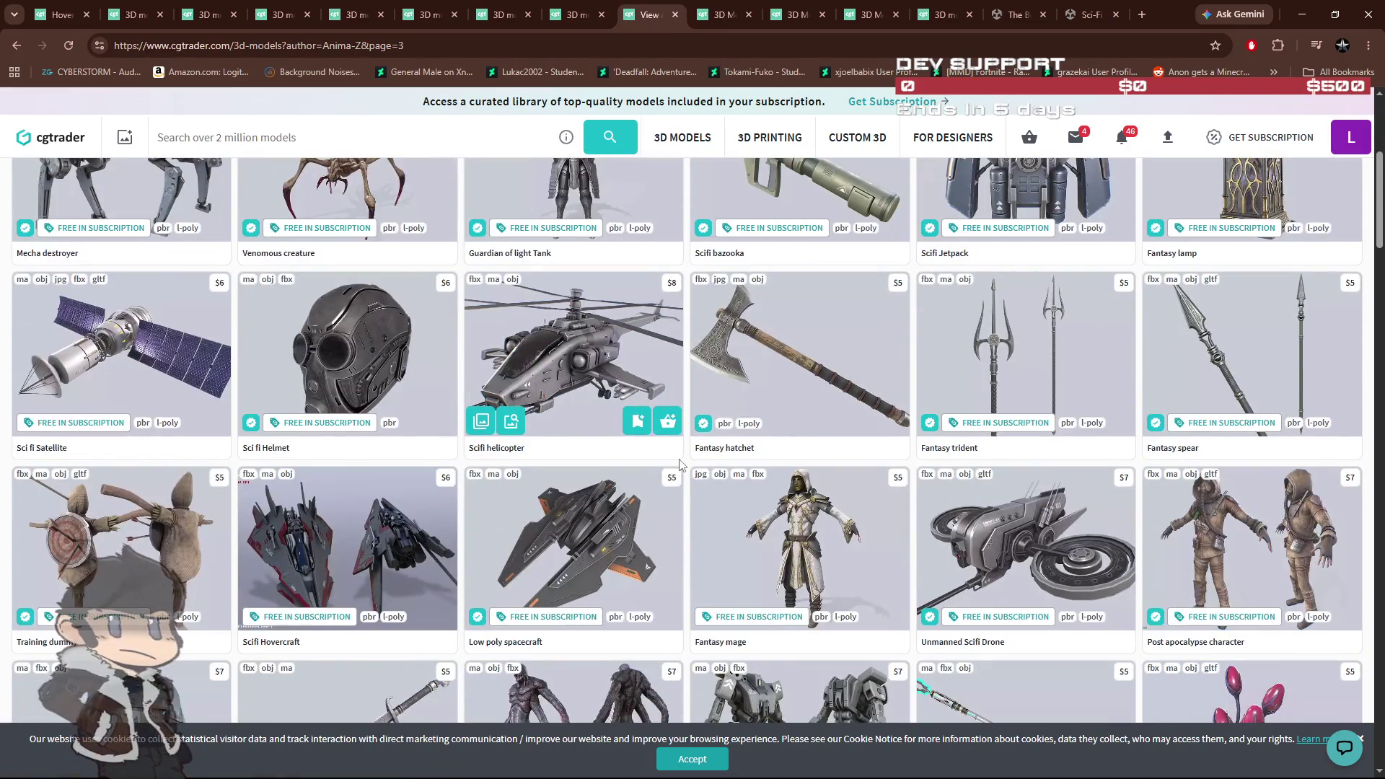
scroll(593, 466, down, 3)
scroll(593, 467, down, 6)
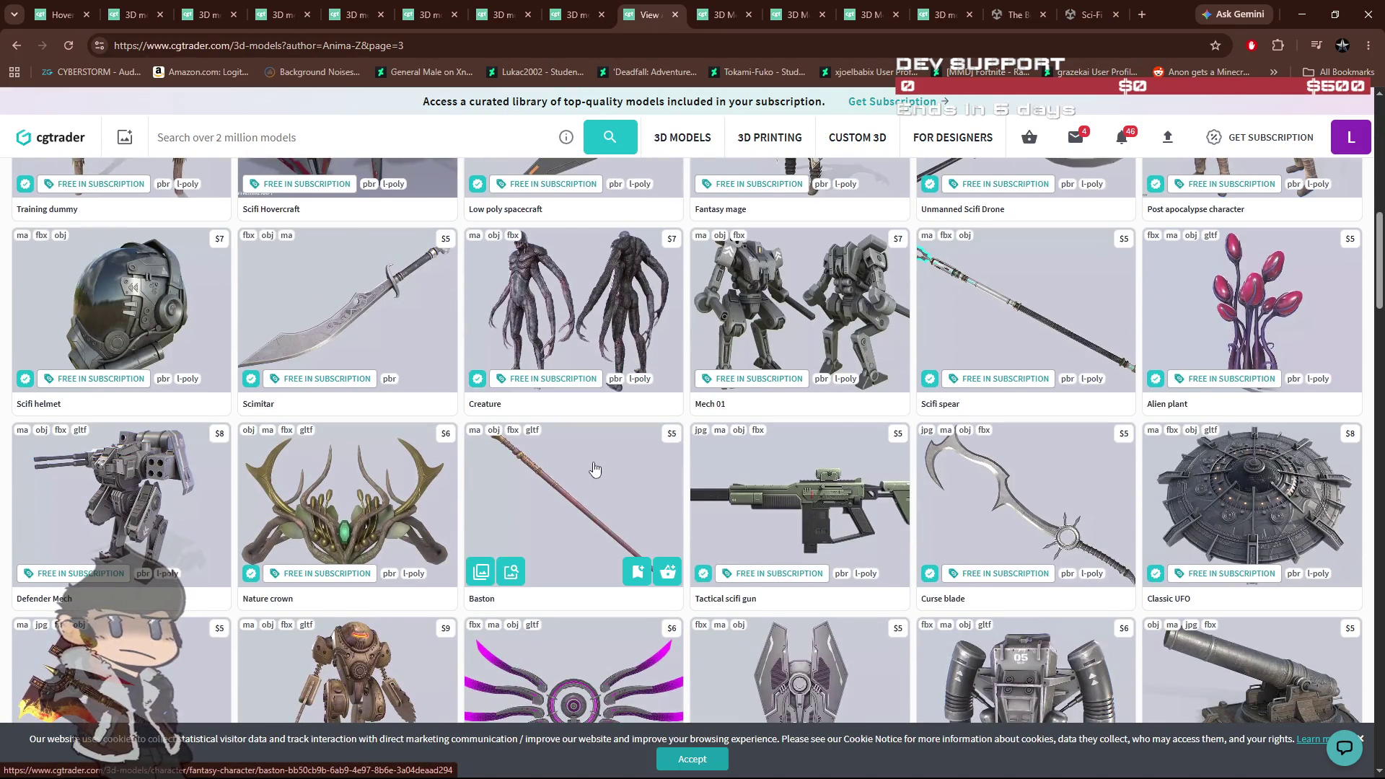
scroll(593, 467, down, 5)
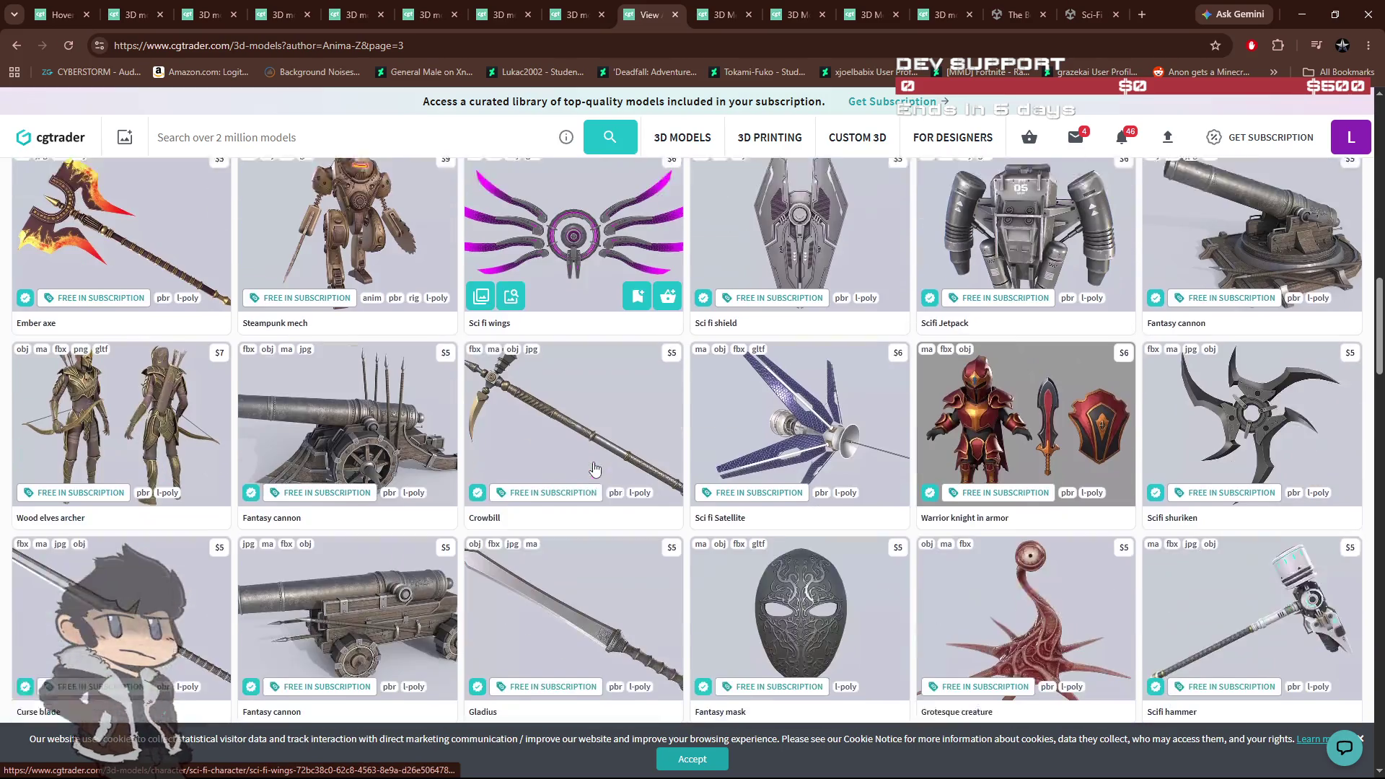
scroll(594, 469, down, 15)
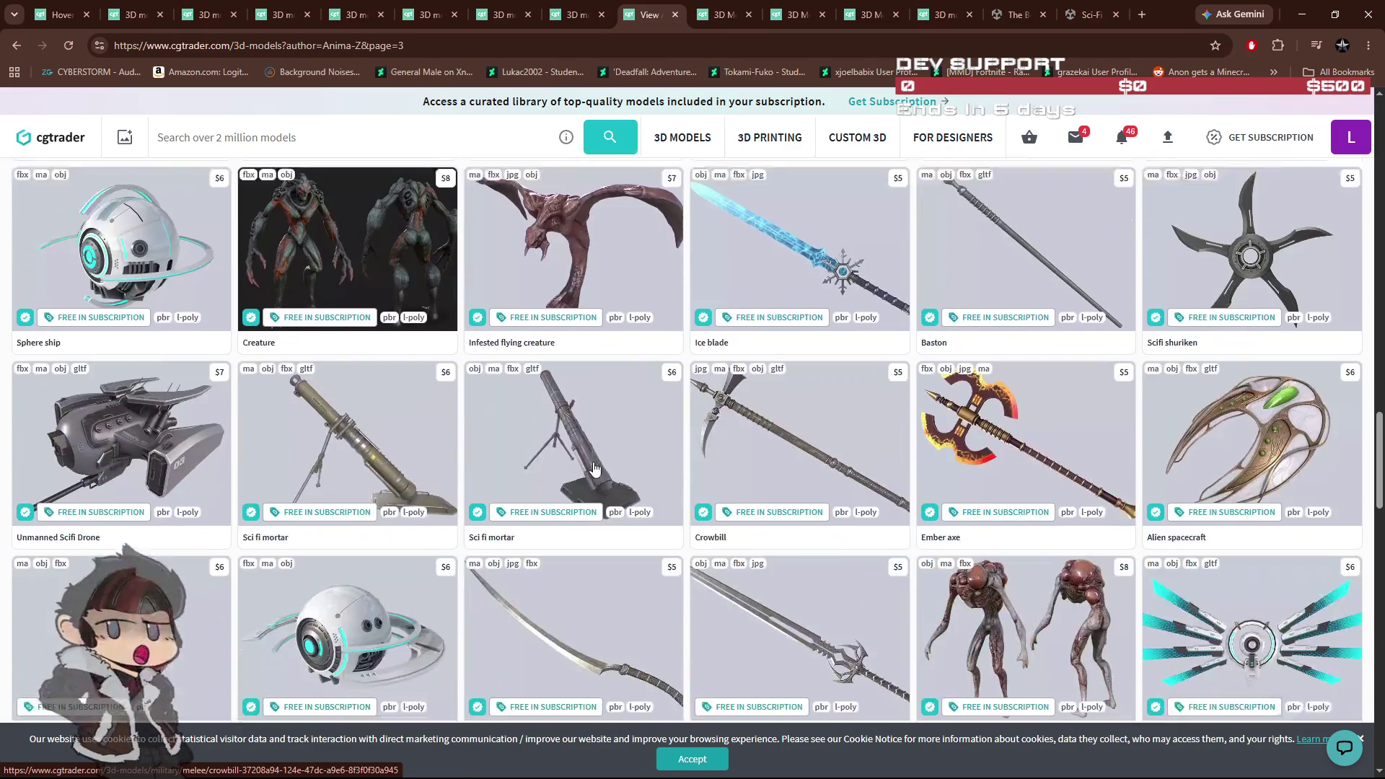
scroll(594, 467, down, 10)
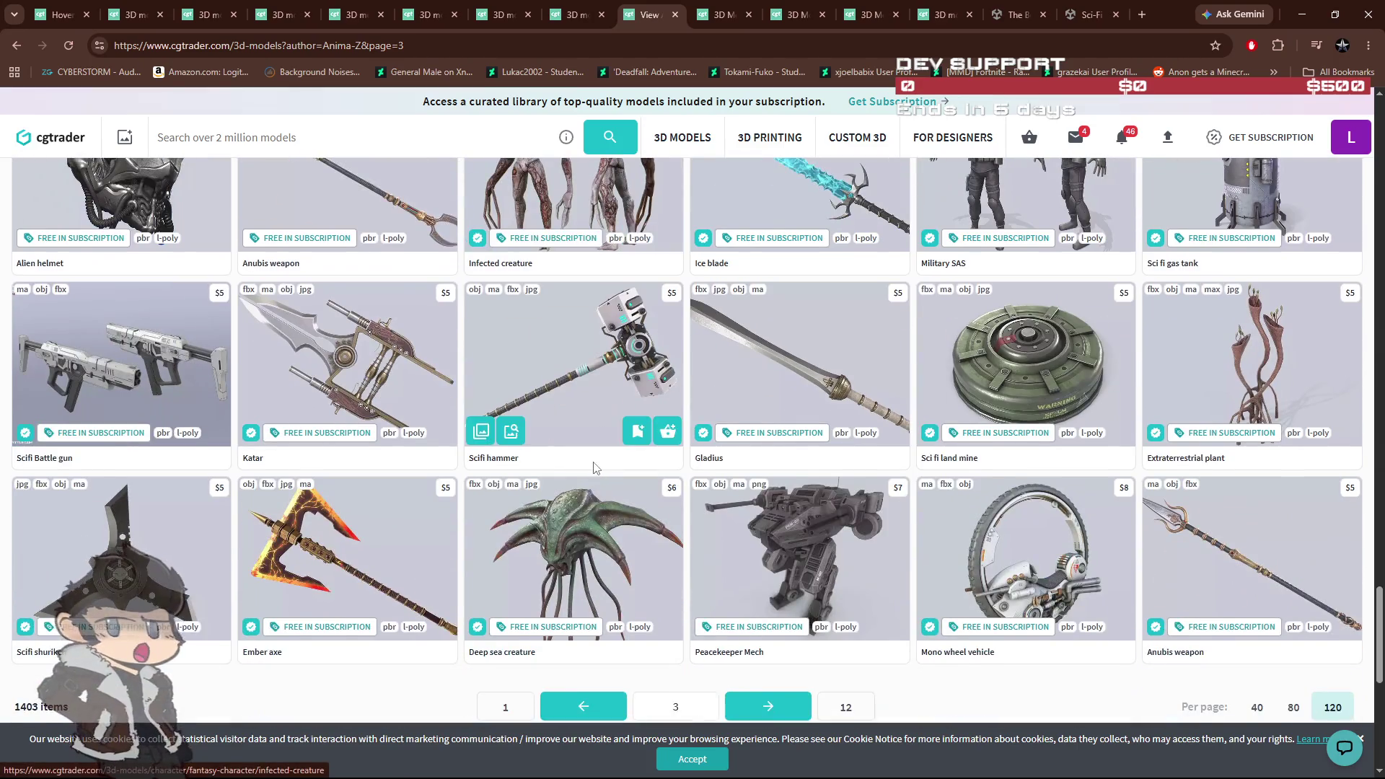
scroll(593, 467, down, 3)
click(767, 497)
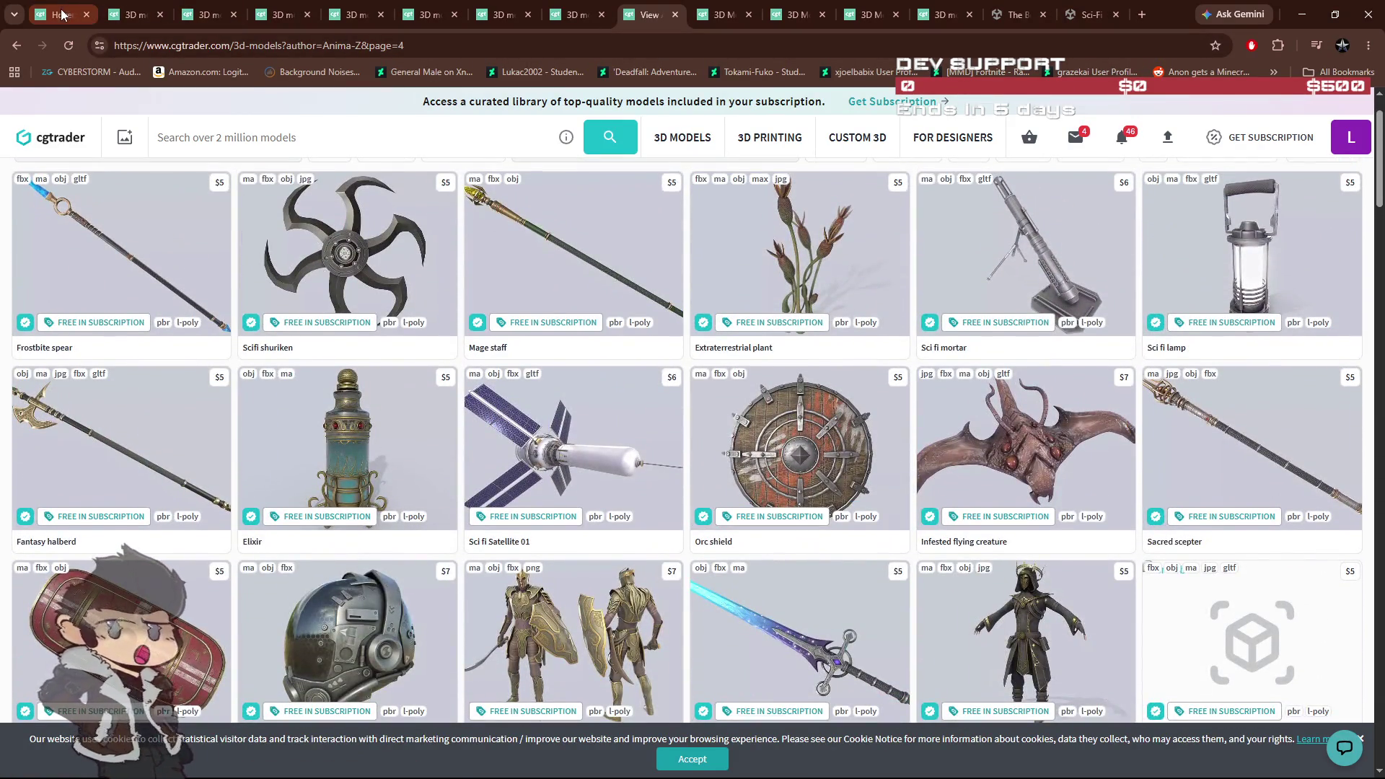
Step: Open the Corvette Spaceship page ($20.94) and step its gallery through to image 8 of 45
click(138, 14)
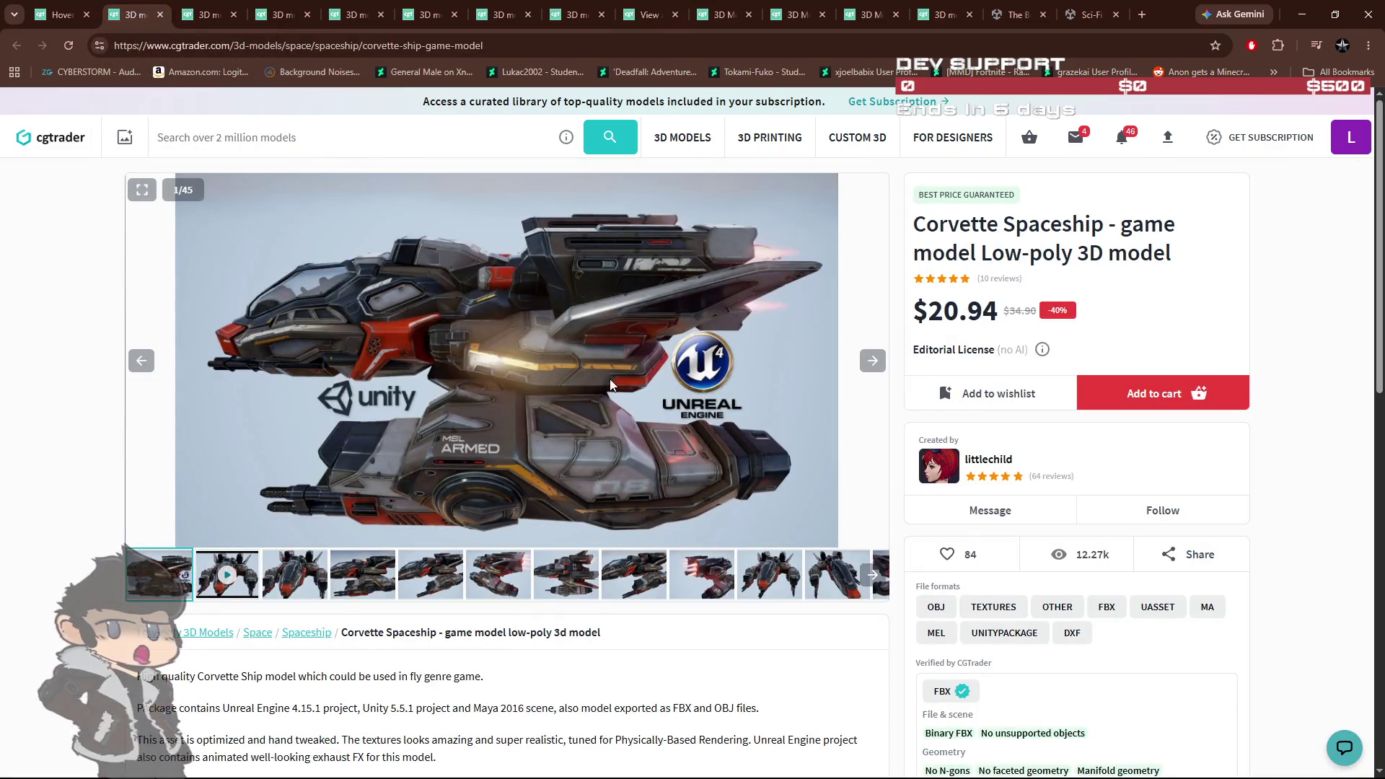
click(292, 581)
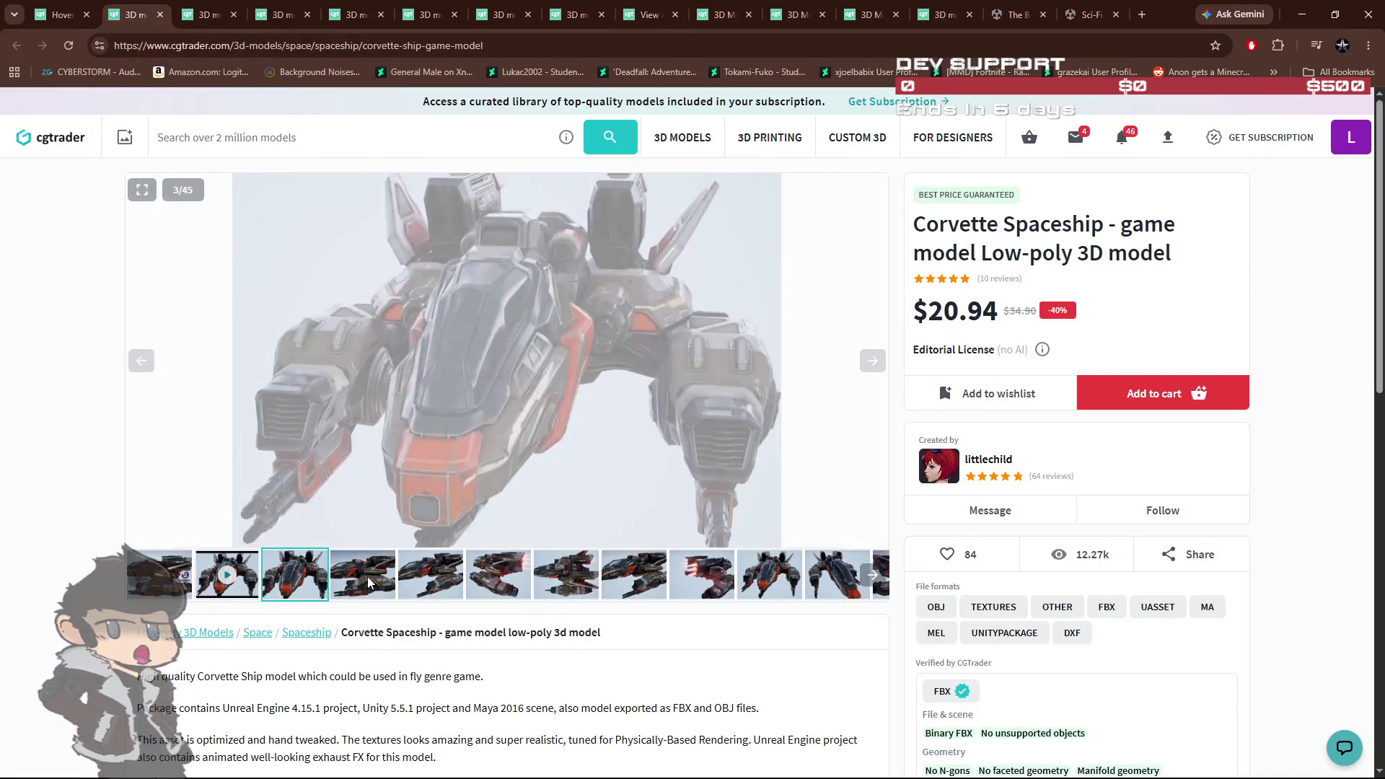
click(366, 577)
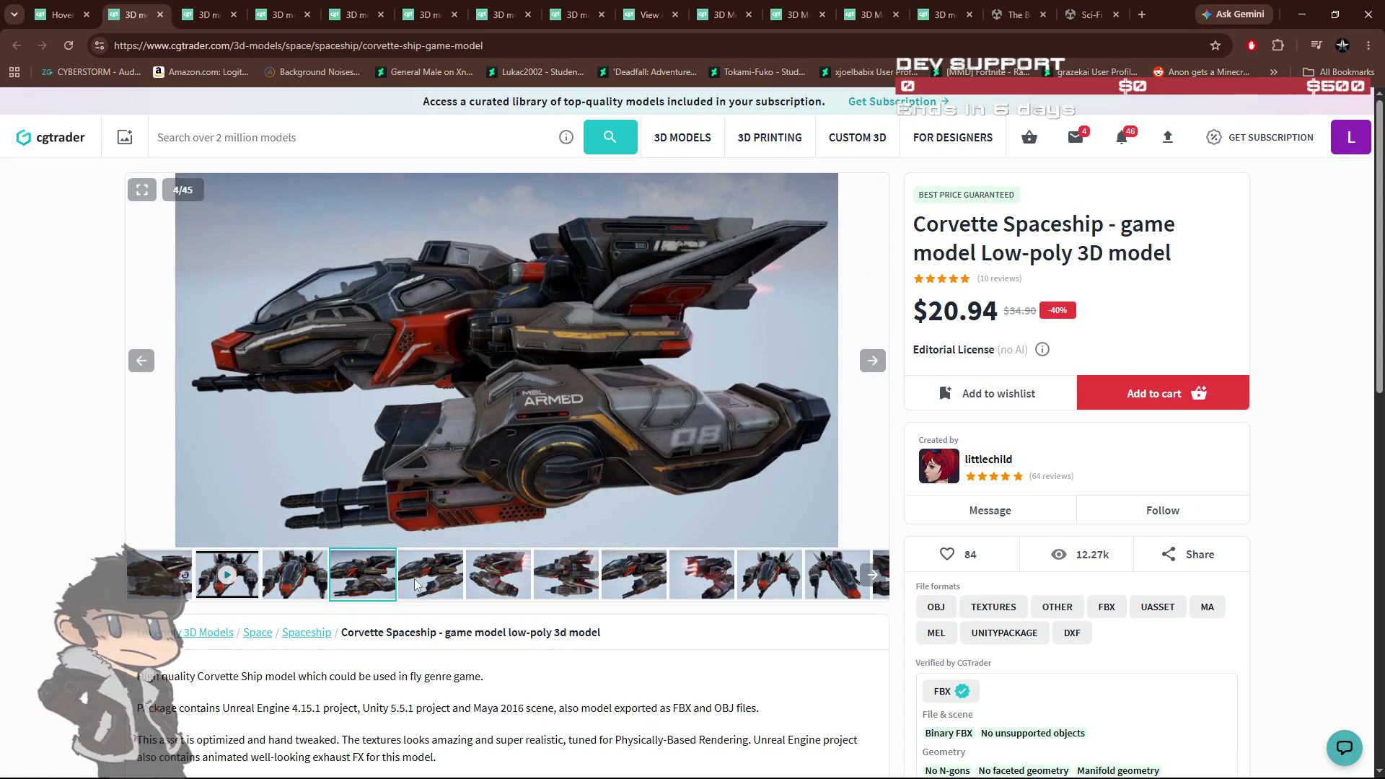
click(419, 584)
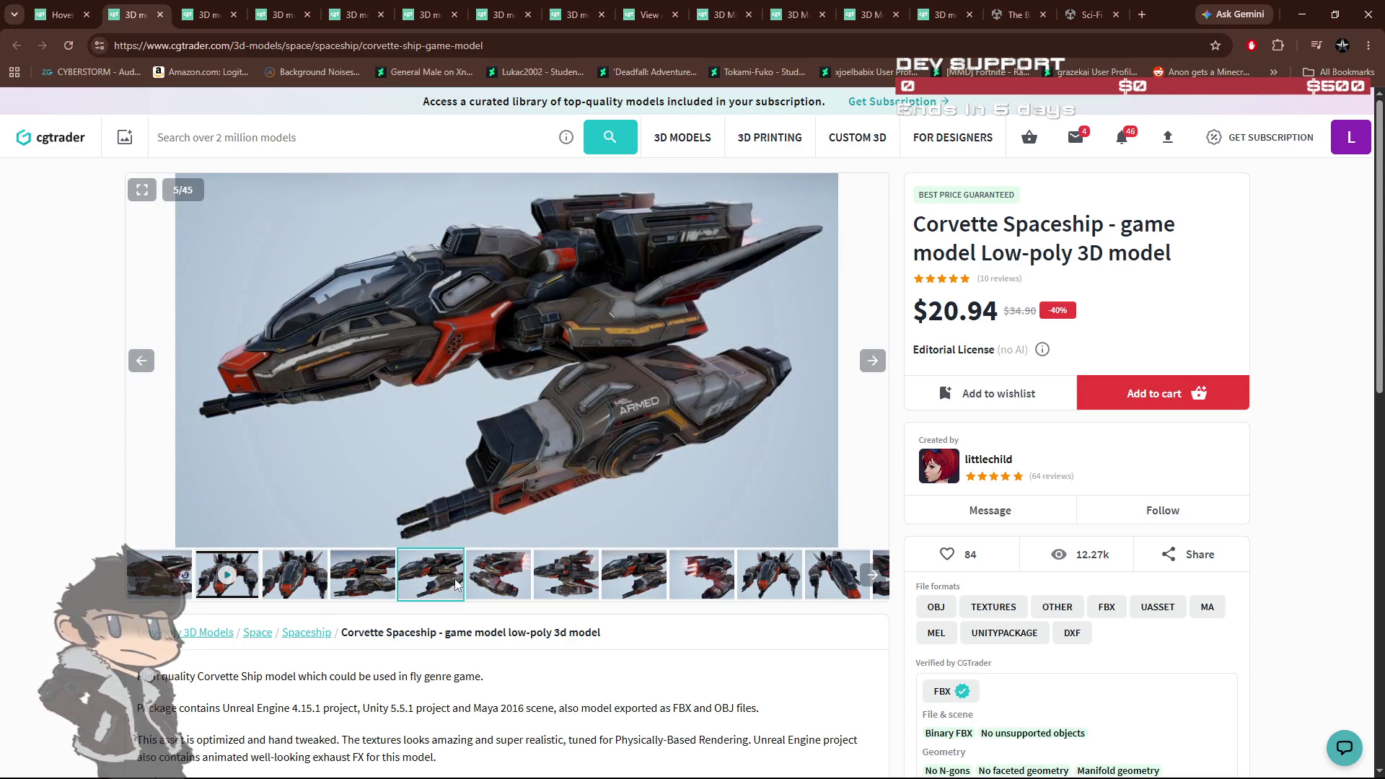
click(508, 582)
click(561, 580)
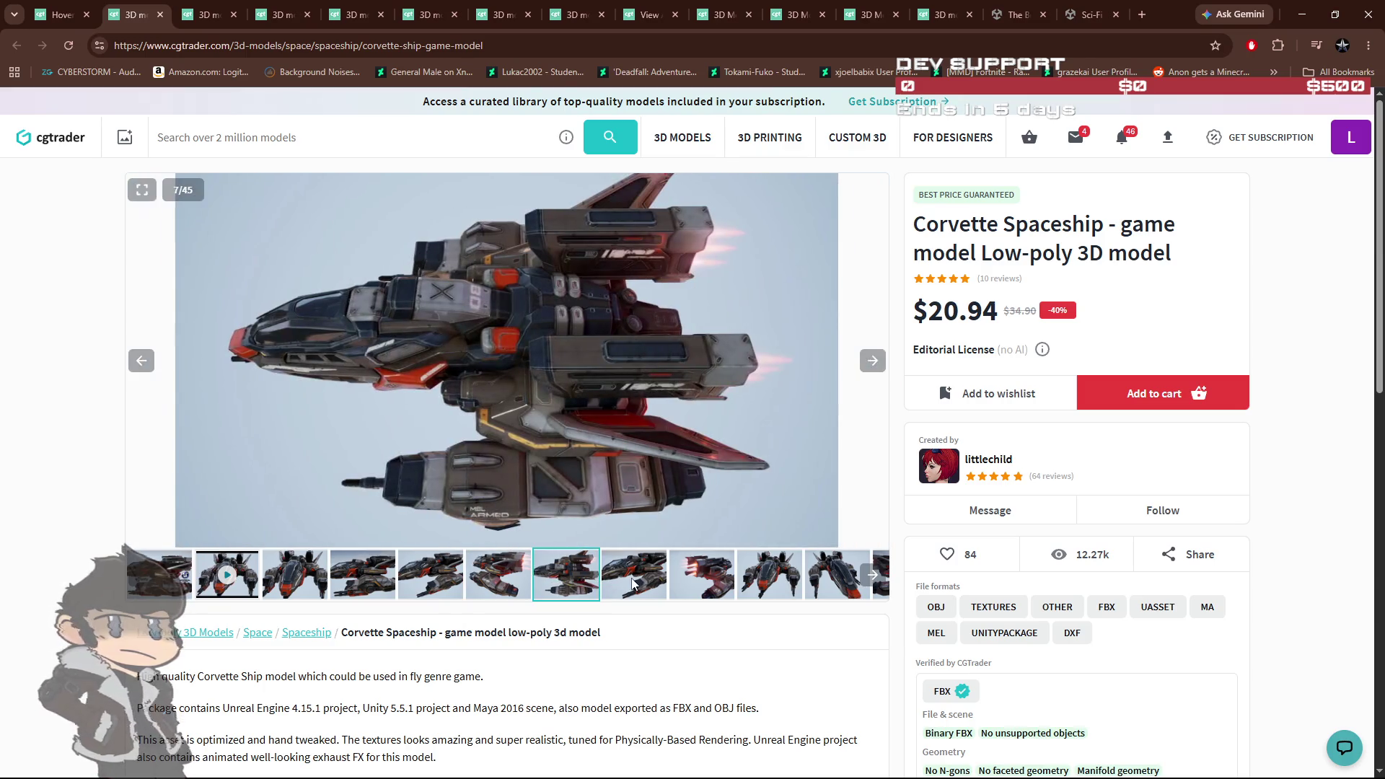
click(640, 582)
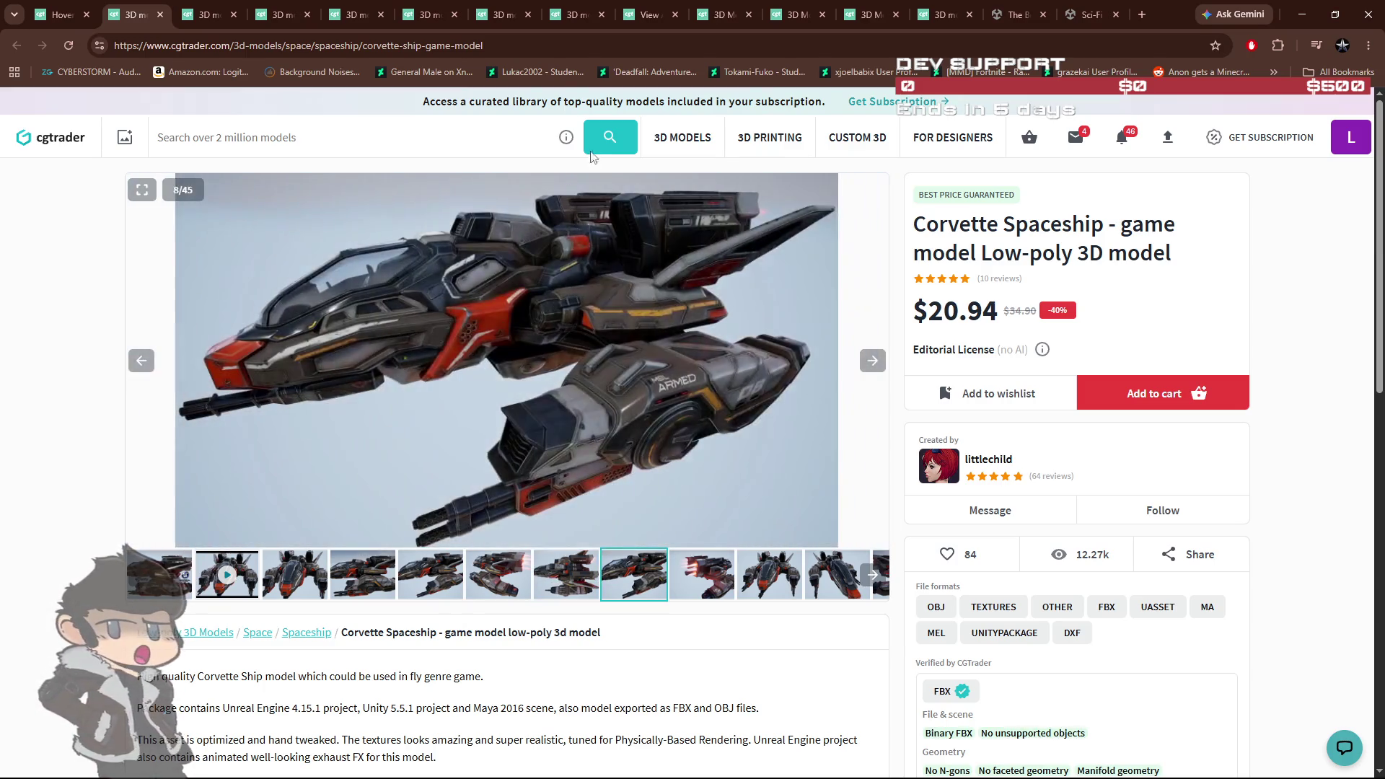
click(301, 138)
text(pod race)
key(Return)
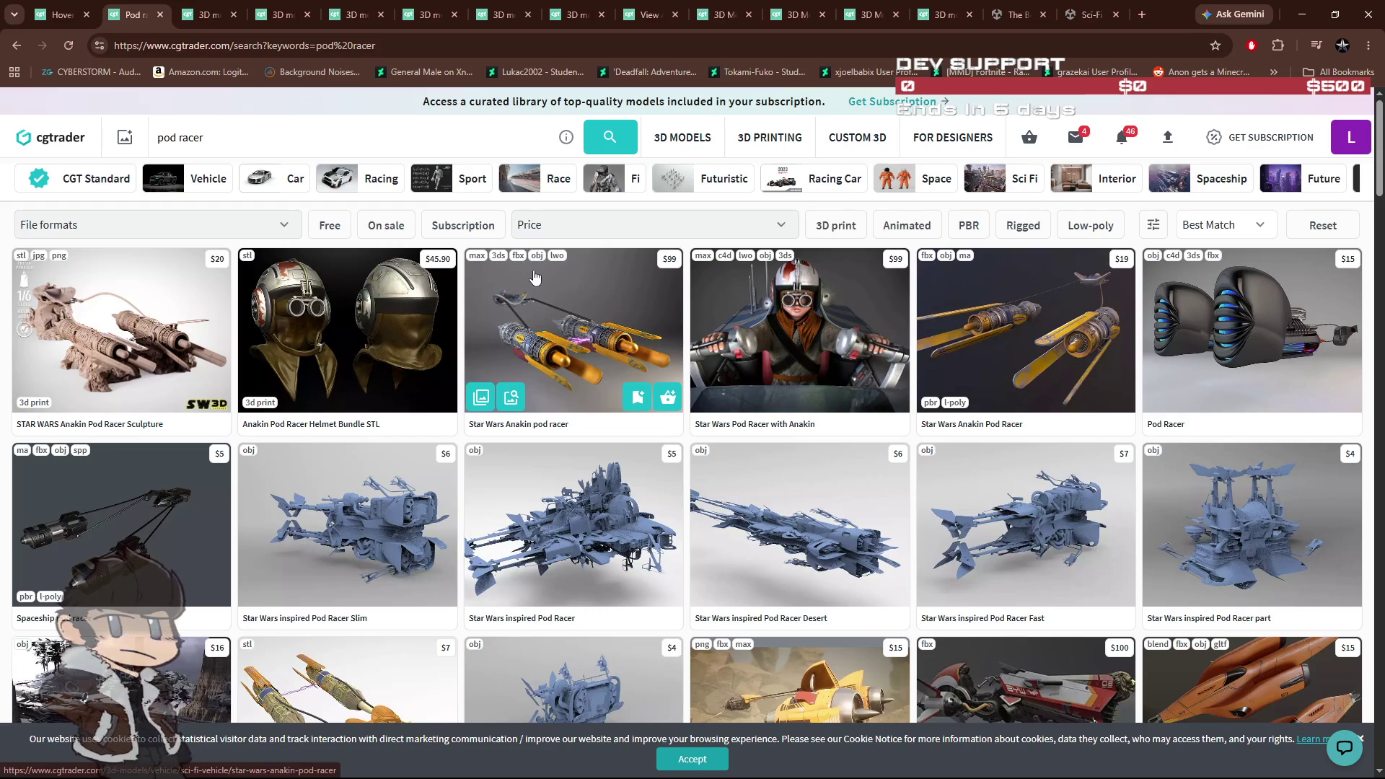
scroll(534, 282, down, 2)
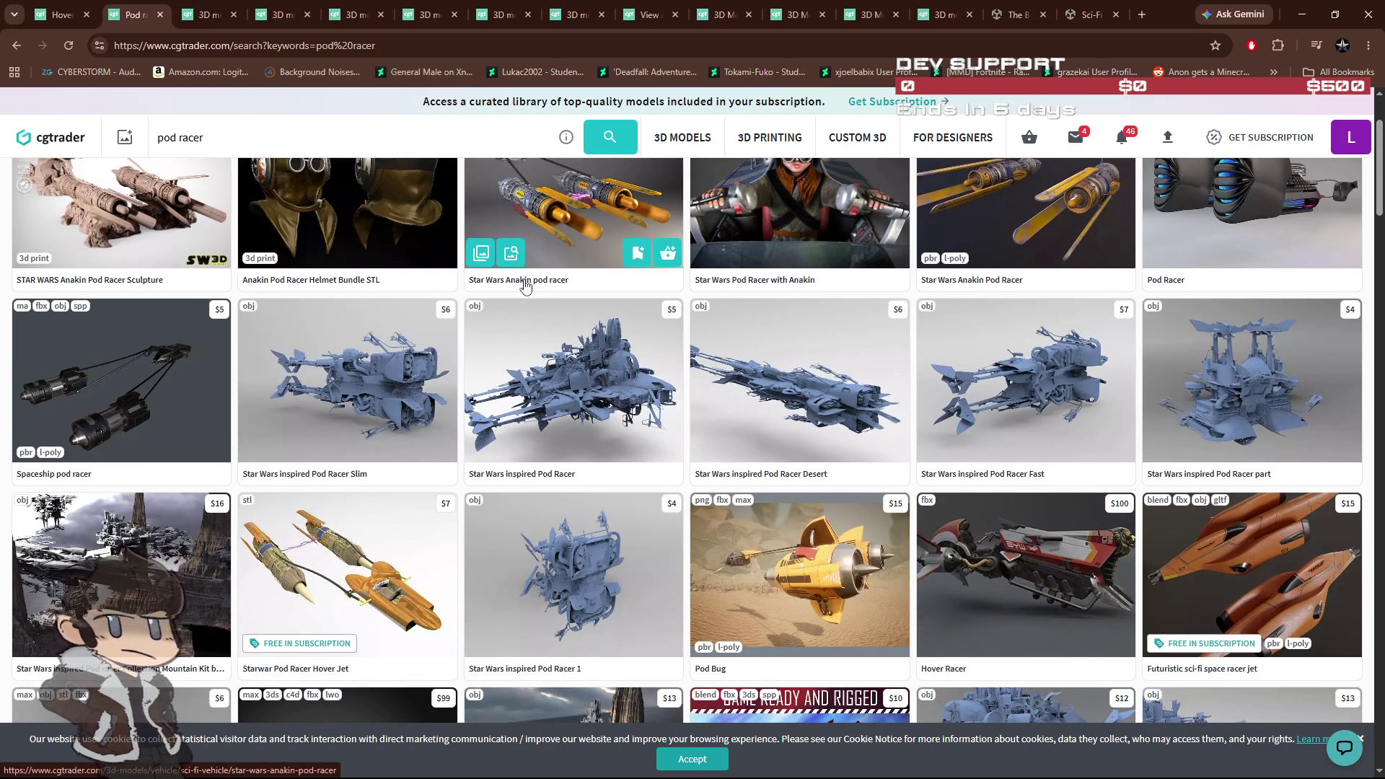
scroll(526, 288, down, 3)
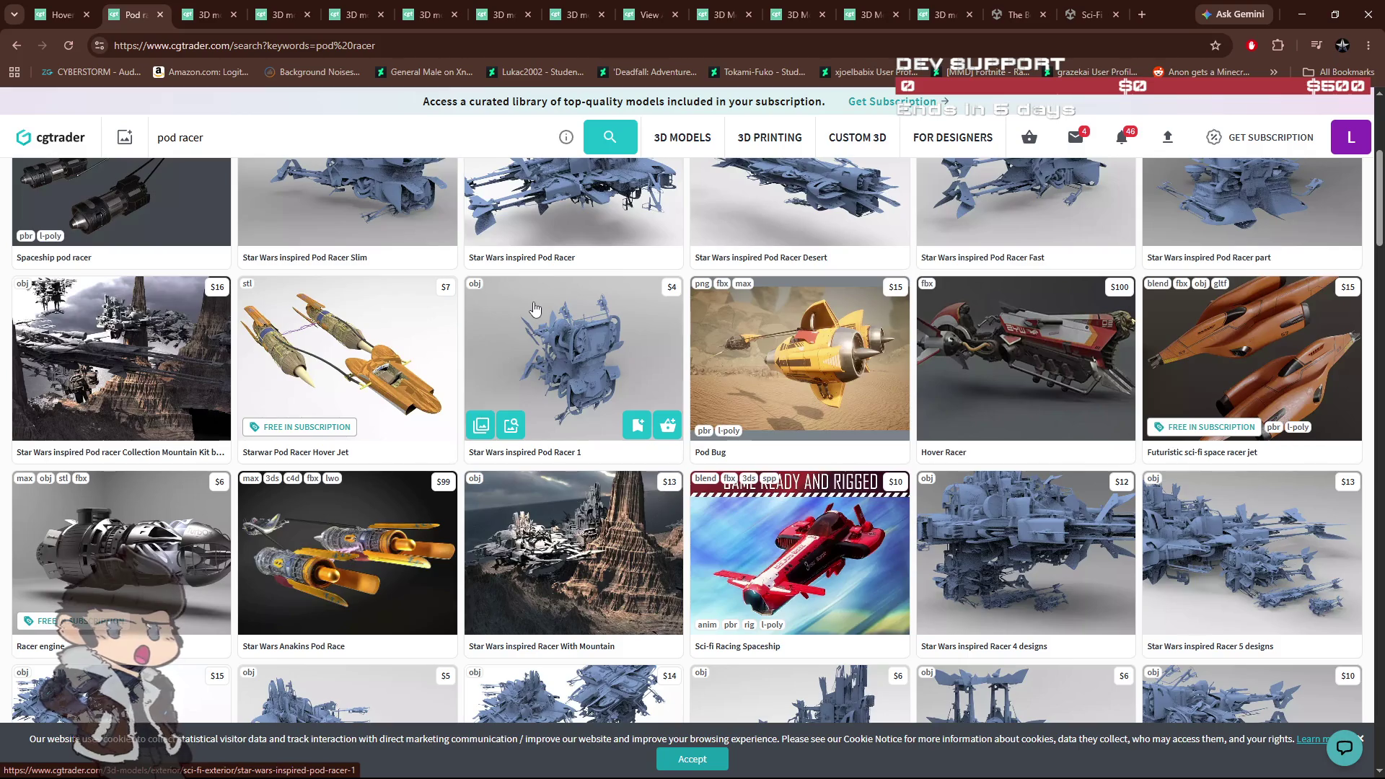
scroll(534, 308, down, 2)
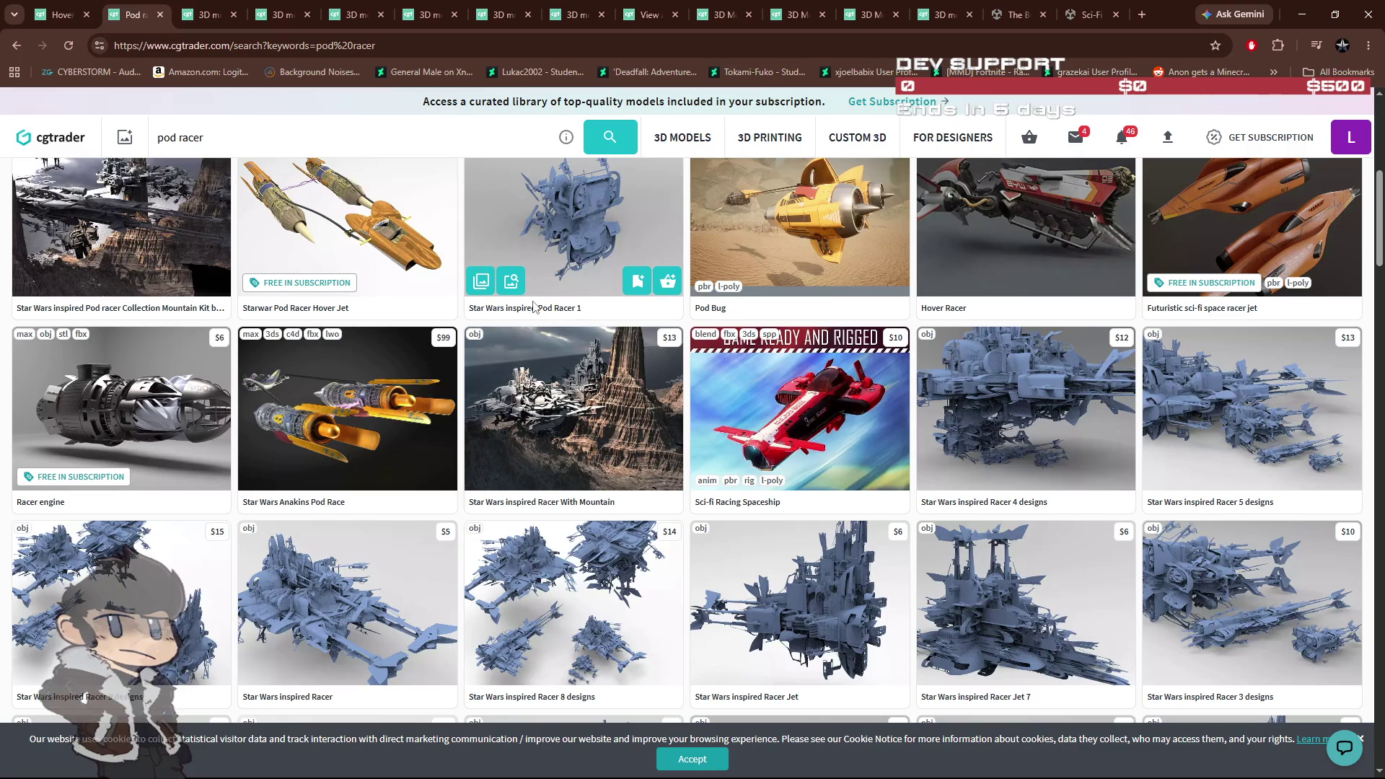
scroll(534, 307, up, 1)
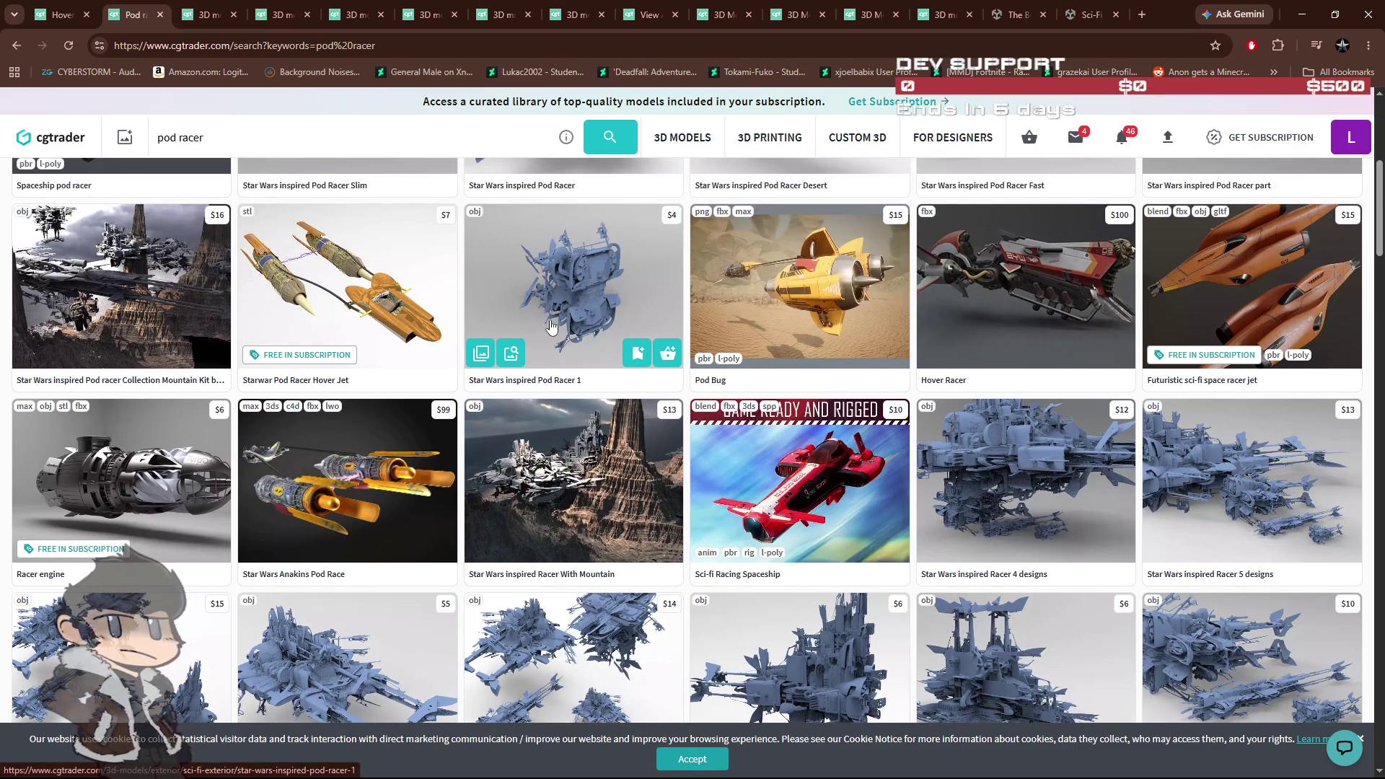
scroll(552, 328, down, 10)
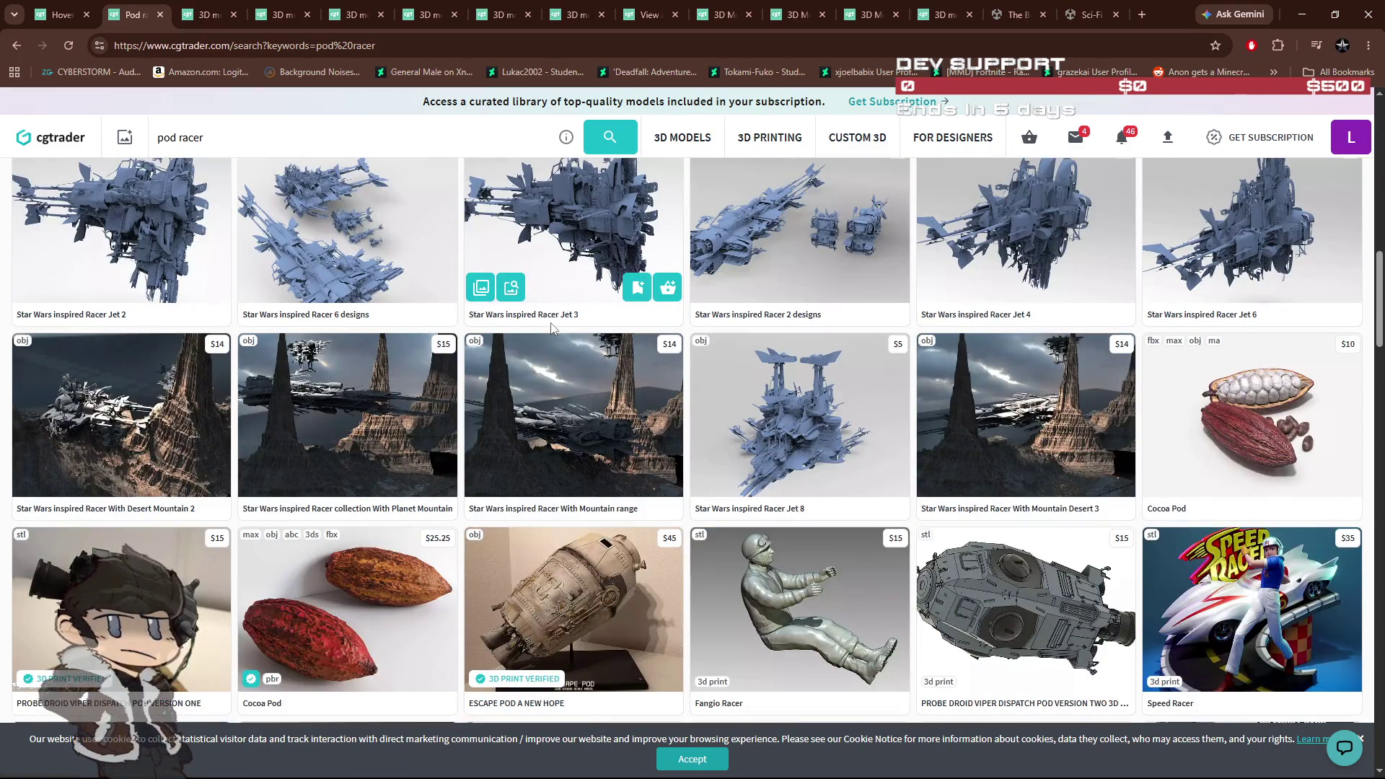
scroll(552, 328, down, 5)
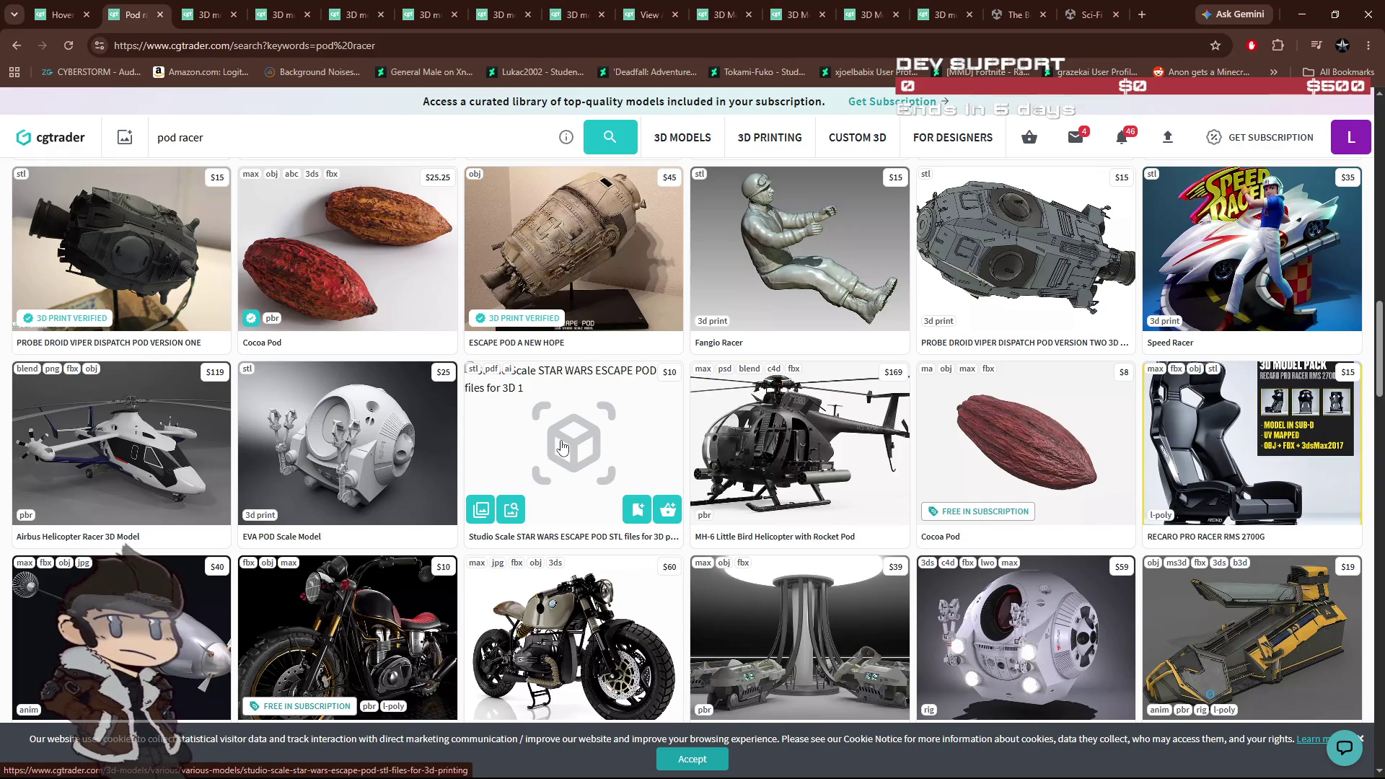
scroll(562, 446, down, 8)
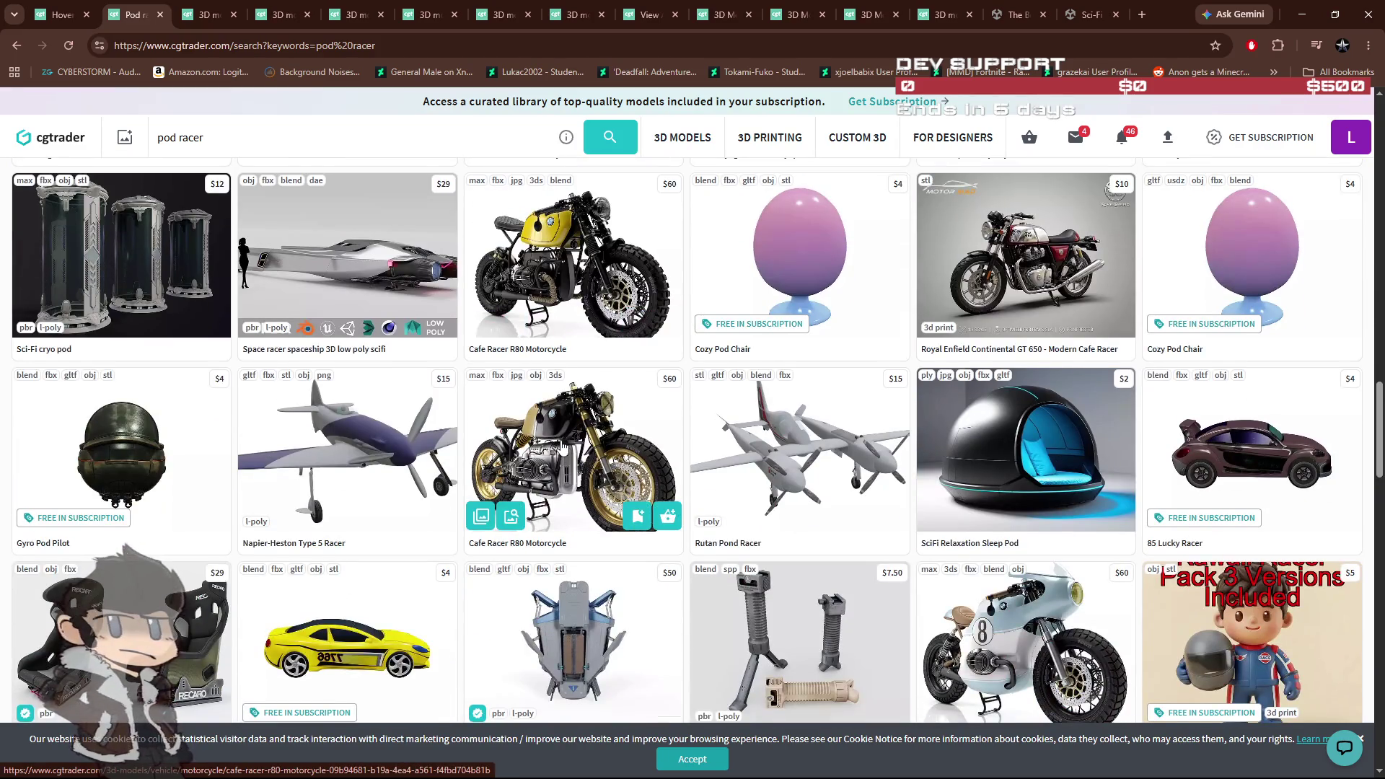
scroll(563, 446, down, 4)
scroll(563, 447, down, 4)
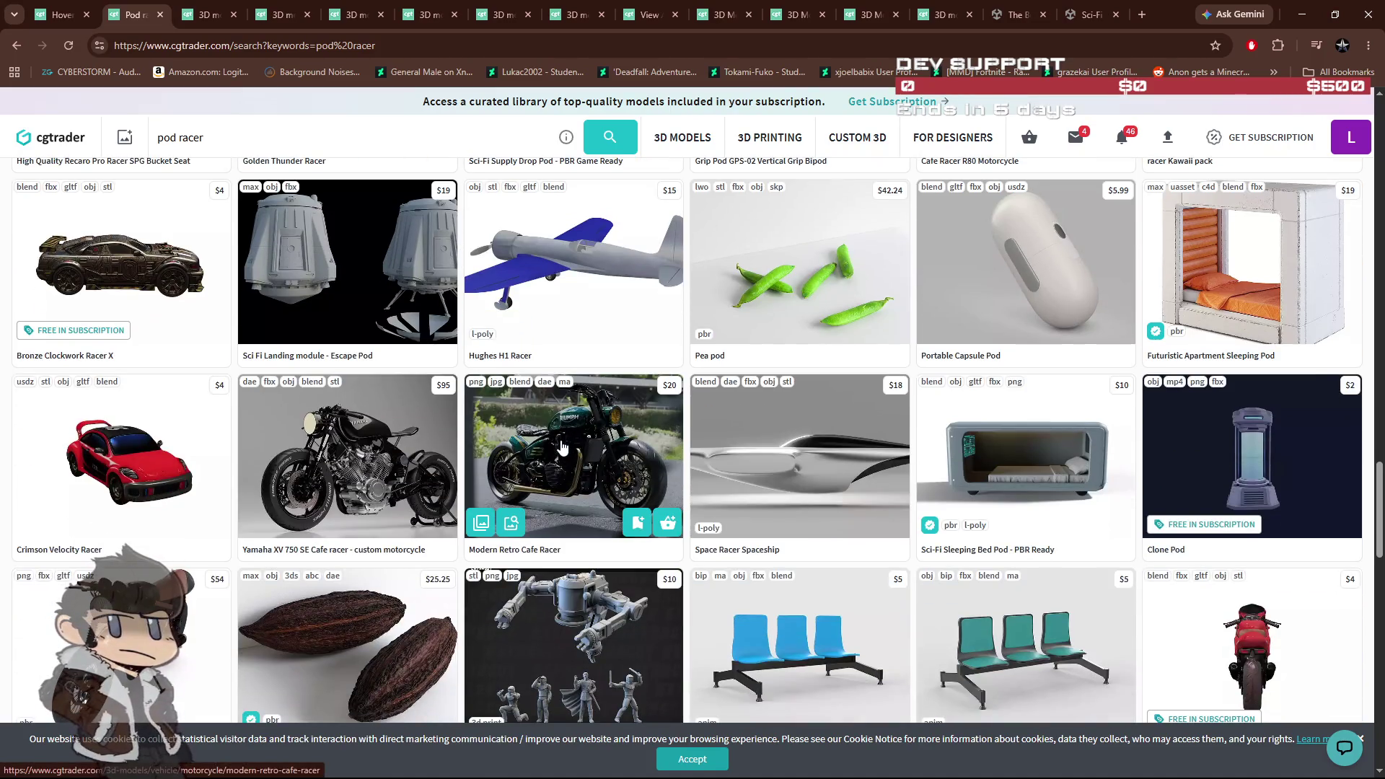
scroll(563, 447, down, 12)
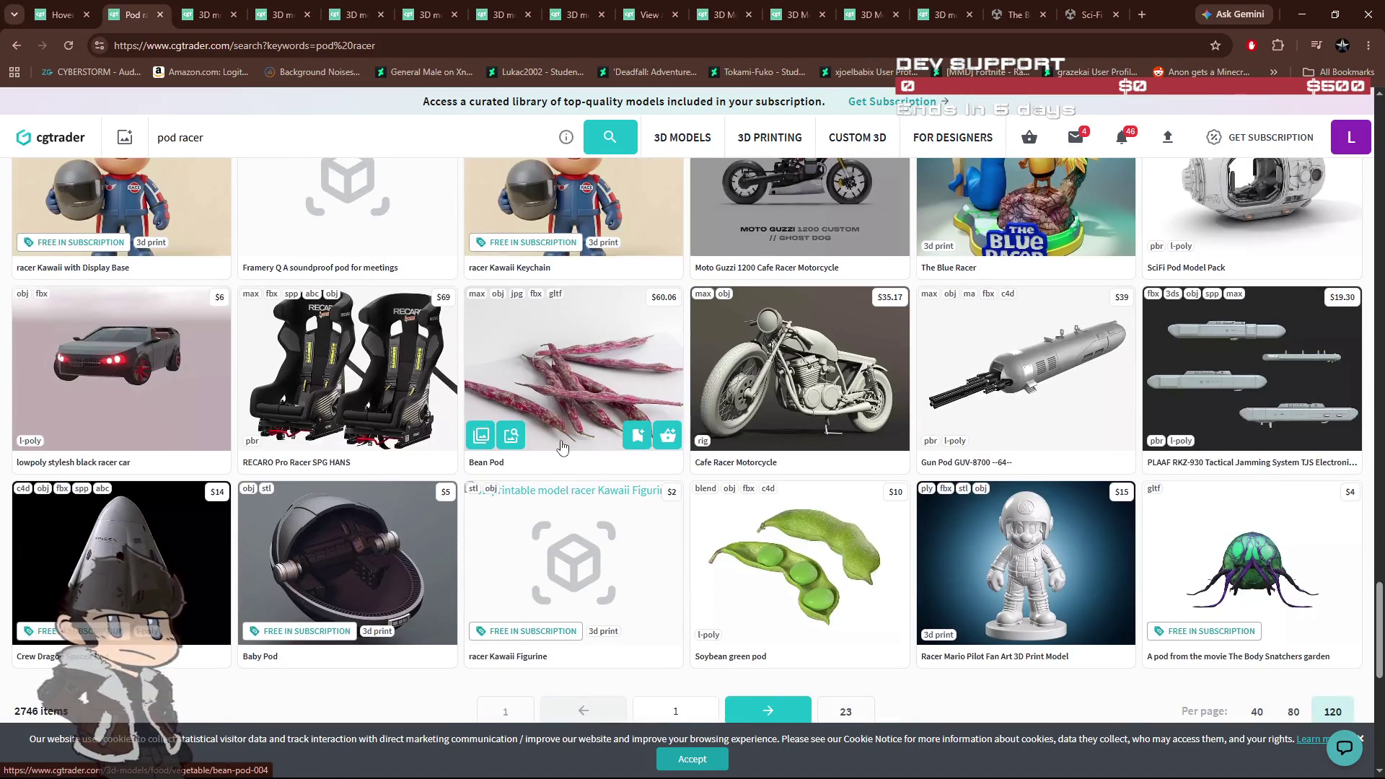
scroll(563, 446, up, 20)
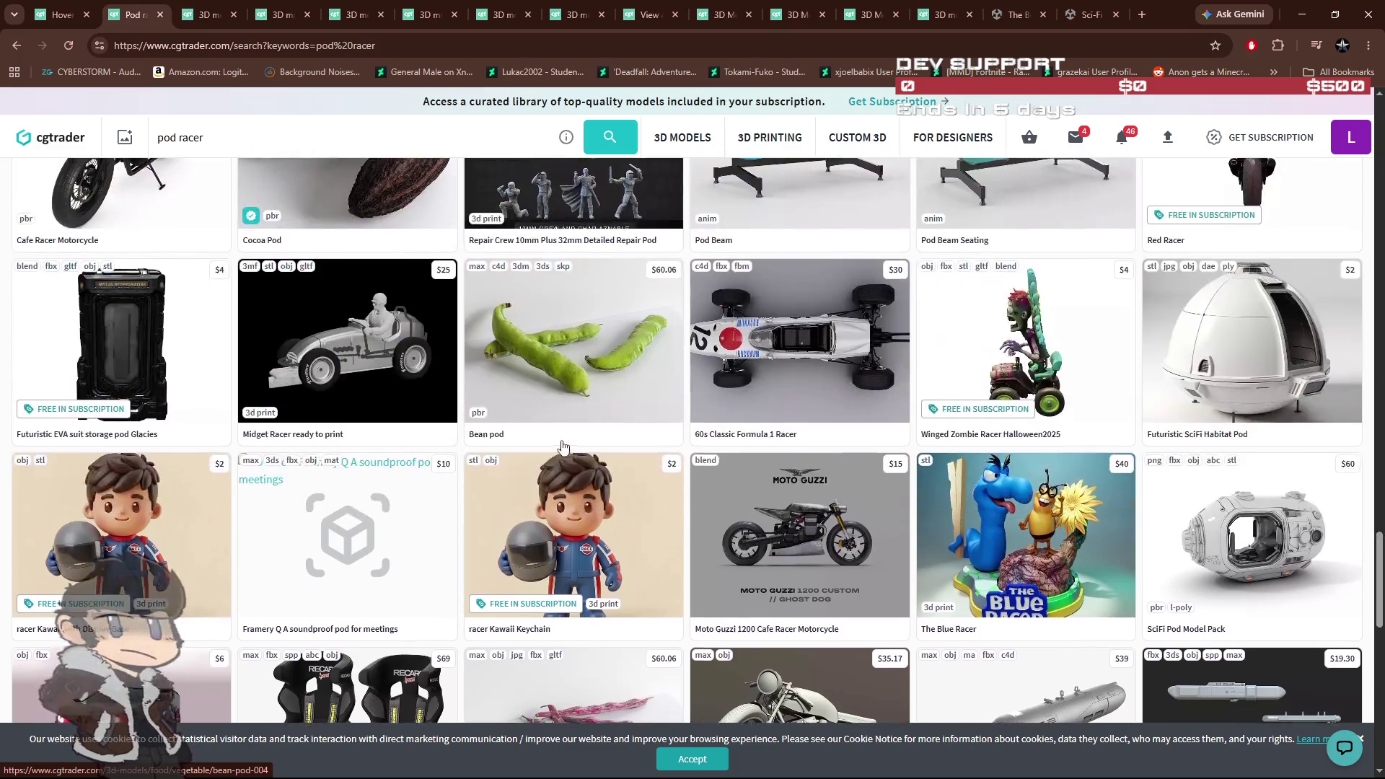
scroll(567, 447, down, 6)
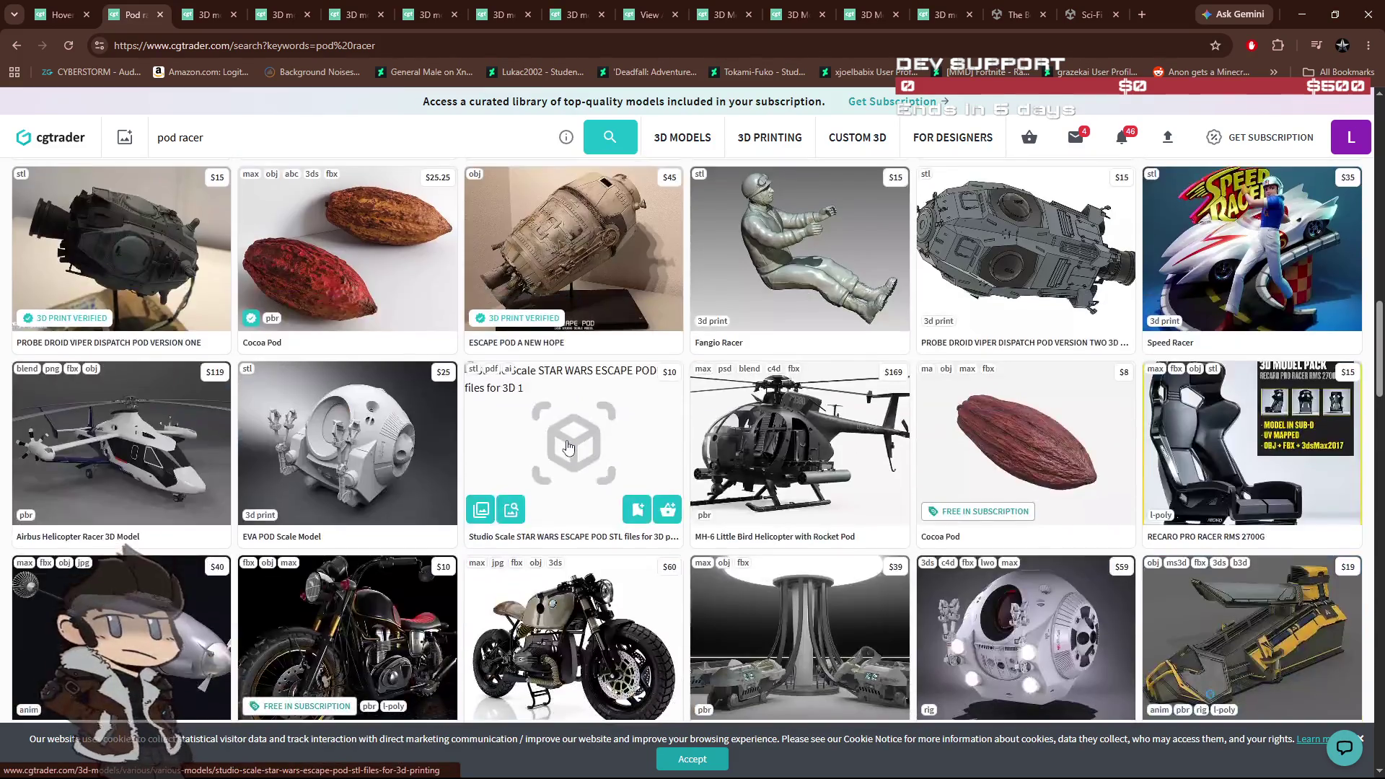
scroll(567, 446, up, 10)
scroll(567, 447, up, 10)
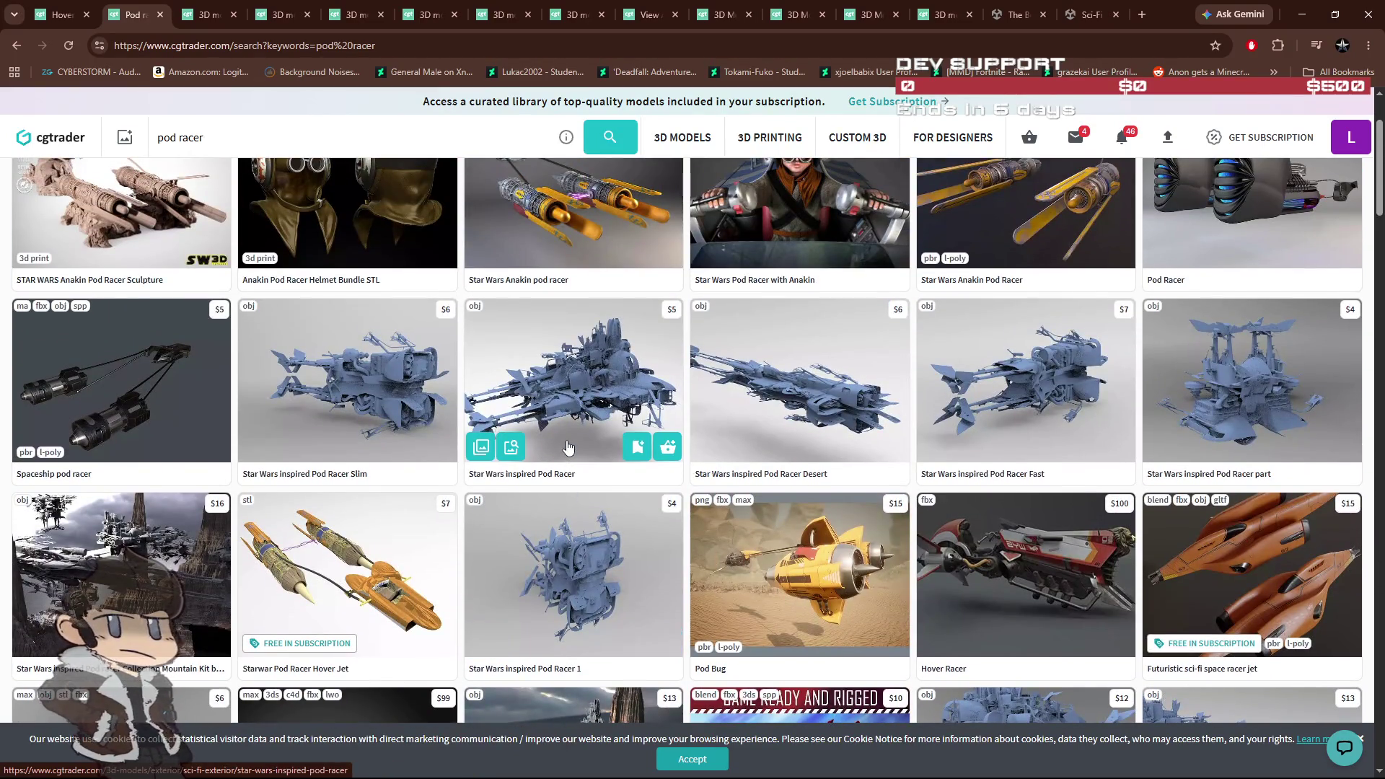
scroll(567, 447, up, 3)
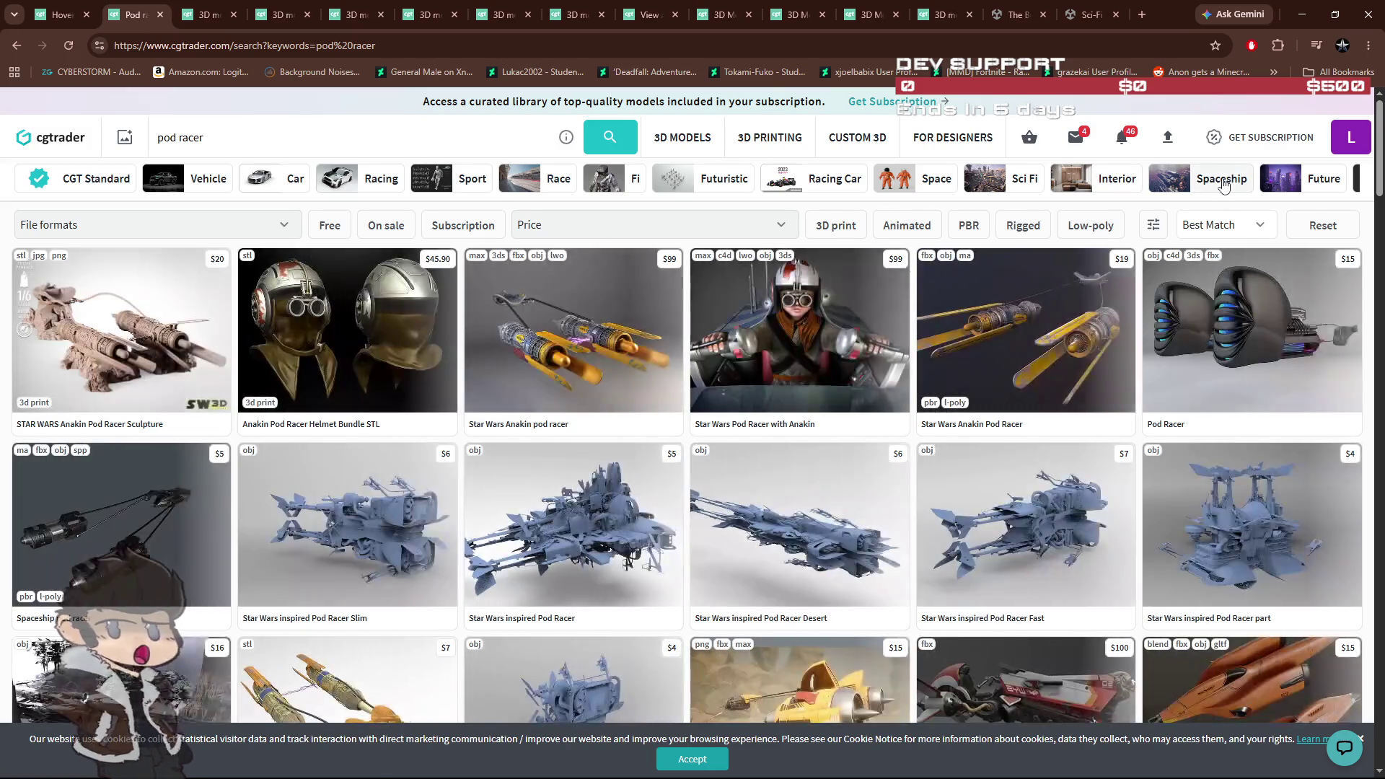
Step: Apply the Spaceship and Low-poly filters and clear the 'pod racer' search text
click(1222, 183)
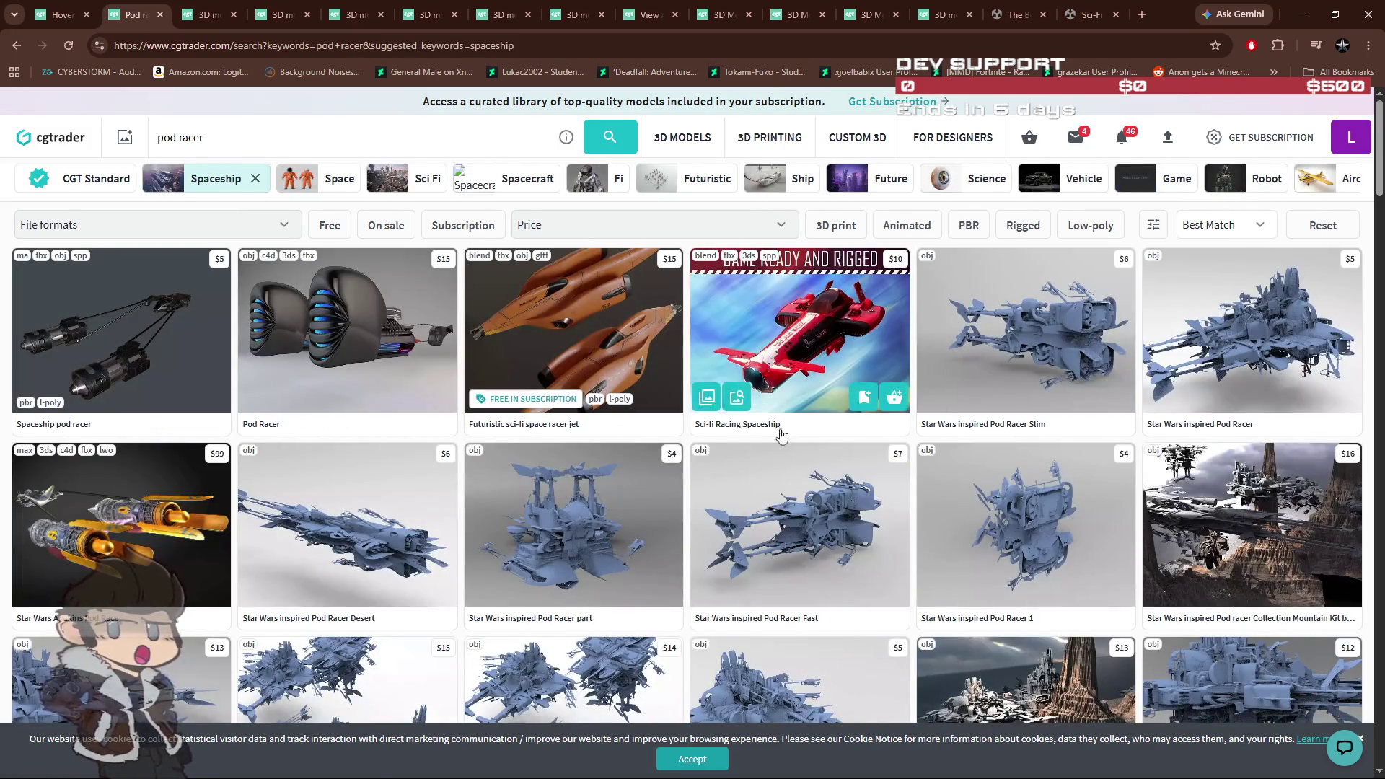
click(1089, 226)
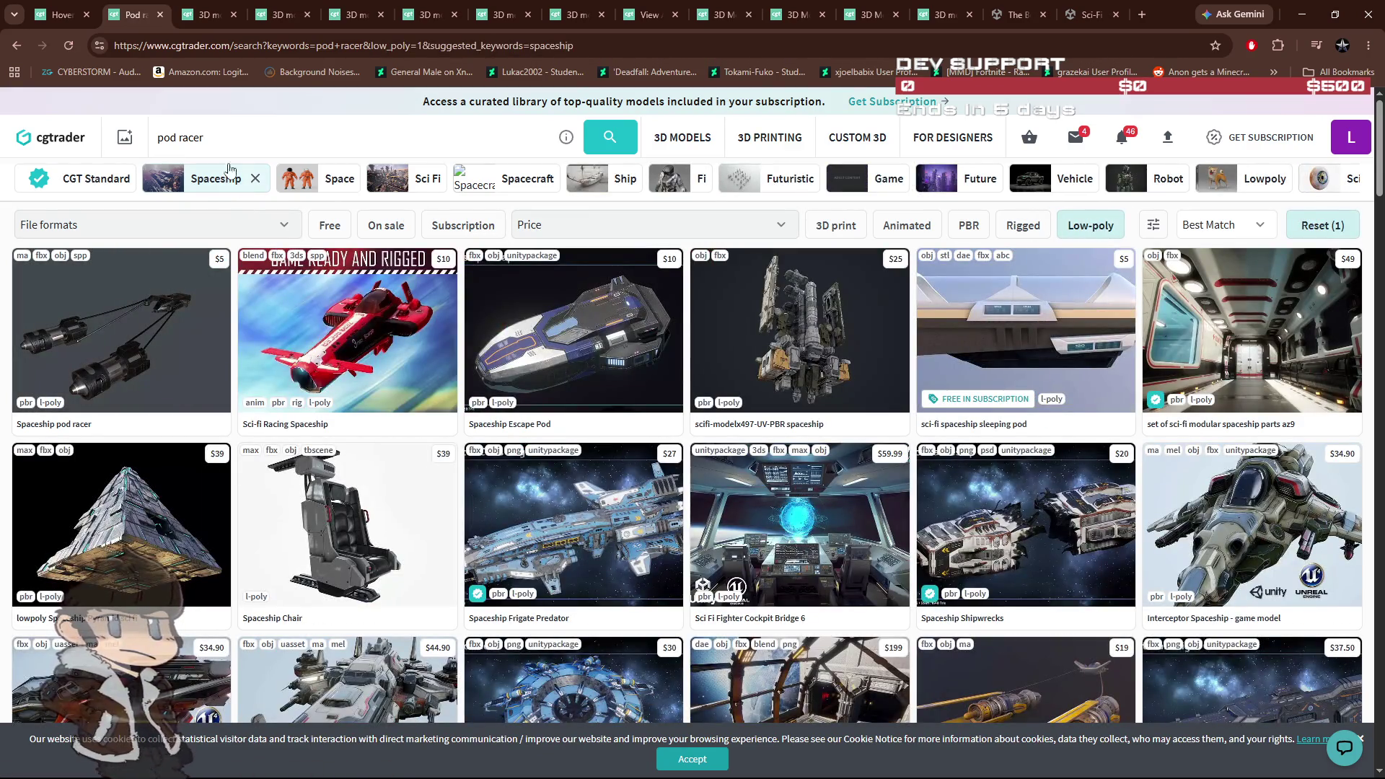
double_click(198, 149)
key(BackSpace)
key(ctrl+BackSpace)
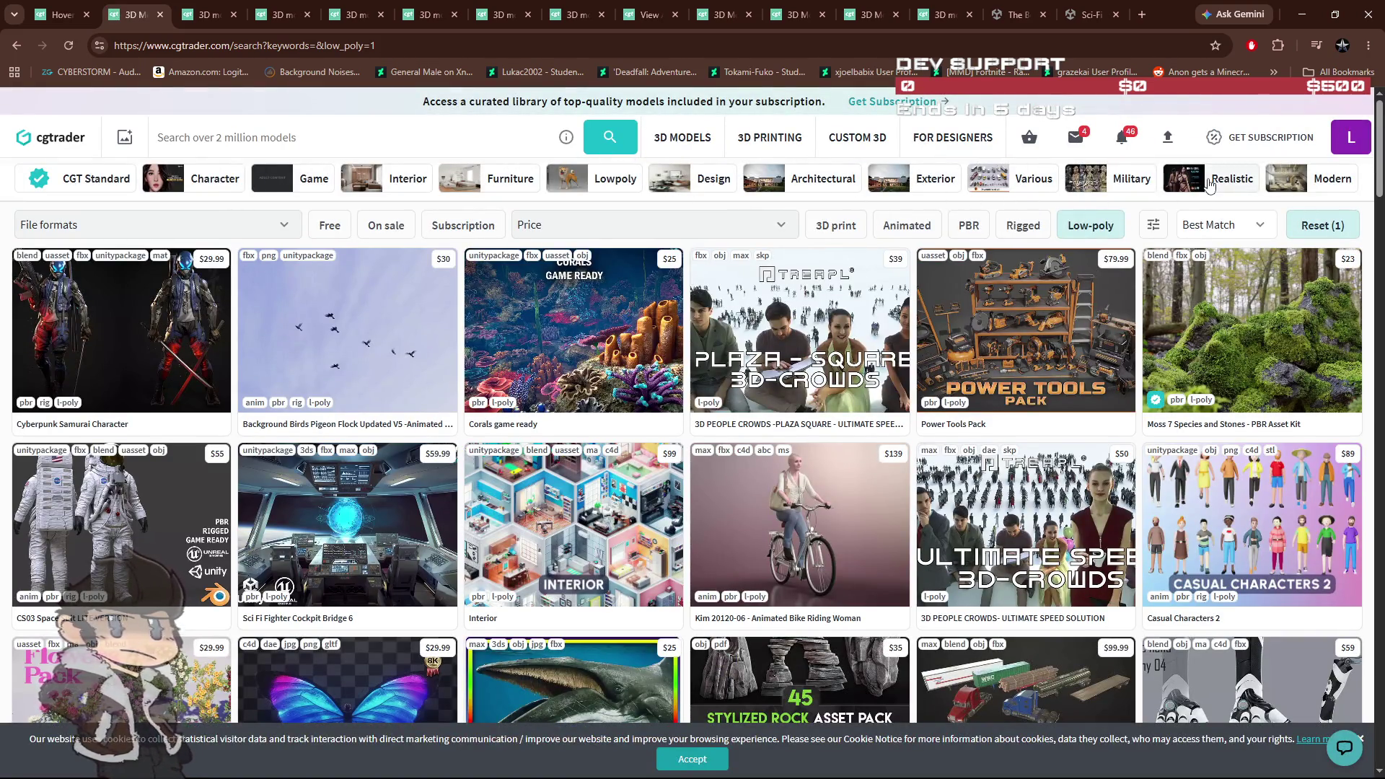
click(424, 136)
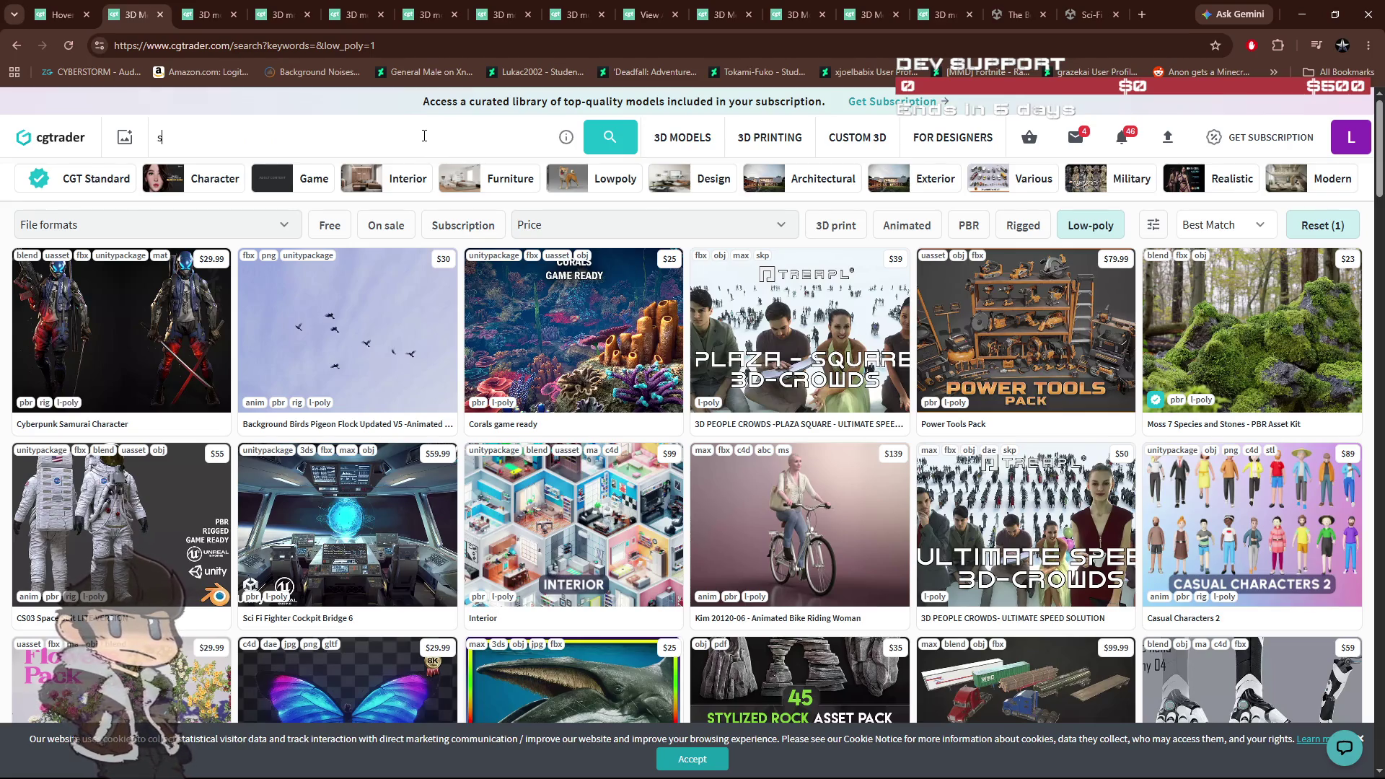
Step: Search 'space ship', scroll the low-poly results, and open the Scifi Hovercraft collection page ($9.50)
text(space shi)
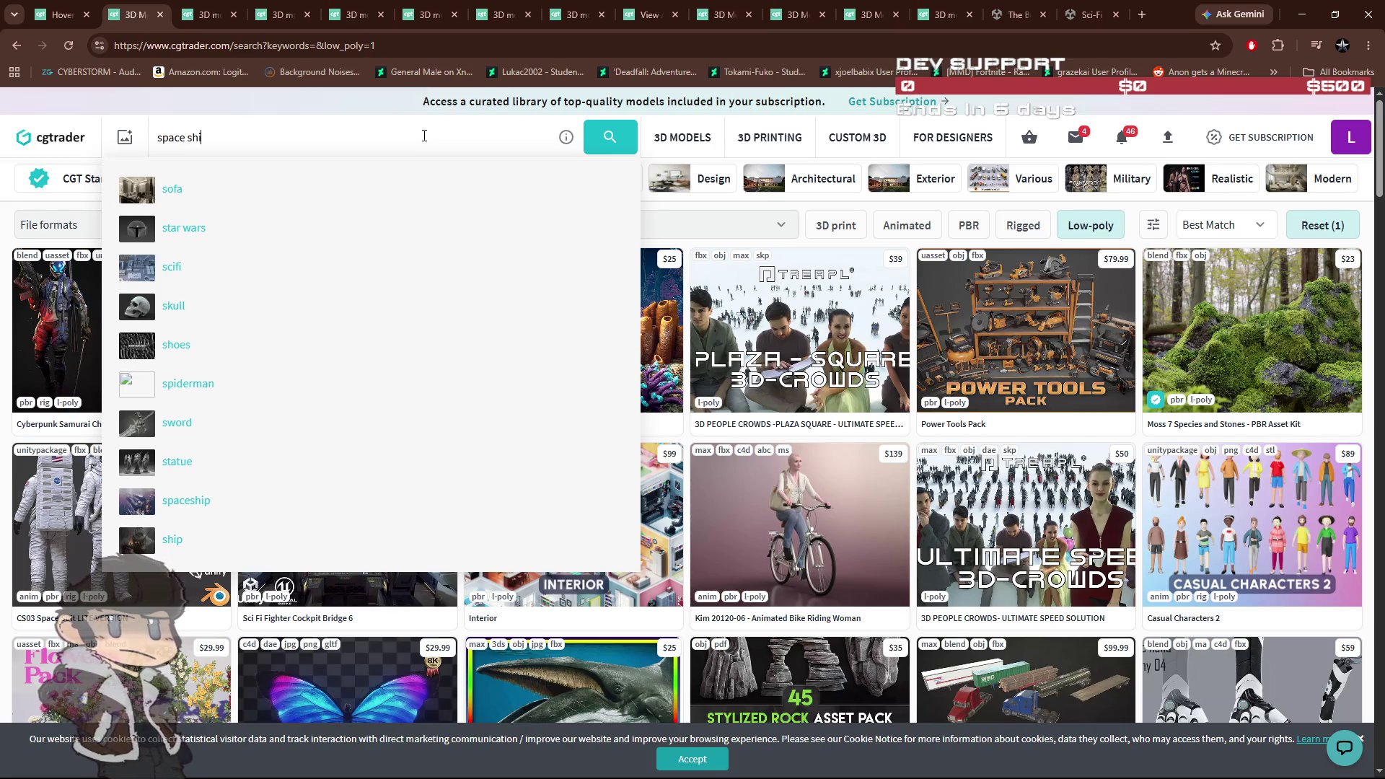
text(p)
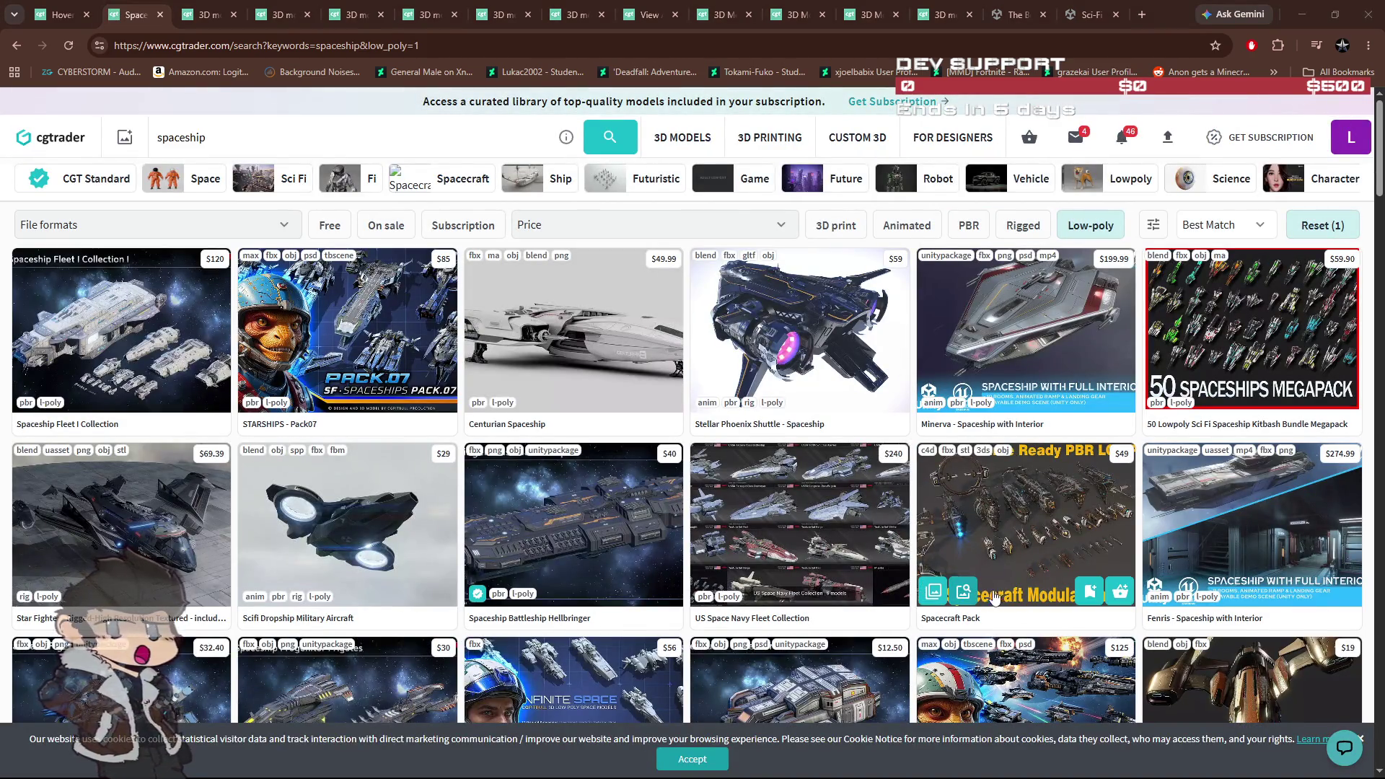
scroll(1007, 600, down, 4)
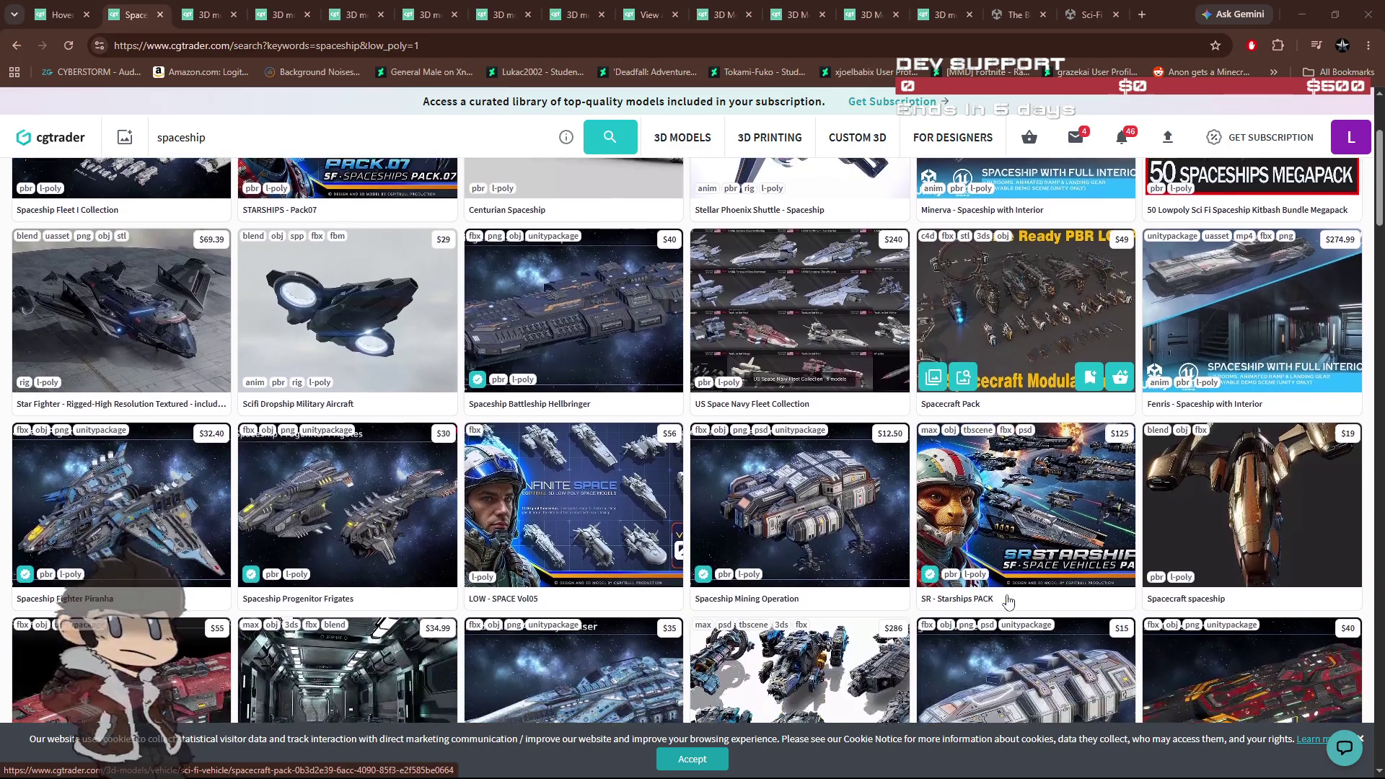
scroll(974, 595, down, 2)
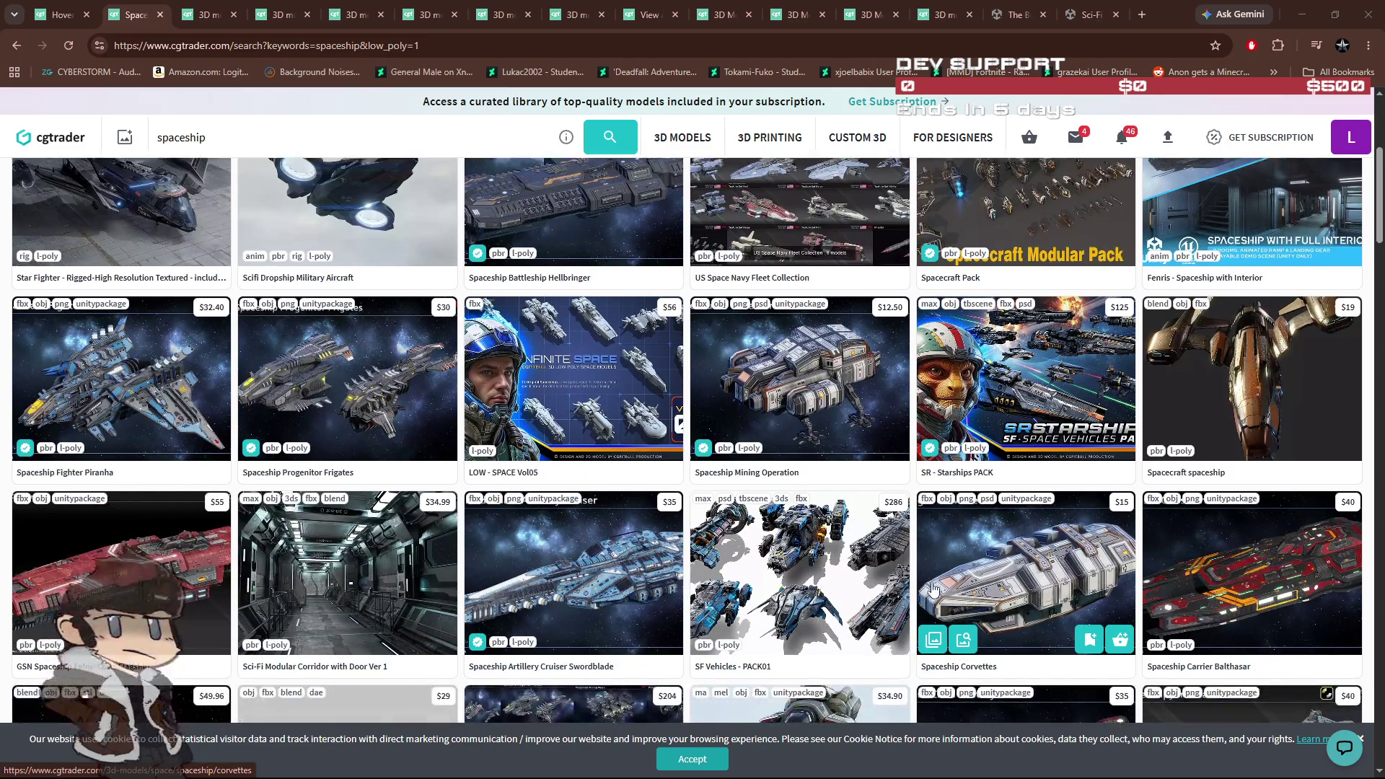
scroll(932, 588, down, 2)
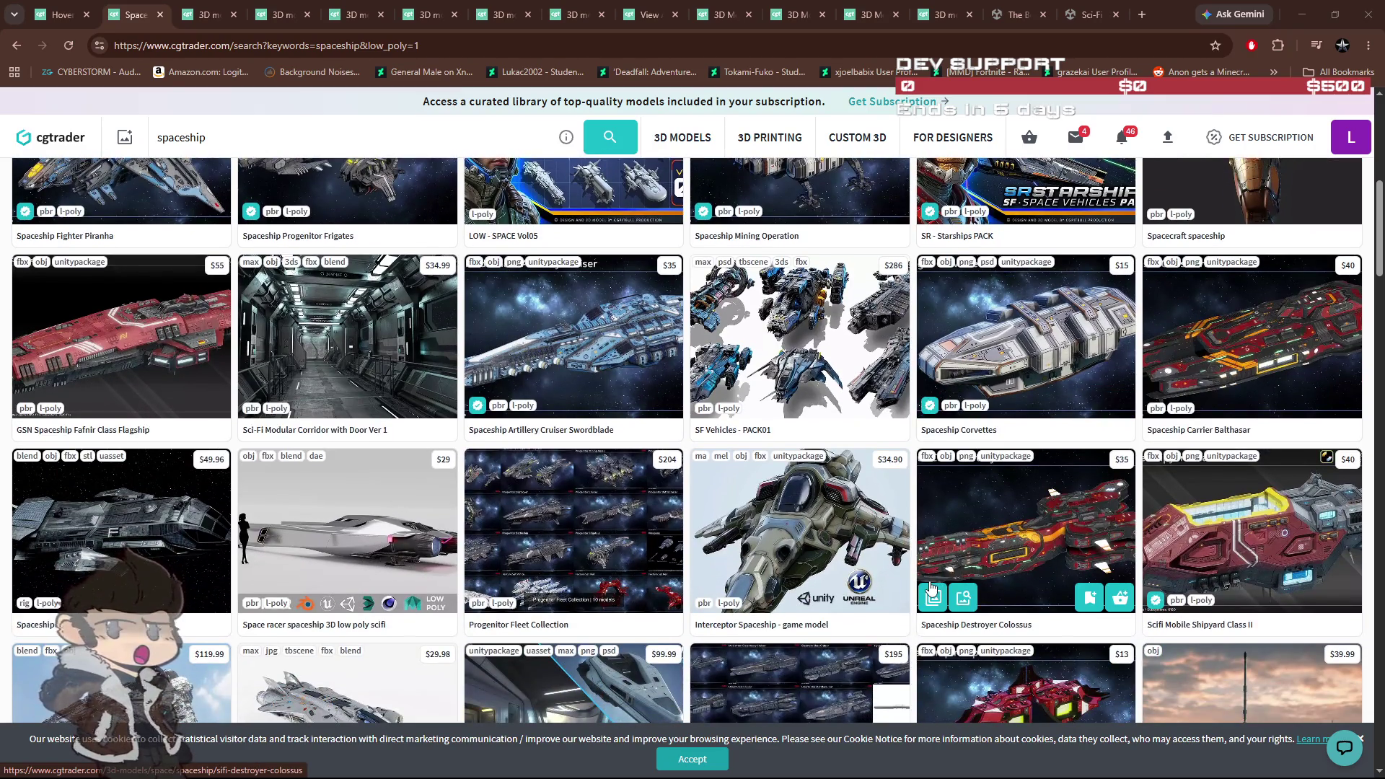
scroll(930, 592, up, 4)
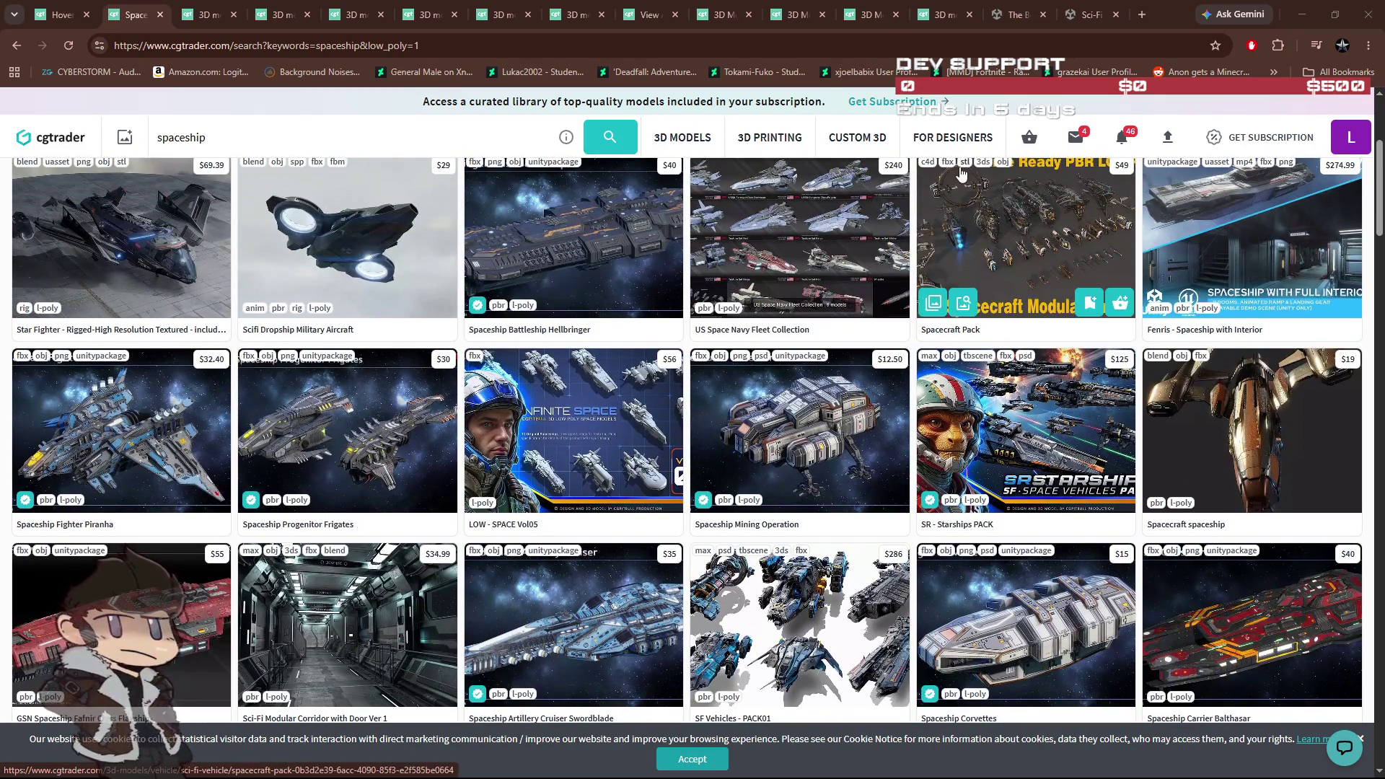
mouse_move(935, 16)
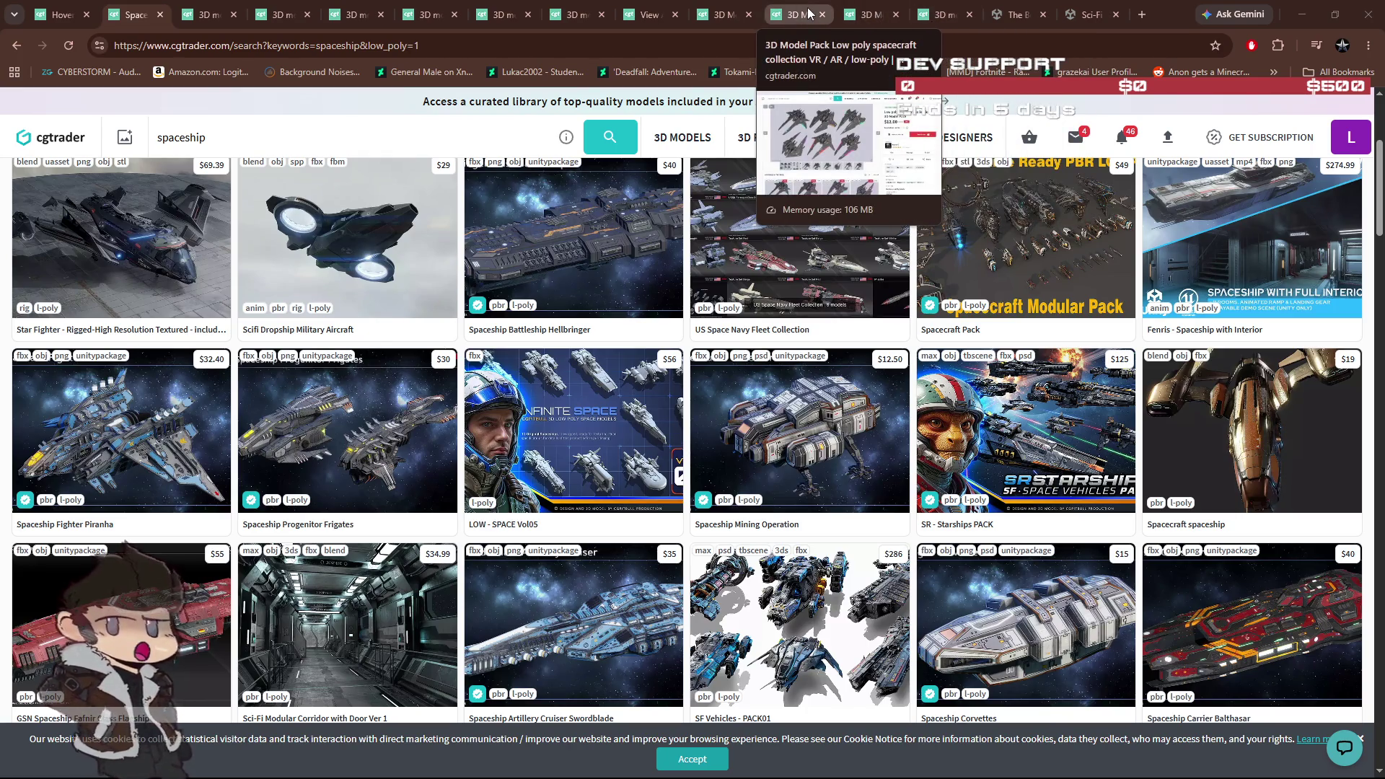
click(730, 14)
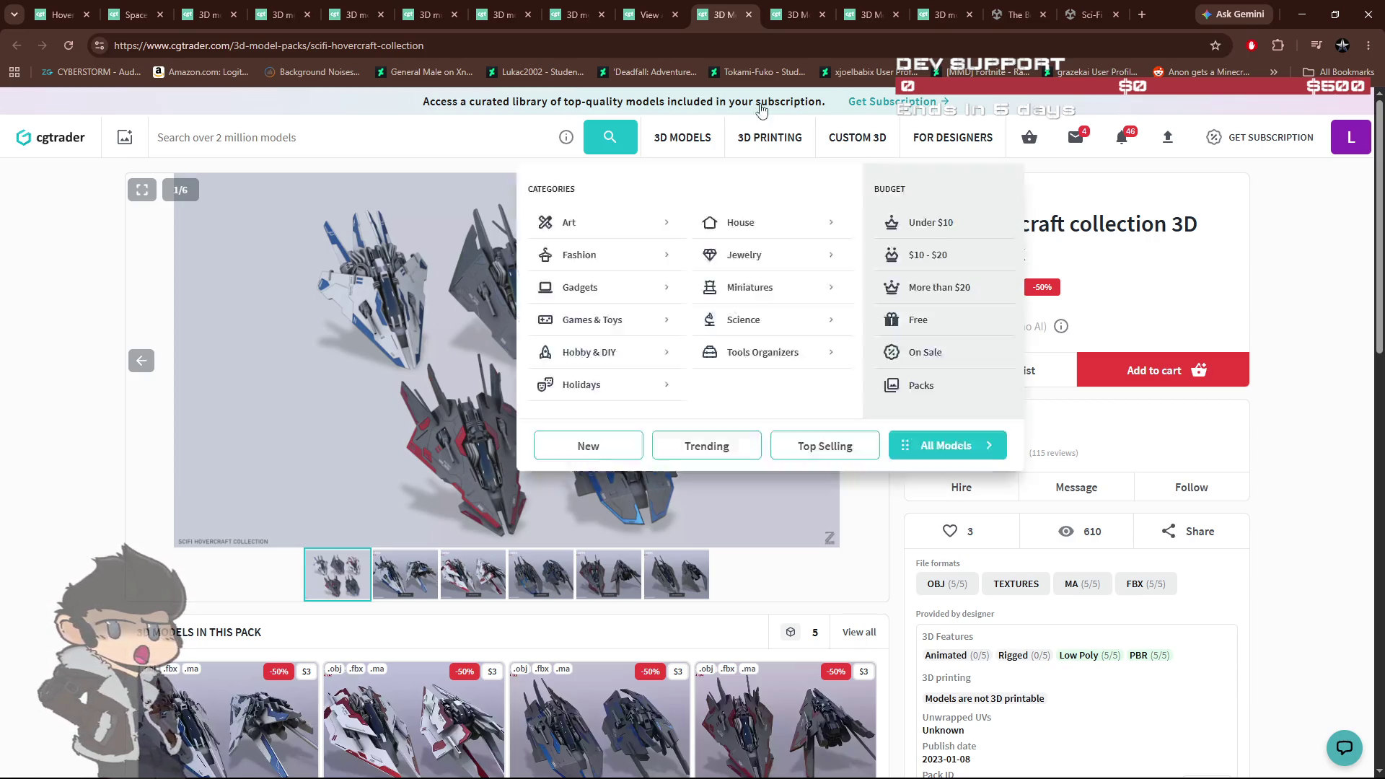
Step: Open the Low poly spacecraft collection product page and compare it with the Unity desert scene, lighting off
click(786, 15)
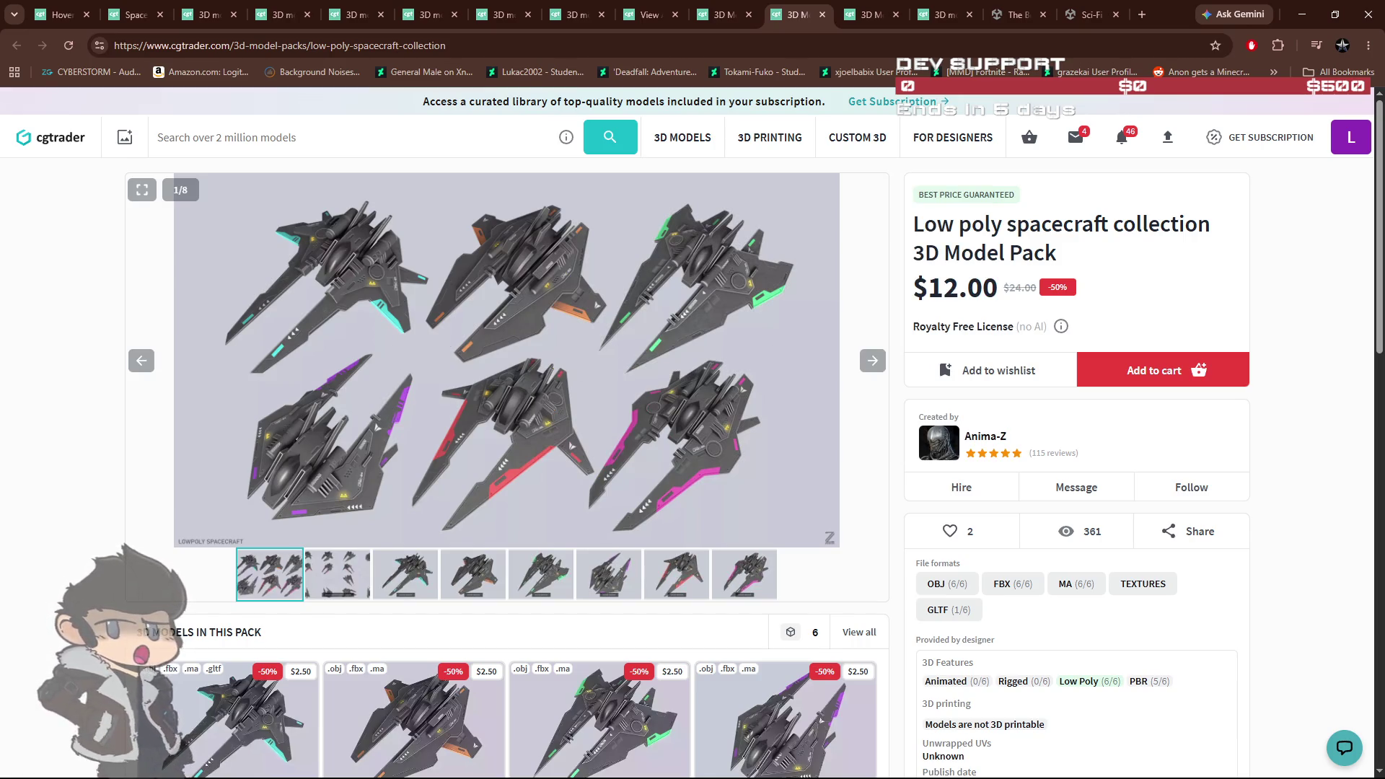
key(alt+Tab)
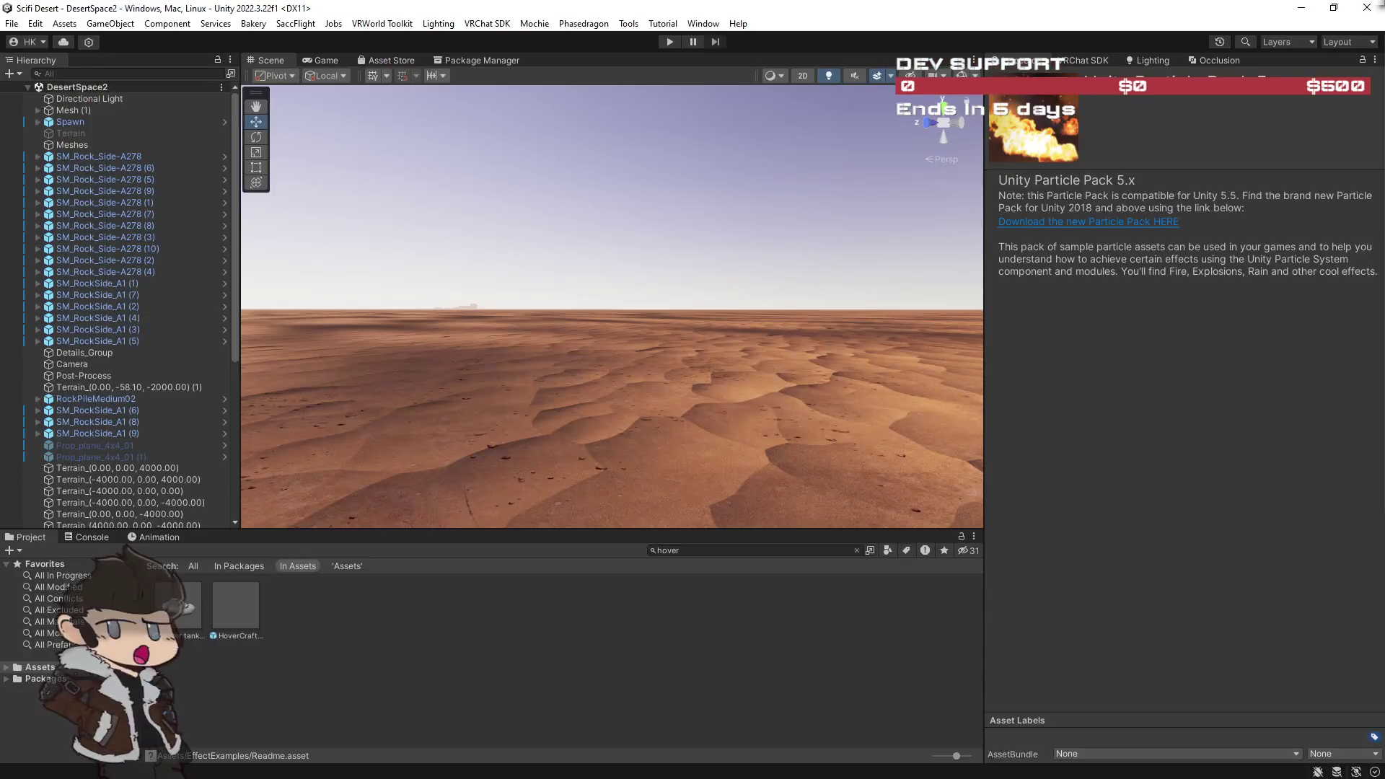
mouse_move(959, 397)
mouse_down()
mouse_move(707, 387)
mouse_move(606, 349)
mouse_move(517, 377)
mouse_move(432, 374)
mouse_move(534, 364)
mouse_move(472, 380)
mouse_move(698, 483)
mouse_move(334, 371)
mouse_move(455, 395)
mouse_move(288, 392)
mouse_move(274, 375)
mouse_move(649, 303)
mouse_move(845, 219)
mouse_move(448, 233)
mouse_move(746, 181)
mouse_up()
click(828, 75)
click(1302, 8)
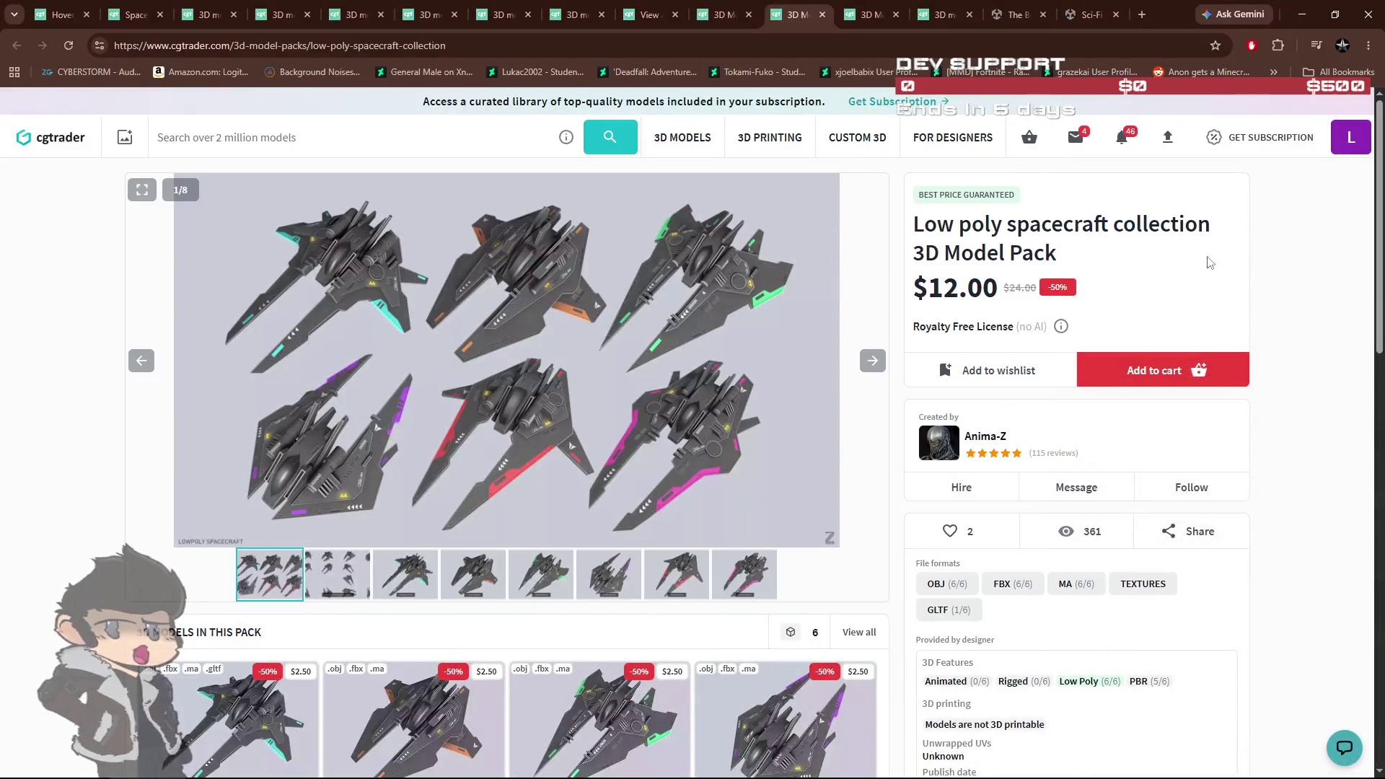
key(alt+Tab)
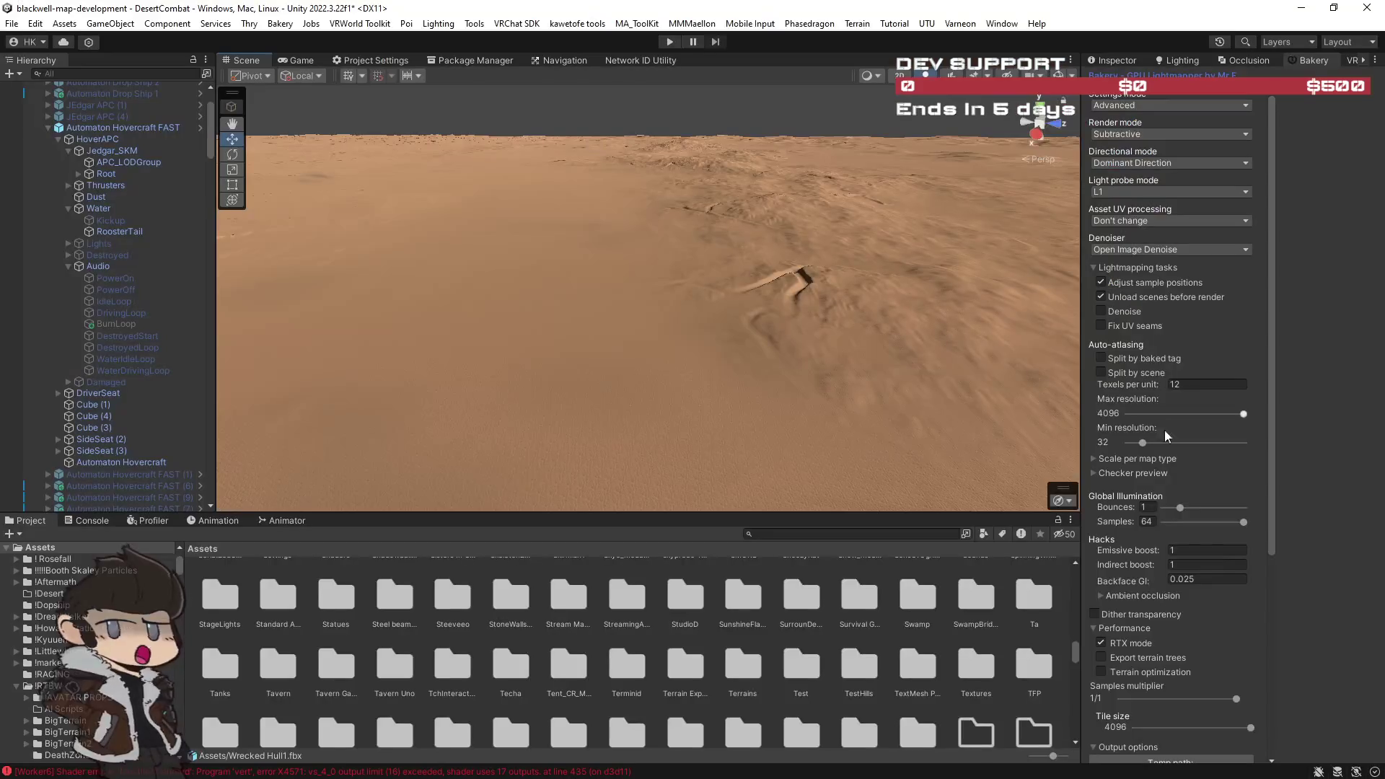
Step: Paste a new Sphere under Jedgar_SKM and frame it in the Scene view
mouse_move(684, 358)
mouse_down()
mouse_move(921, 365)
mouse_move(970, 359)
mouse_move(977, 327)
mouse_move(231, 276)
mouse_up()
click(110, 153)
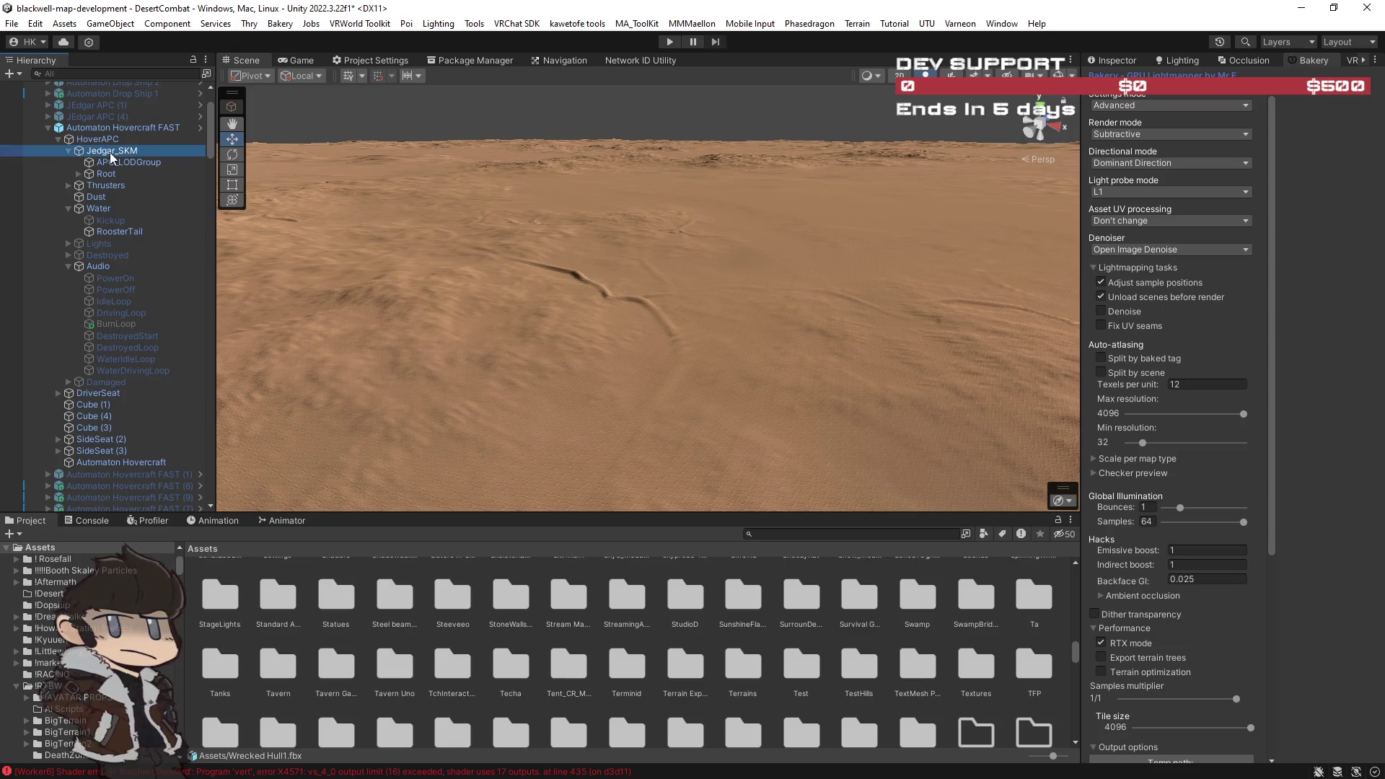
key(ctrl+v)
key(f)
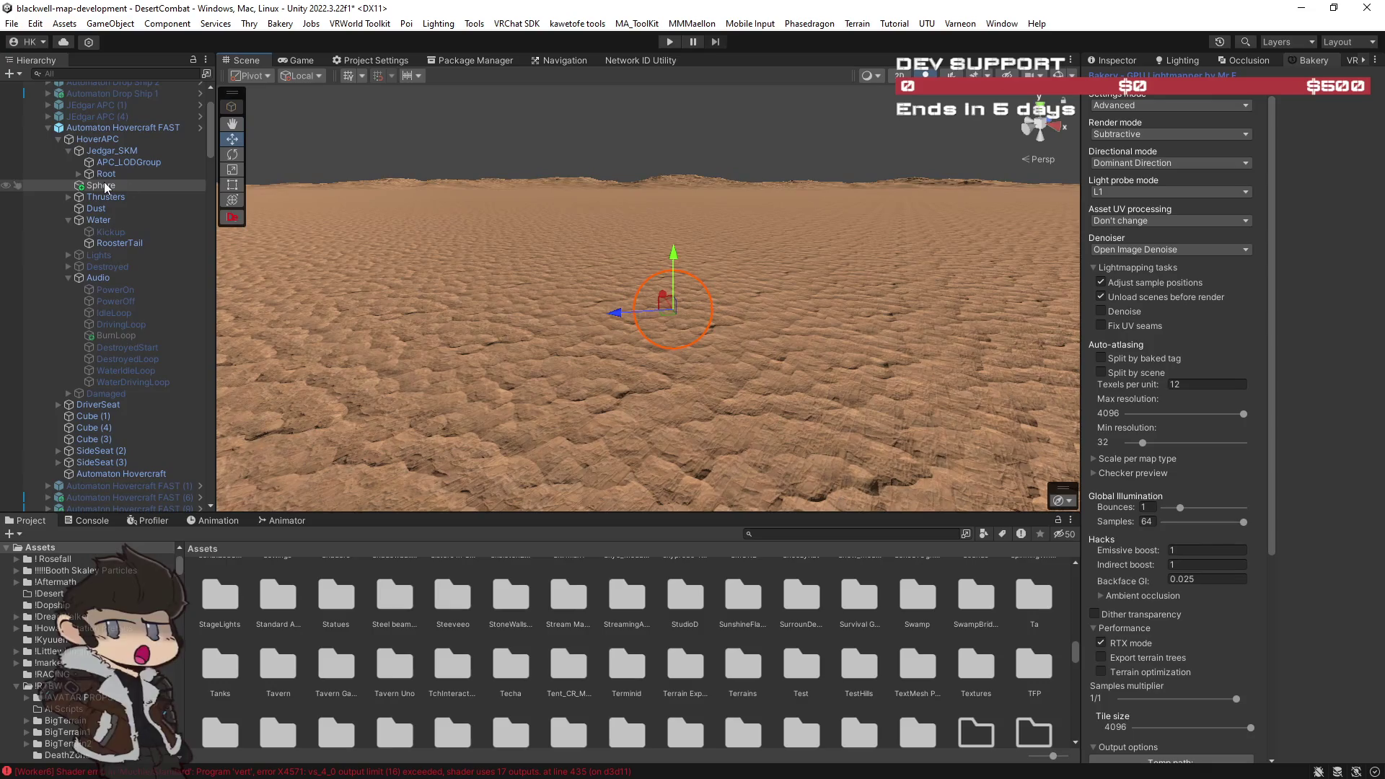
Step: Zero the Sphere's Transform position and rotation values
click(1125, 62)
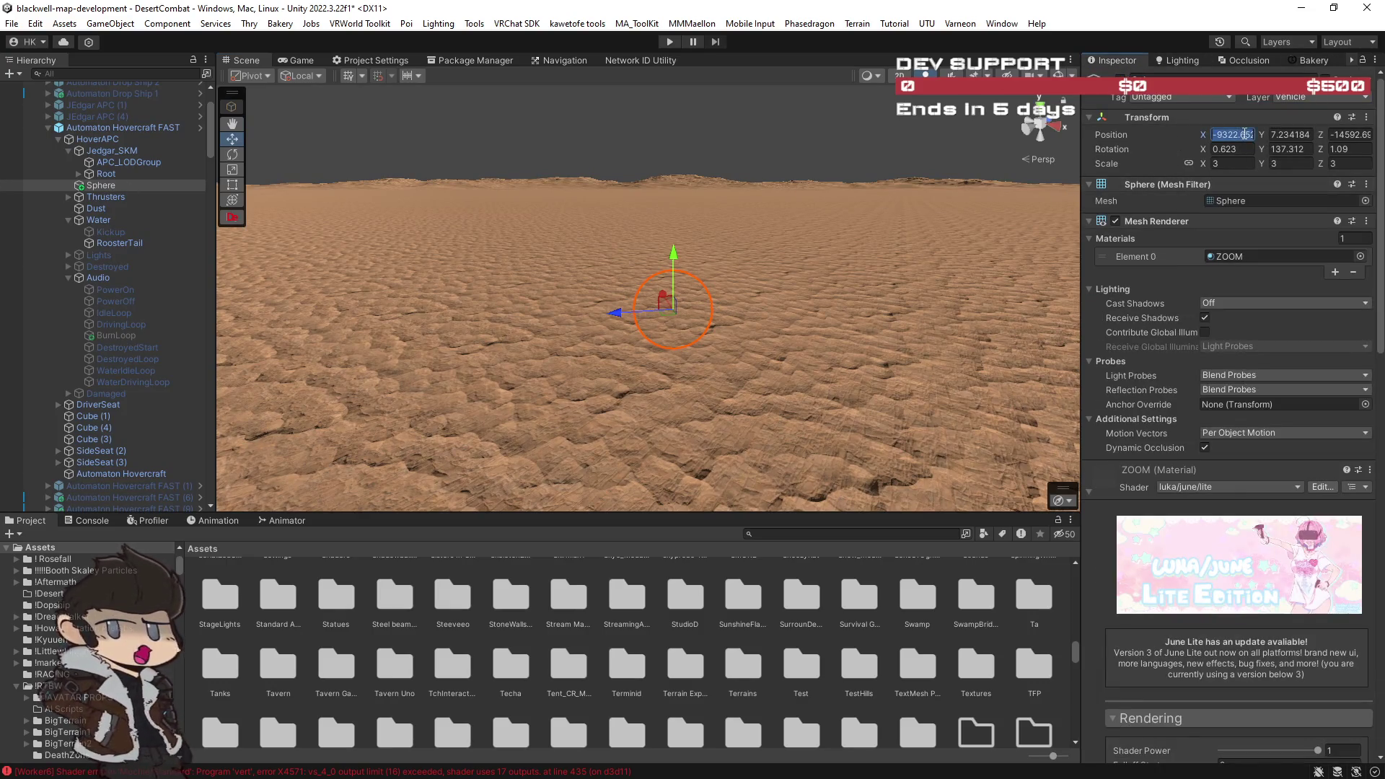
text(0)
key(Tab)
text(0)
key(Tab)
text(0)
click(1334, 149)
key(BackSpace)
click(1306, 147)
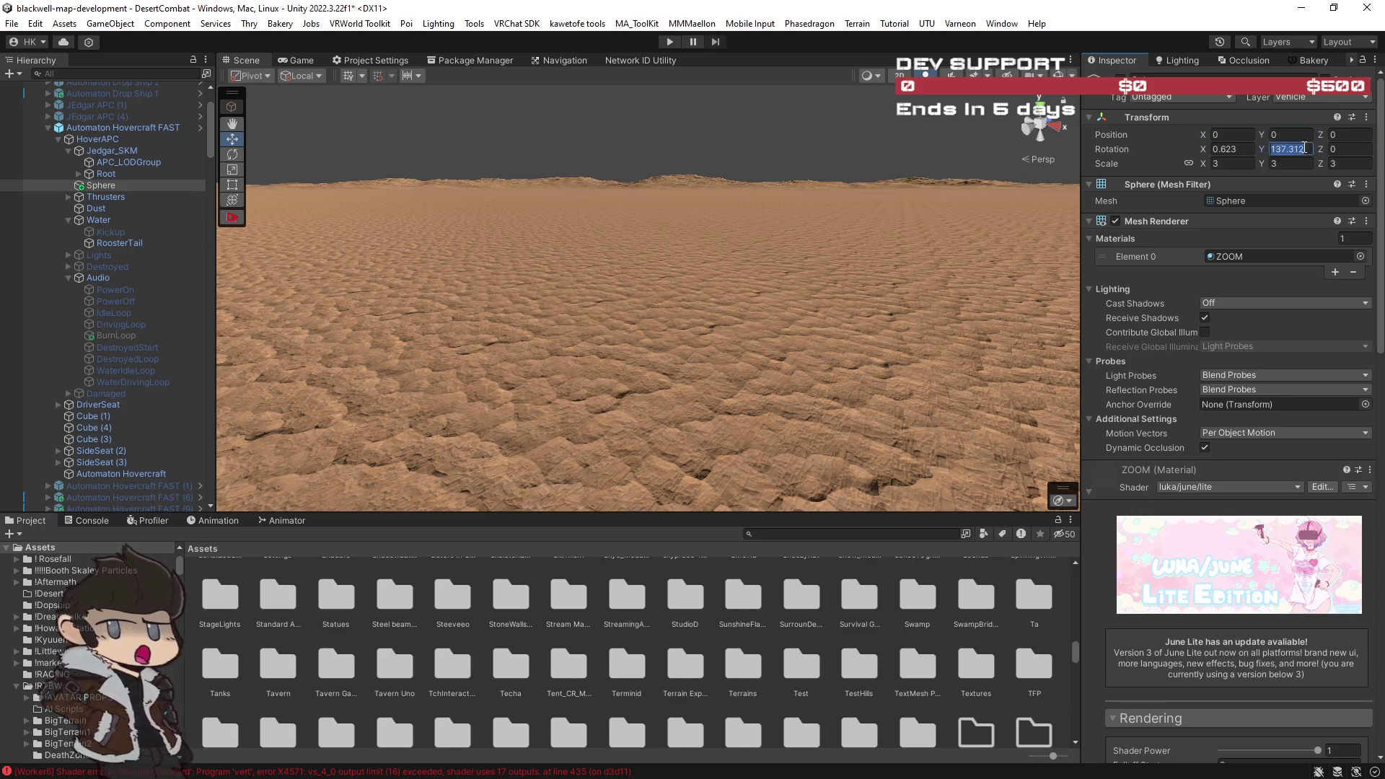
text(0)
click(1226, 149)
text(0)
Step: Raise the Sphere to sit just above the hovercraft, at about X -1.78, Y 2.23
mouse_move(902, 235)
mouse_down()
mouse_move(1041, 239)
mouse_move(945, 235)
mouse_move(794, 324)
mouse_move(699, 294)
mouse_move(657, 187)
mouse_up()
mouse_move(807, 380)
mouse_down()
mouse_move(803, 369)
mouse_move(1024, 370)
mouse_up()
drag(618, 277, 619, 275)
click(123, 335)
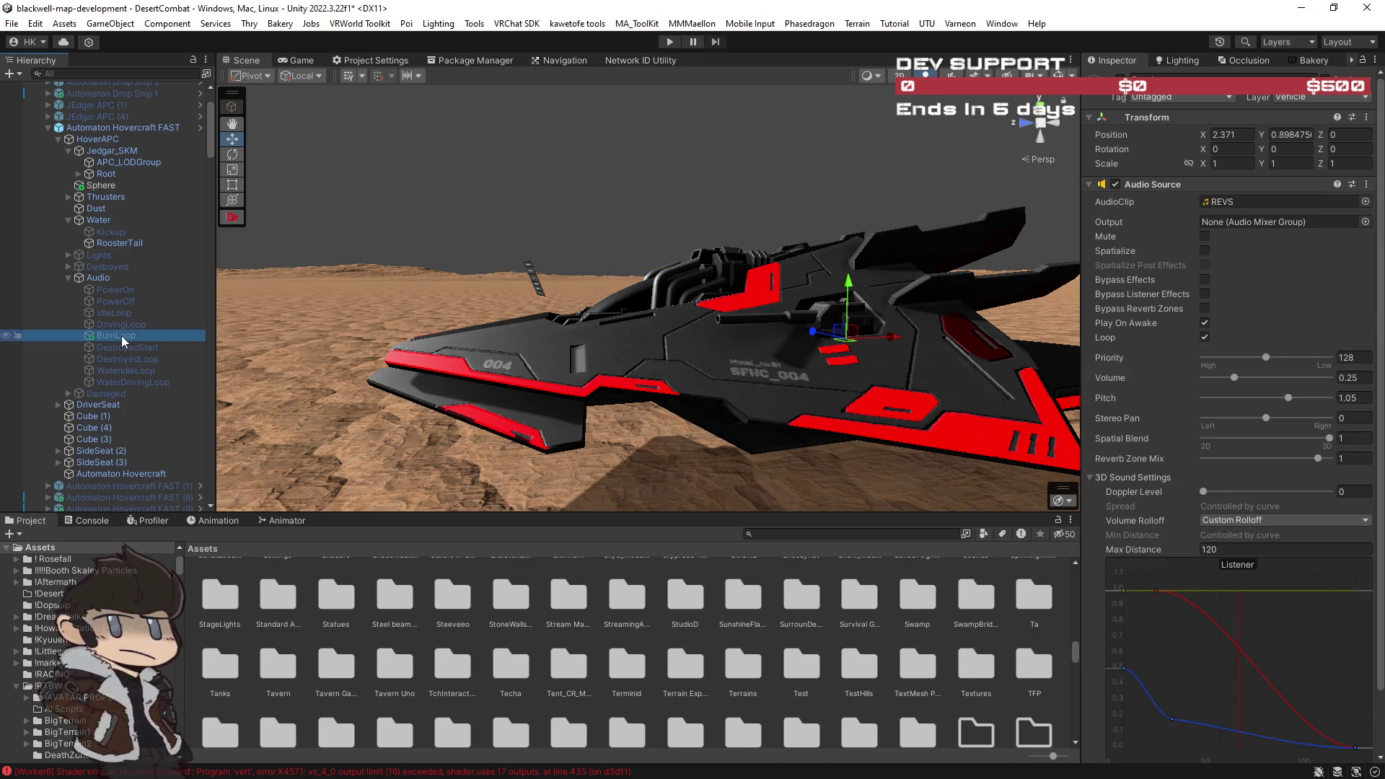
Step: Duplicate BurnLoop as BurnLoop (1) with volume and pitch 1, using the RACER_BURN1 clip
key(ctrl+d)
click(124, 348)
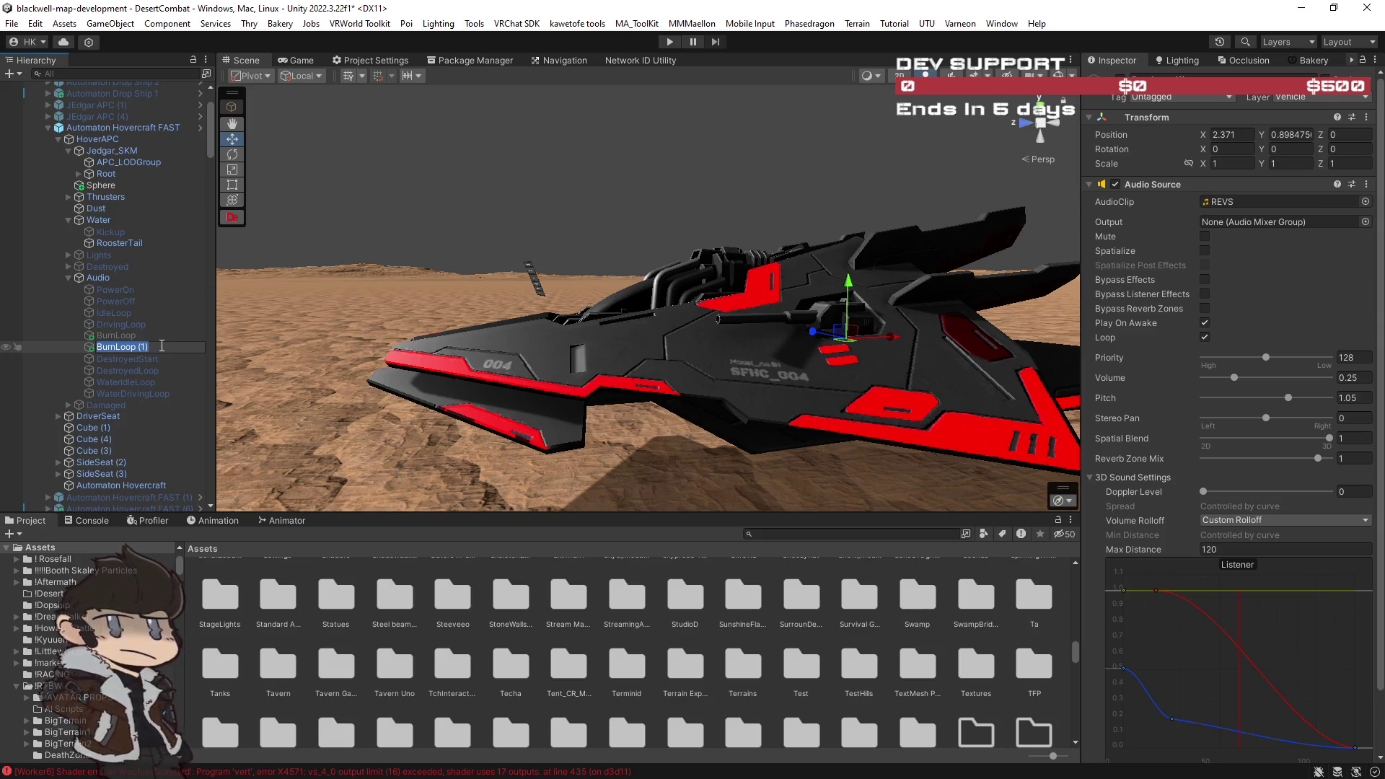
drag(577, 216, 793, 180)
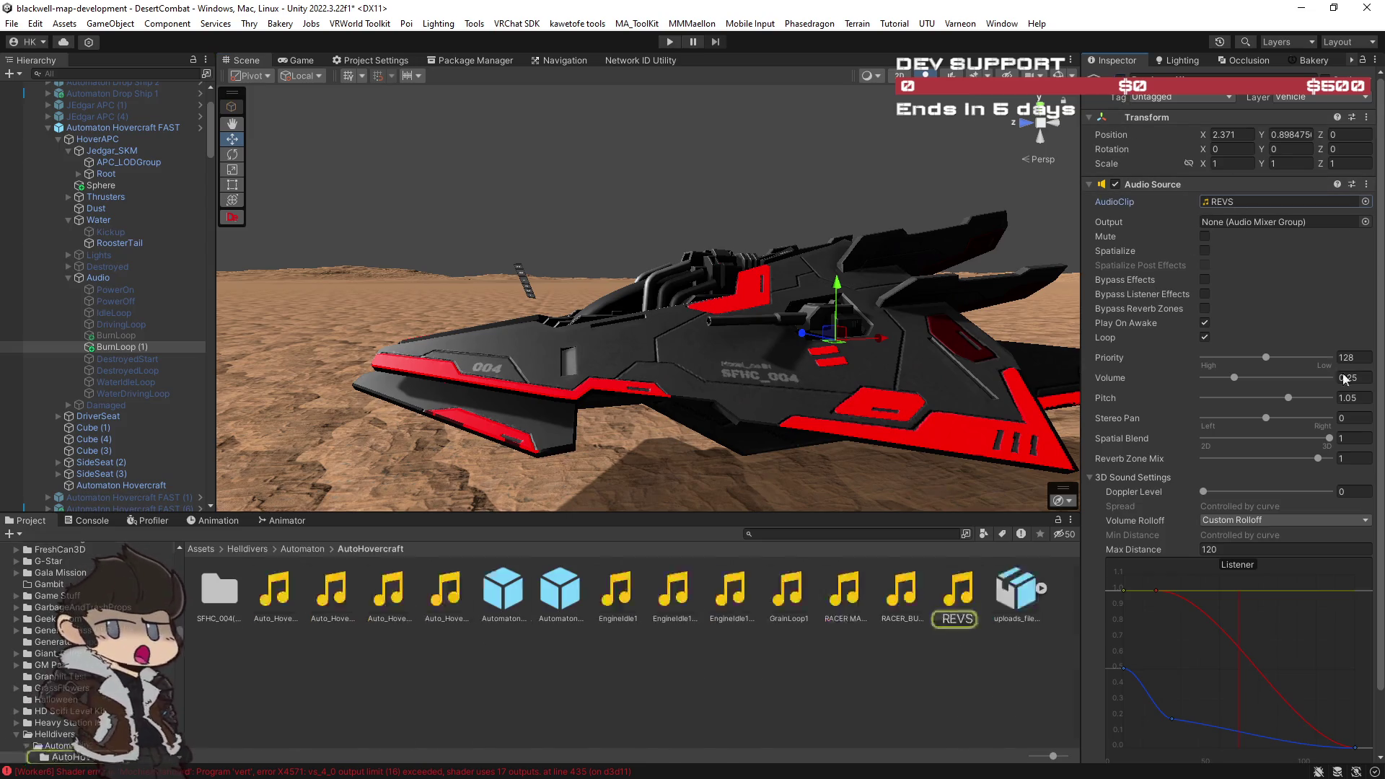
click(1360, 397)
text(1)
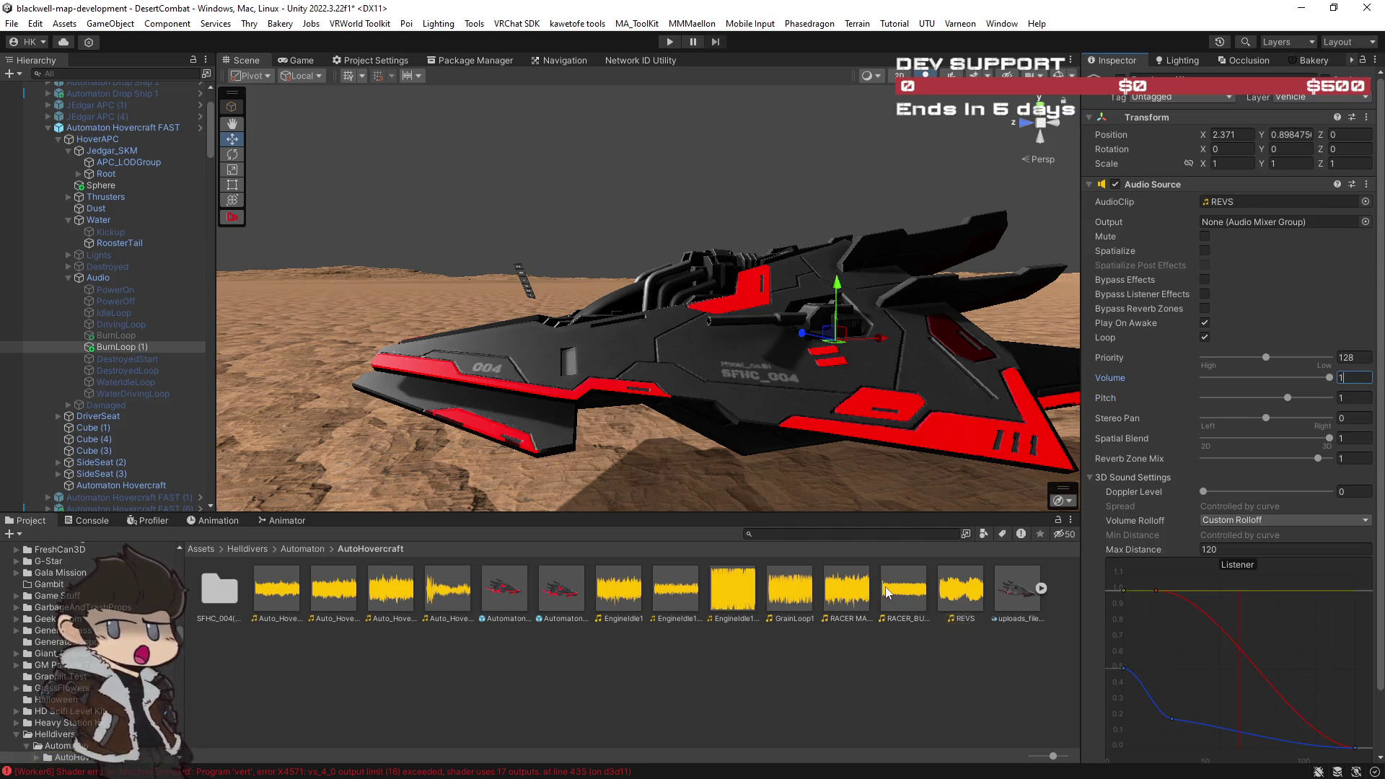
drag(897, 594, 1287, 203)
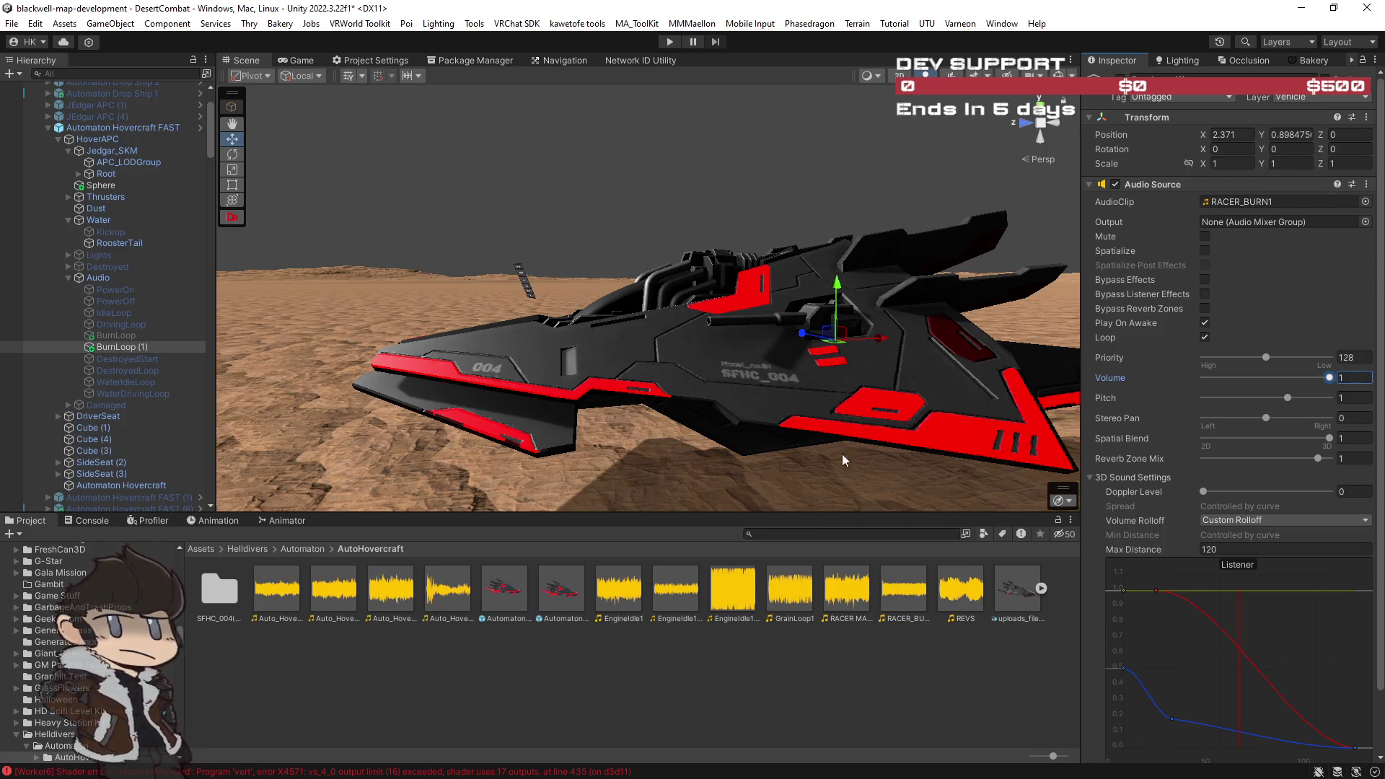
mouse_move(502, 436)
mouse_down()
mouse_move(90, 393)
mouse_move(124, 360)
mouse_up()
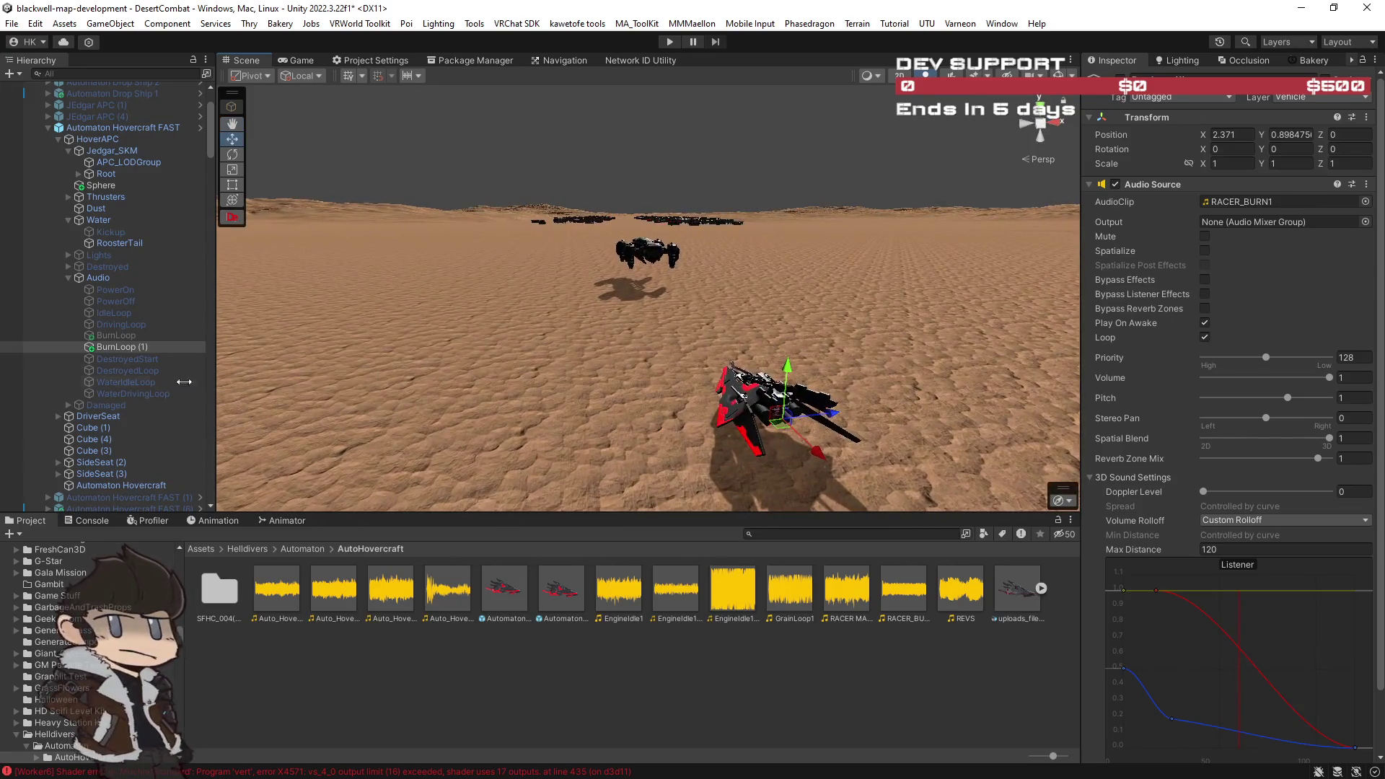
Step: Nudge the ZOOM-material Sphere slightly left so it sits over the hovercraft
click(98, 186)
mouse_move(722, 324)
mouse_down()
mouse_move(1101, 293)
mouse_move(1041, 260)
mouse_up()
drag(742, 254, 742, 252)
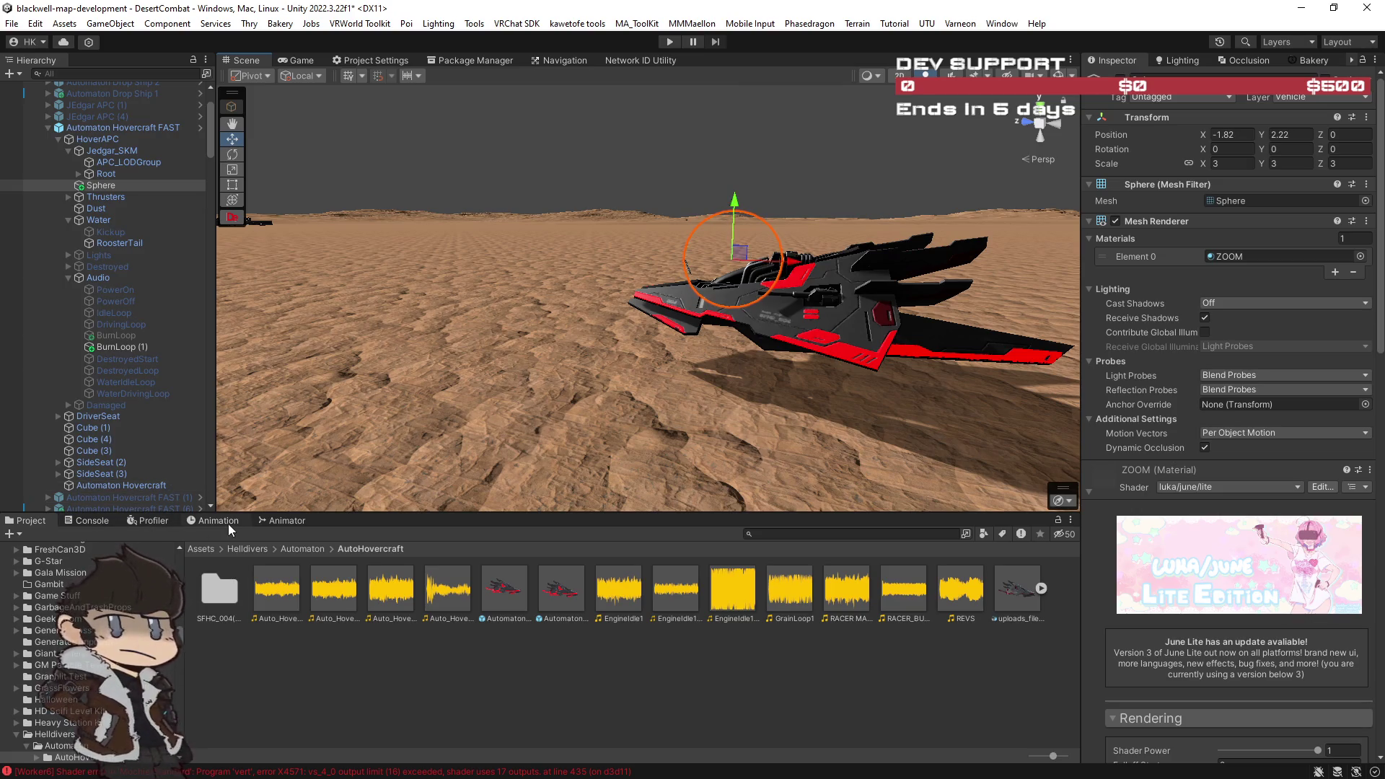
drag(738, 252, 734, 250)
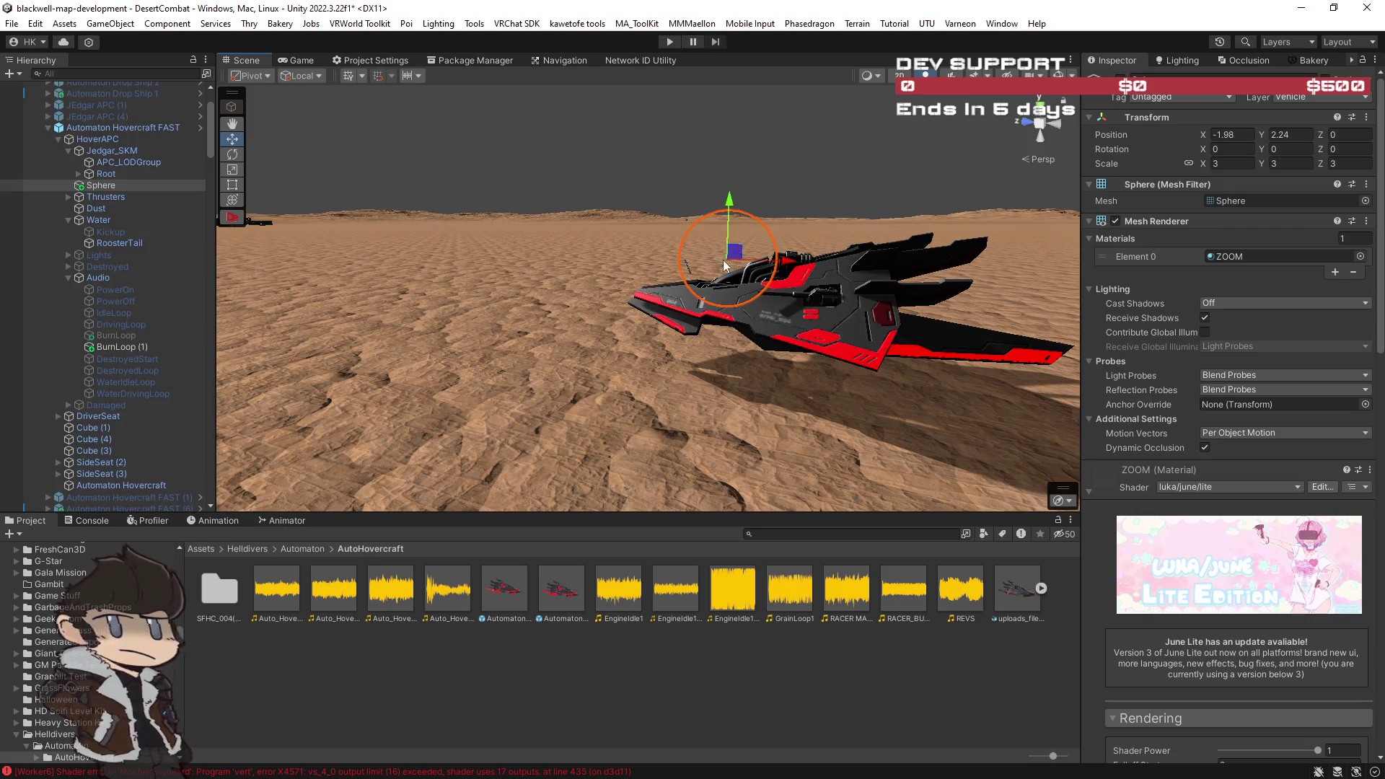
Step: Confirm the ZOOM animator layer's full weight, return to the Project browser, and enter Play mode
click(278, 522)
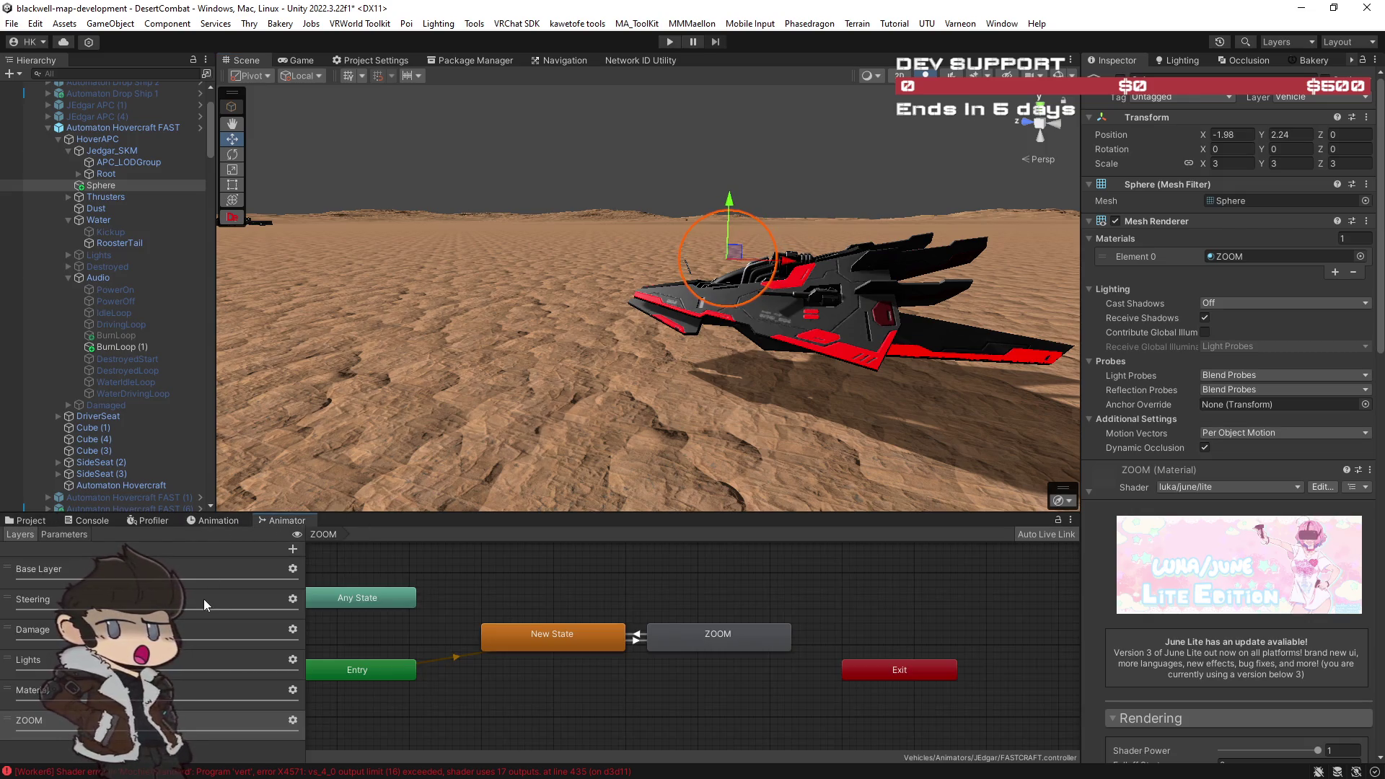
click(291, 719)
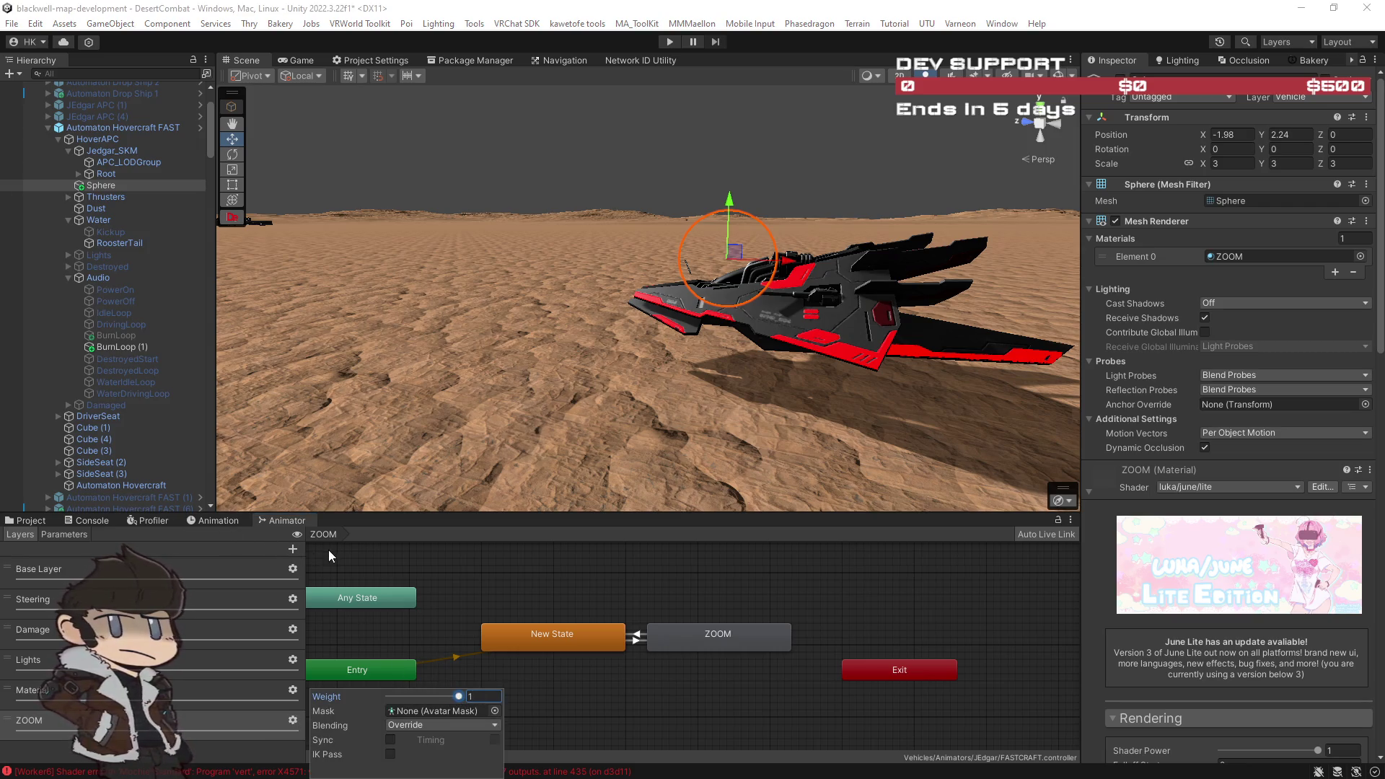
click(358, 639)
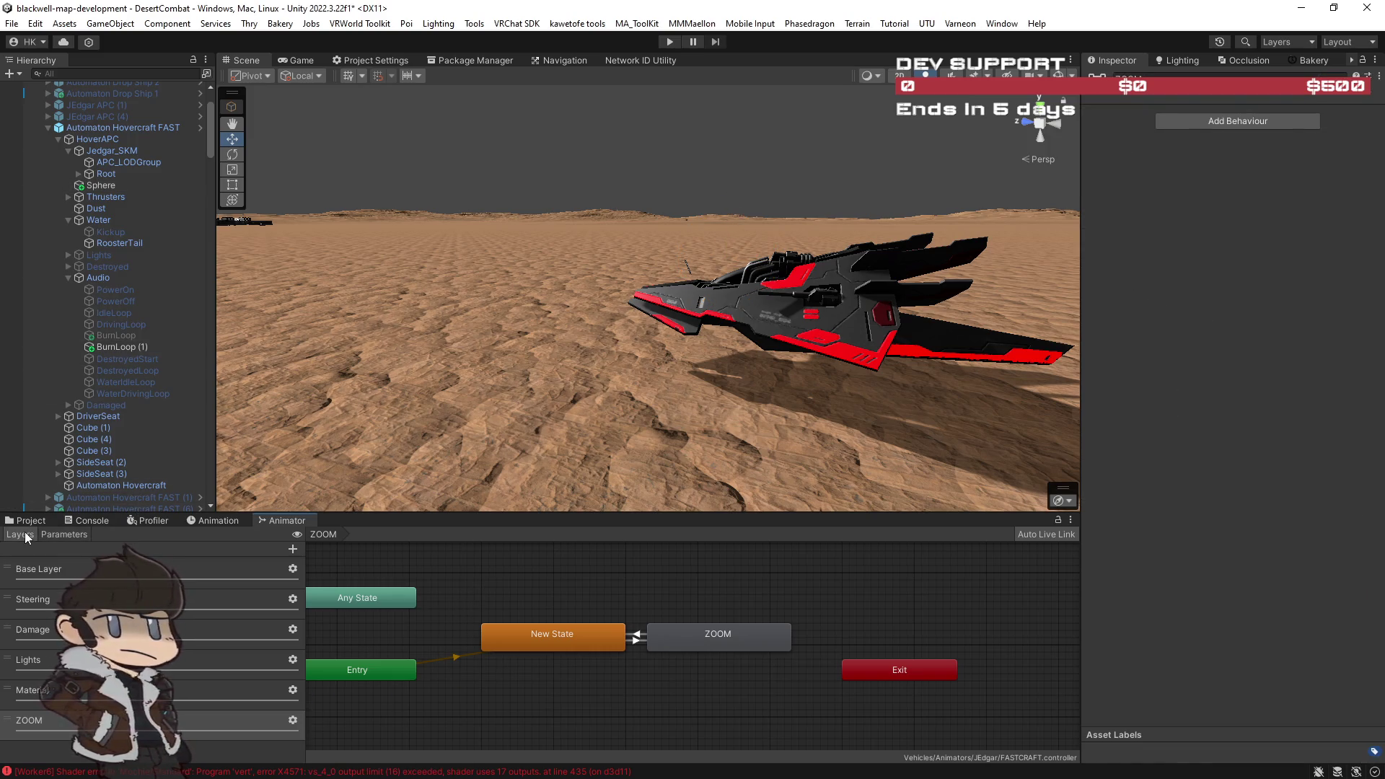
click(29, 520)
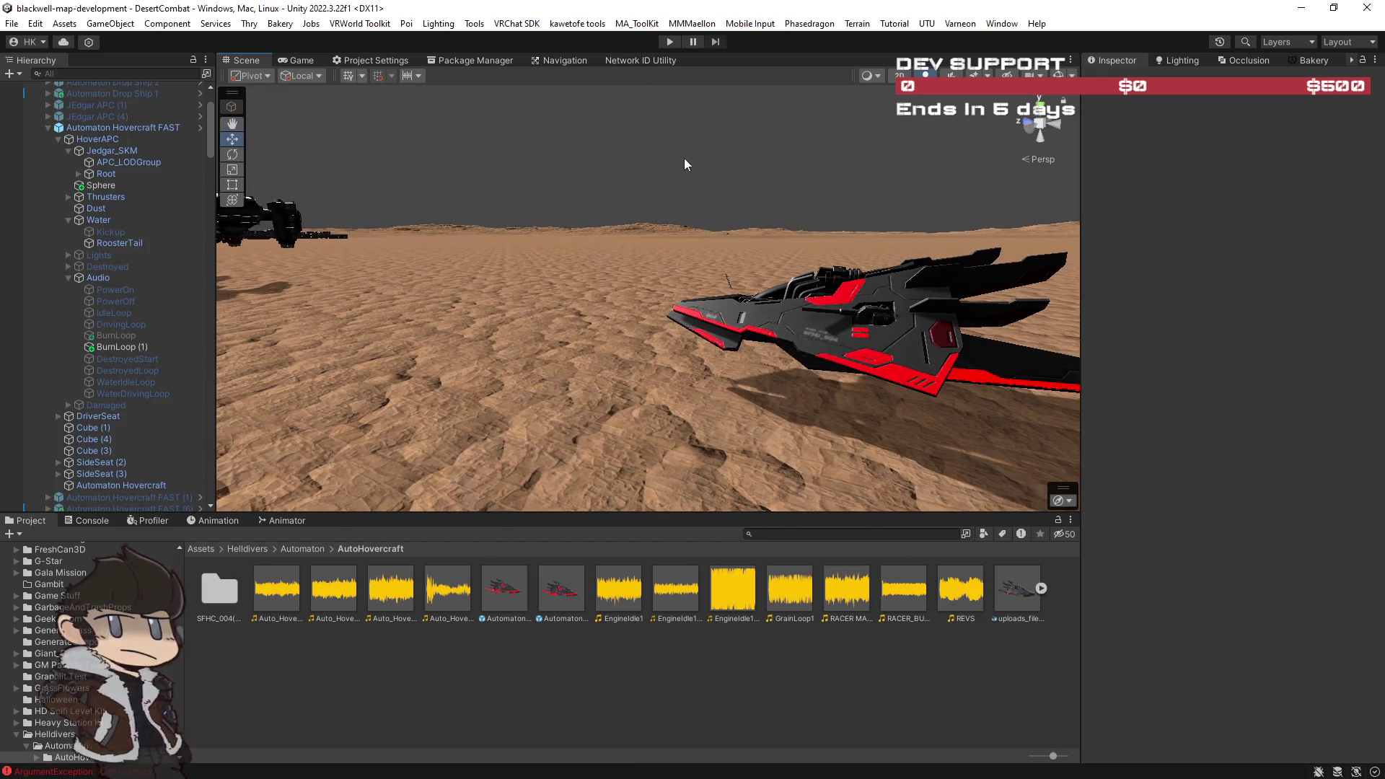
click(667, 41)
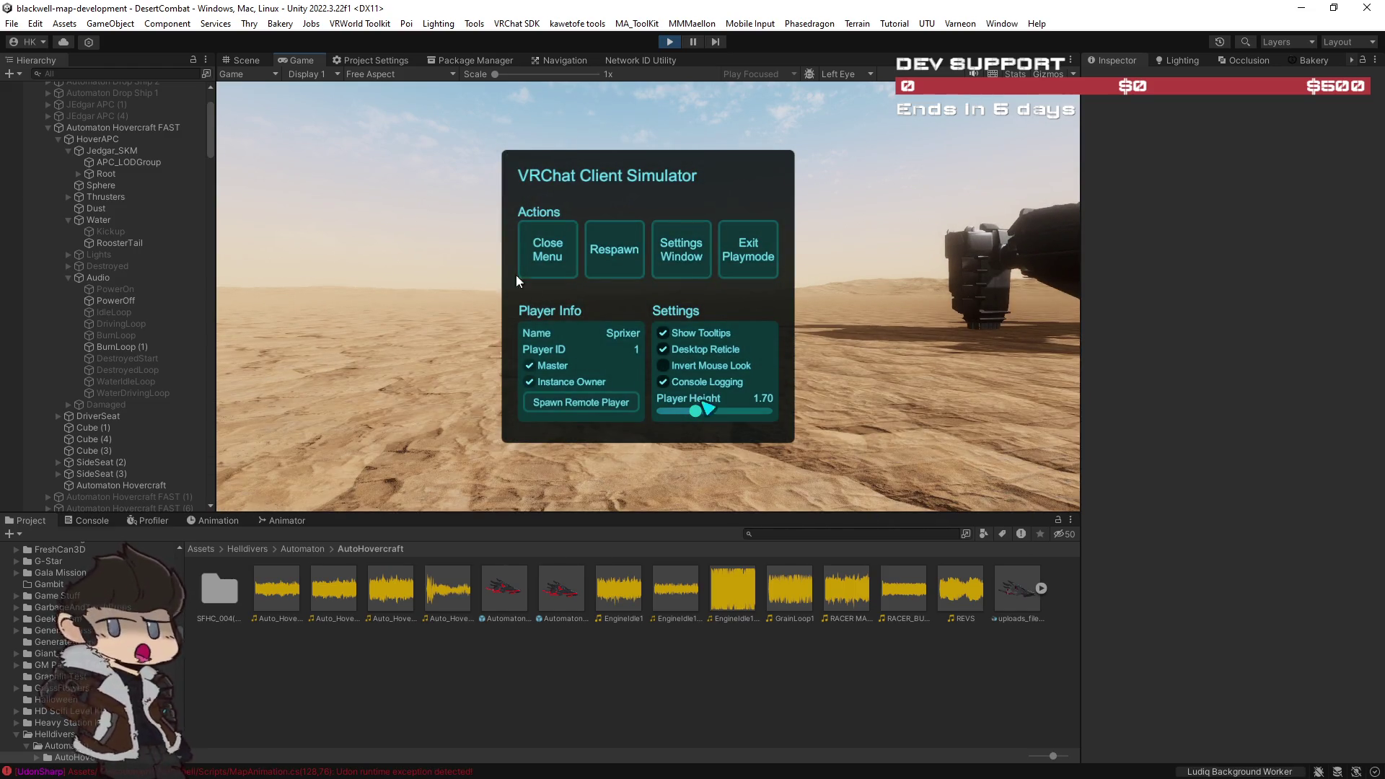
Step: Close the Client Simulator menu, walk up to the hovercraft, and take its driver seat
click(560, 263)
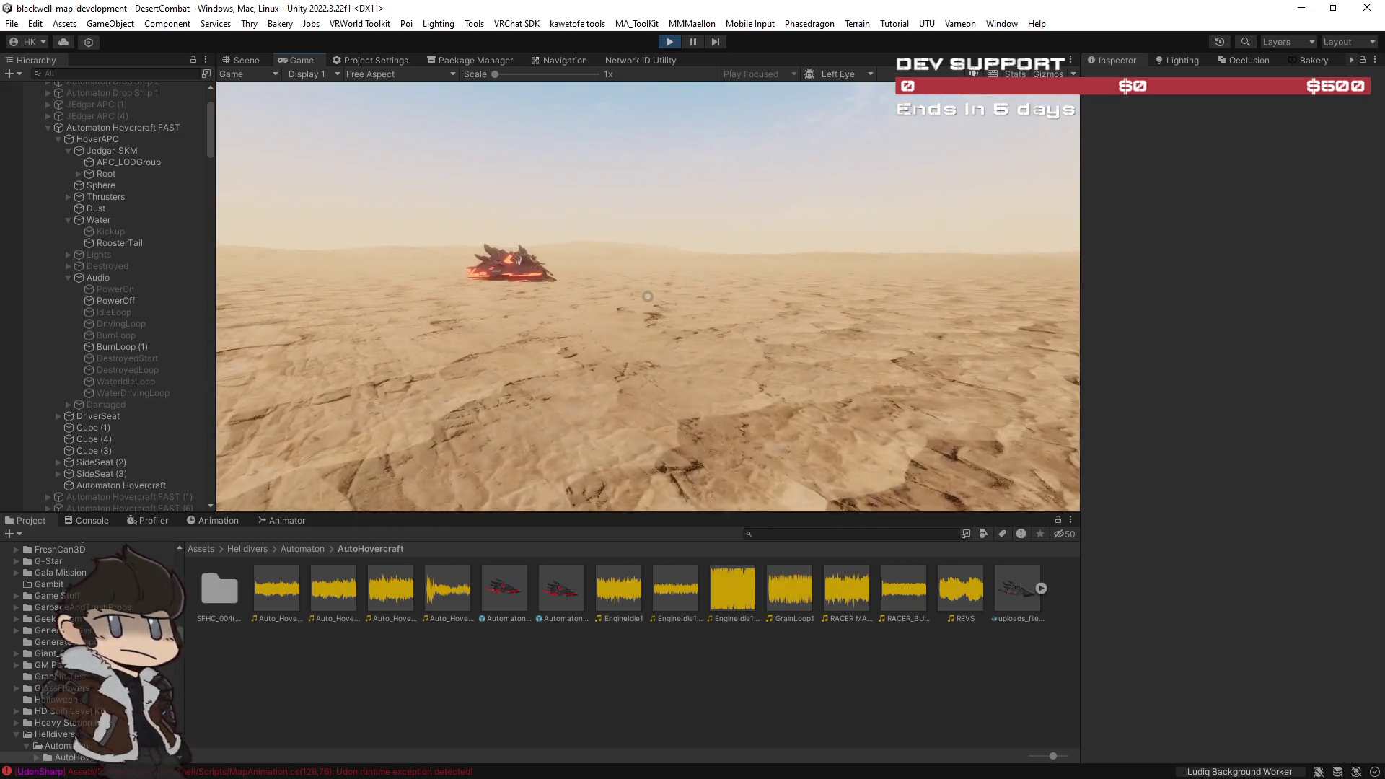
key(w)
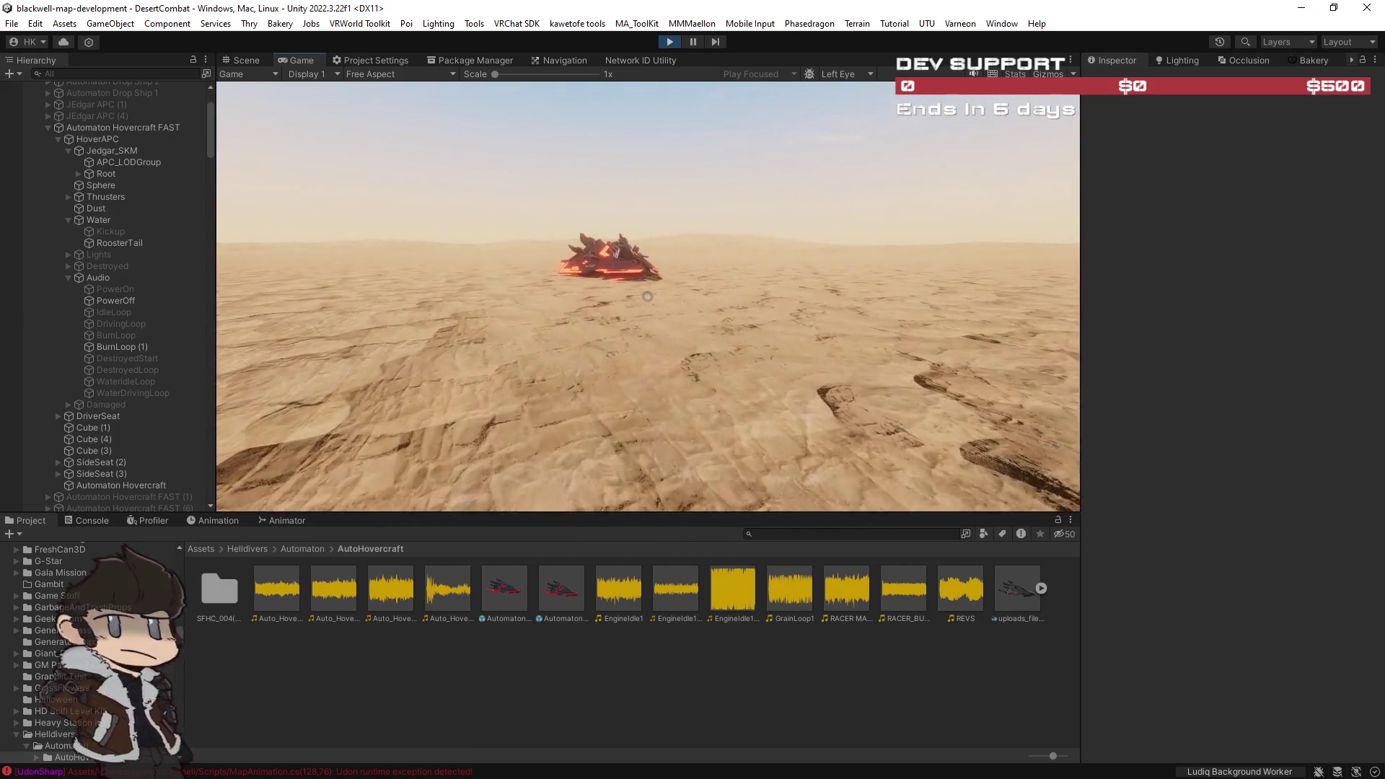
key(w)
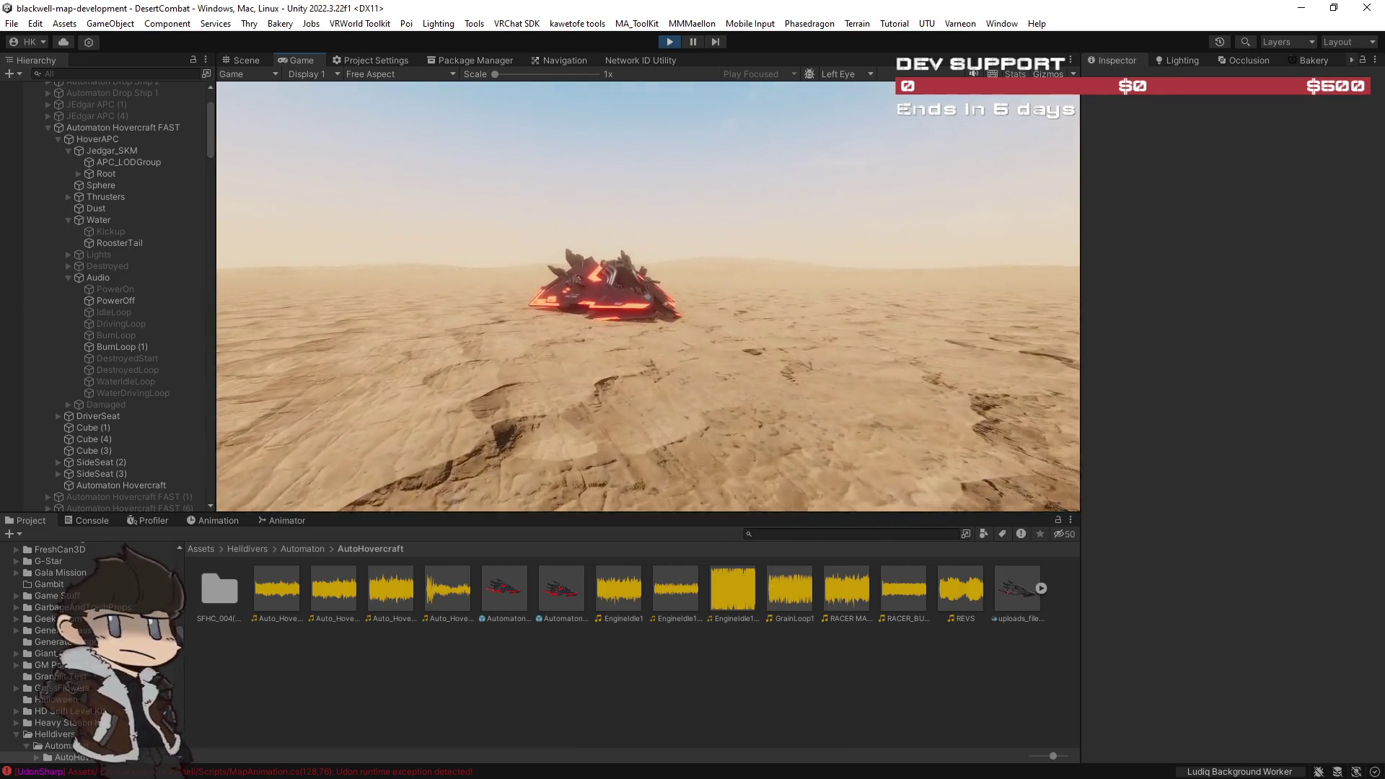
key(w)
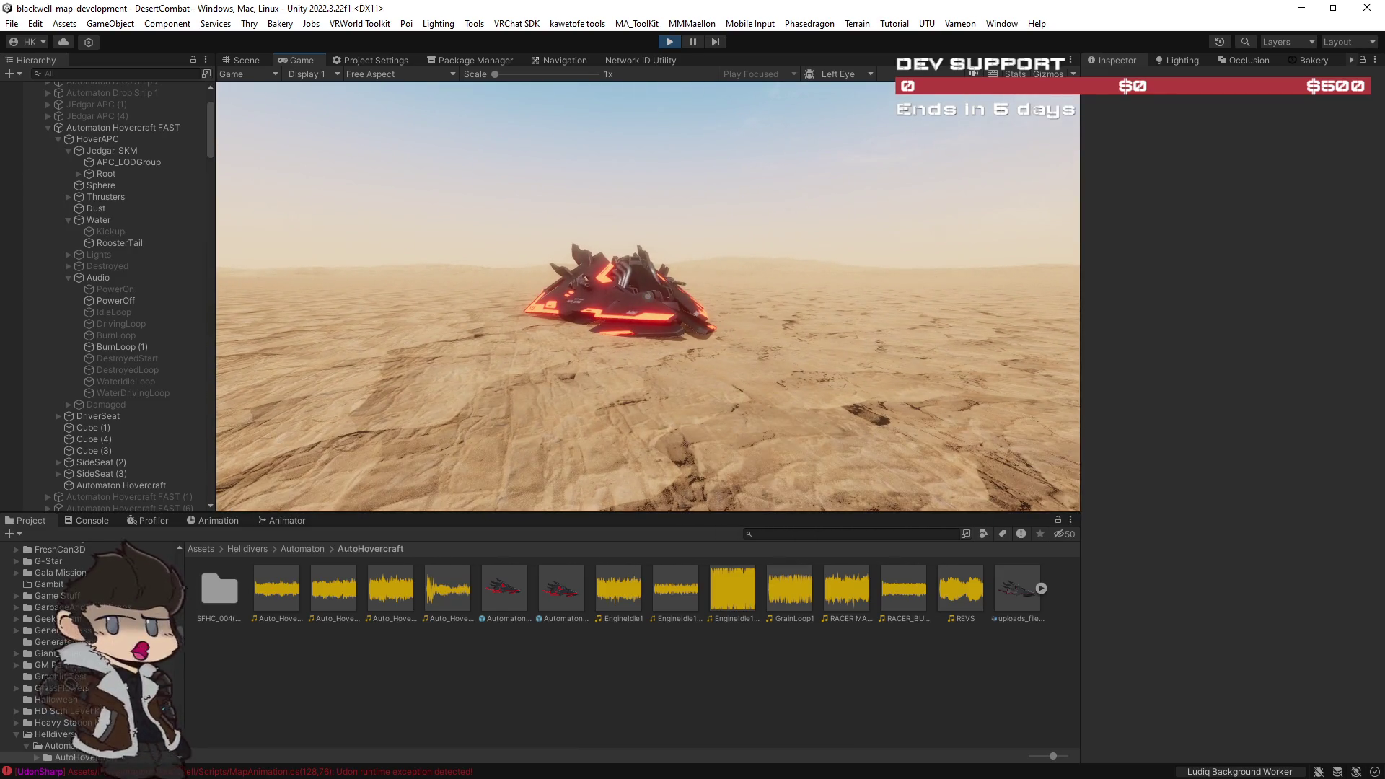
key(w)
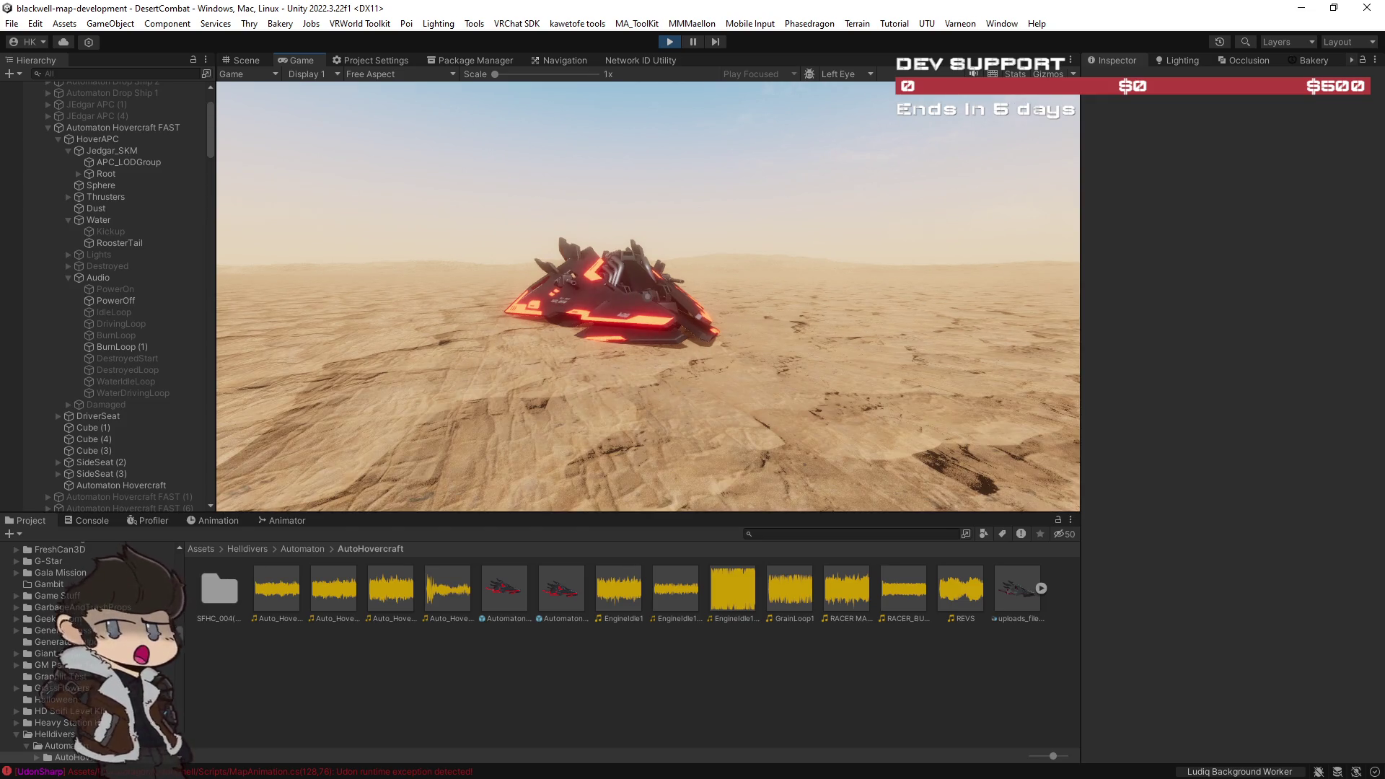
key(w)
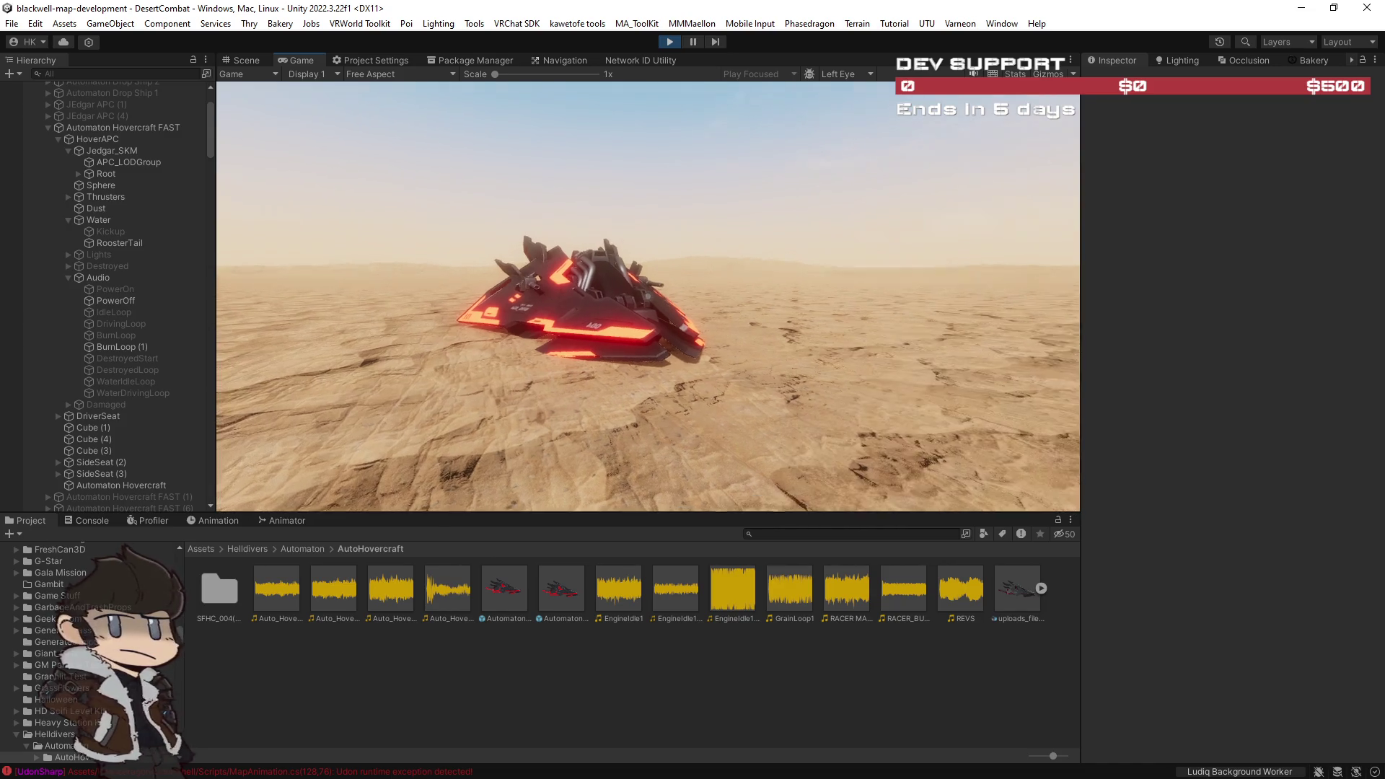
click(647, 295)
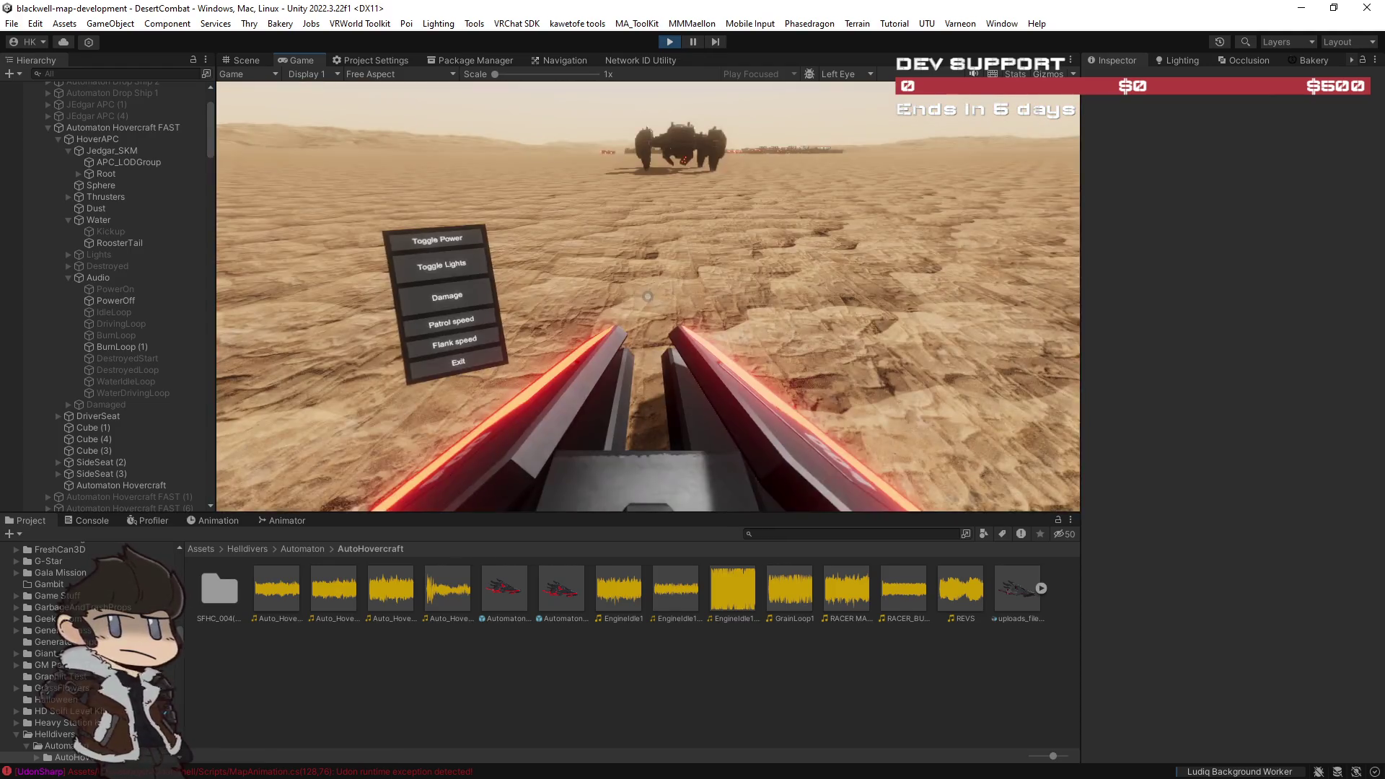
Step: Toggle the Game view between maximized and the normal layout while driving in Play mode
key(Escape)
double_click(301, 60)
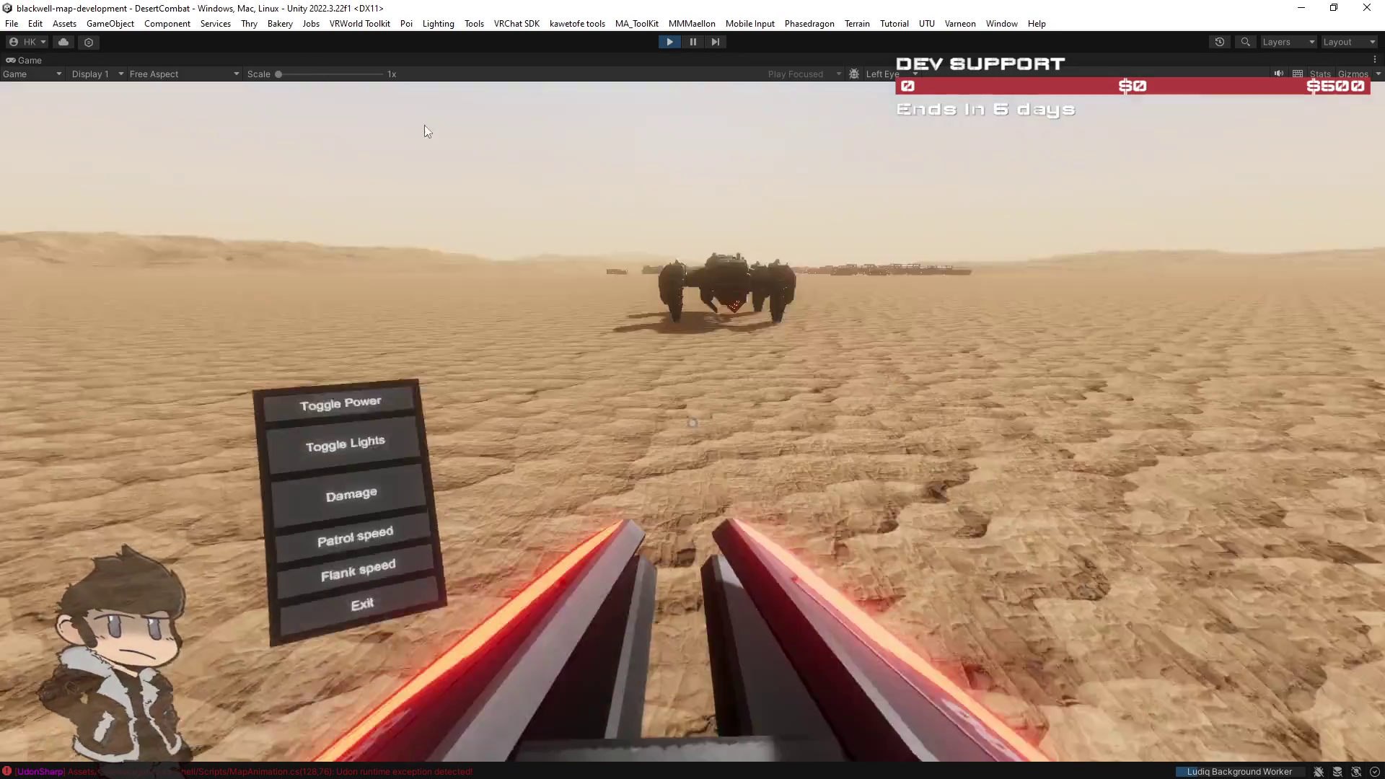
click(424, 124)
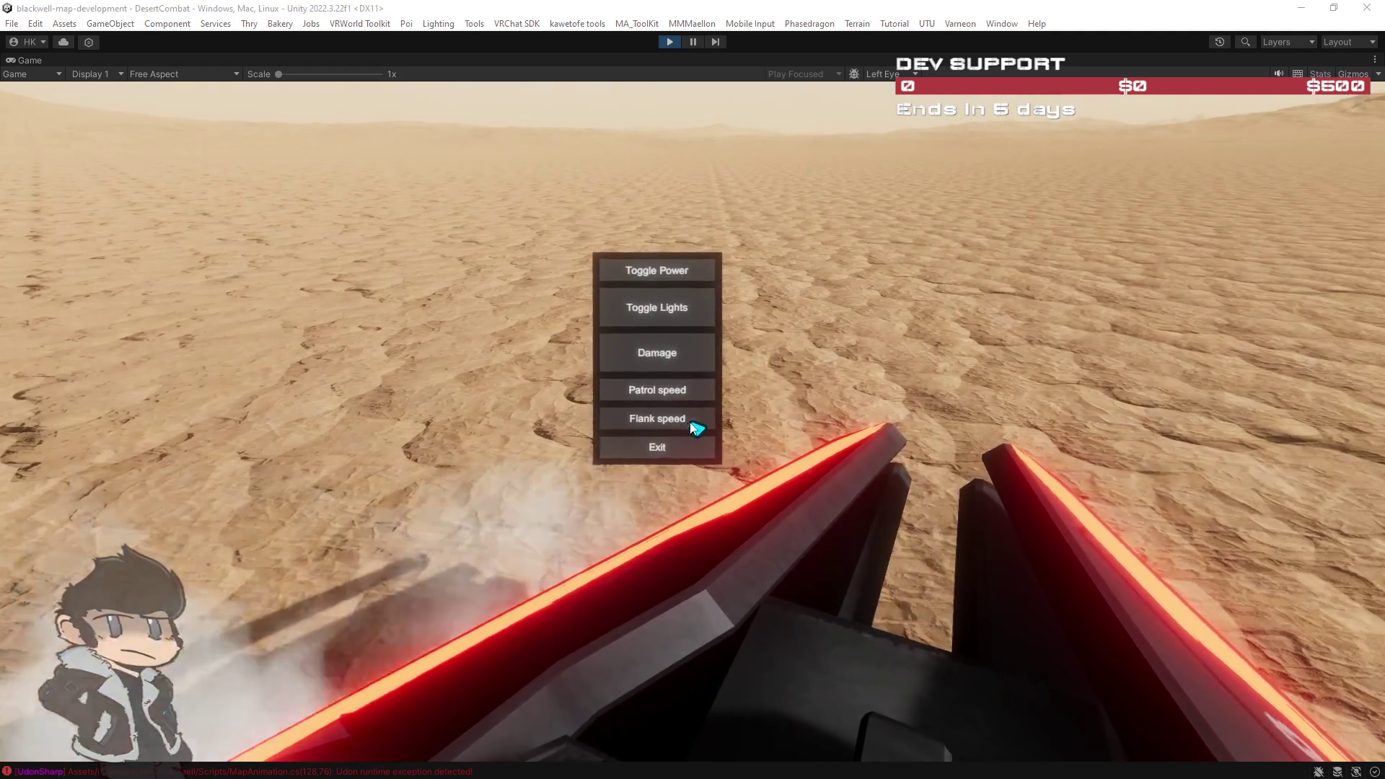
key(Escape)
double_click(34, 56)
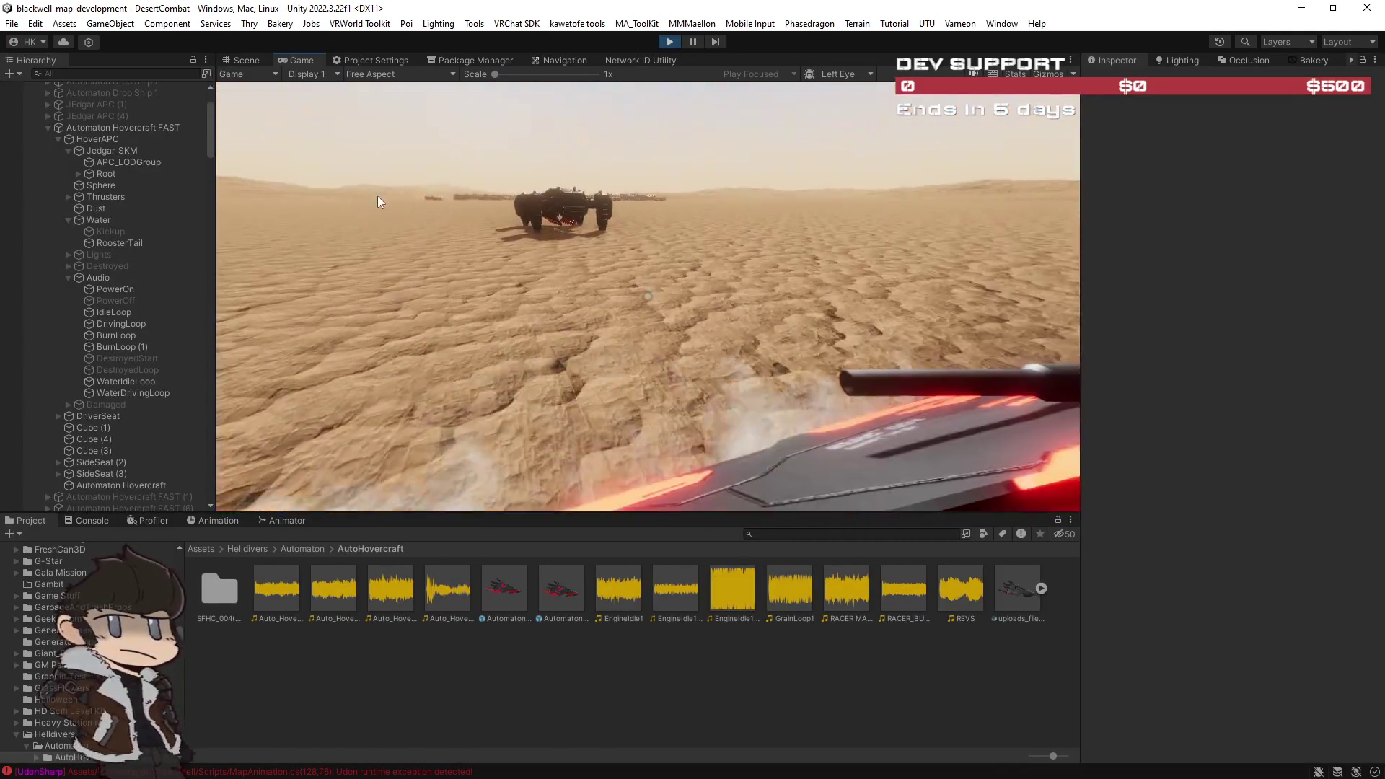
click(378, 199)
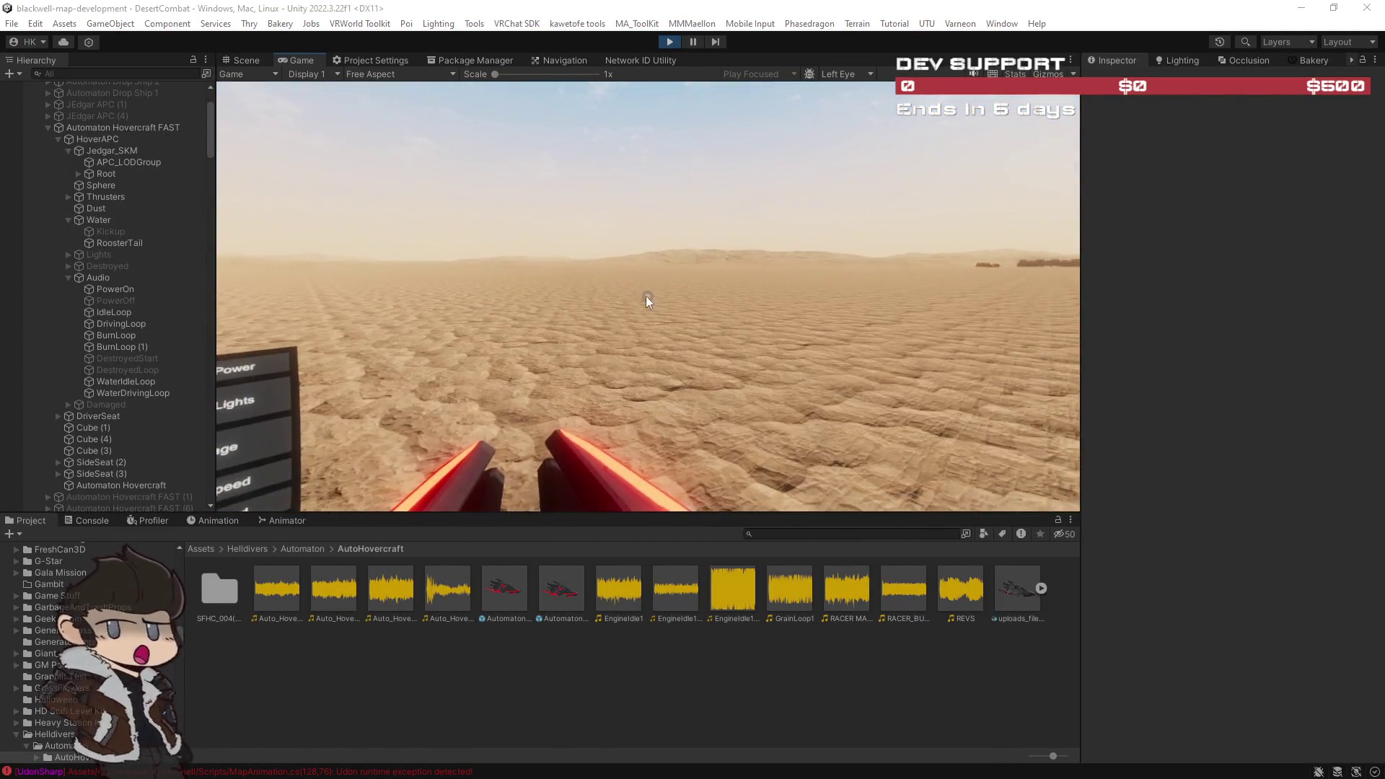
Step: Maximize the Game view, show the hovercraft's vehicle menu with Tab, then restore the layout
key(Escape)
double_click(293, 60)
key(Tab)
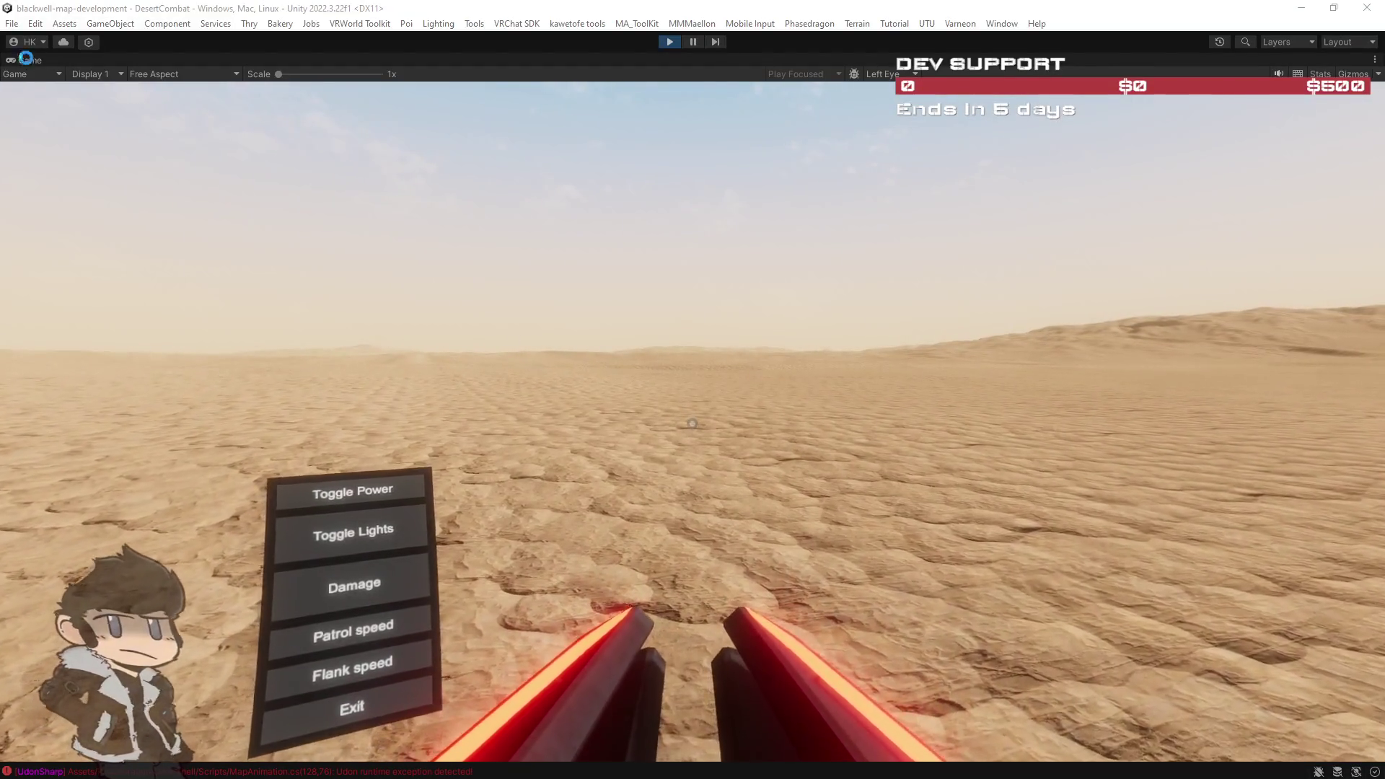
double_click(26, 57)
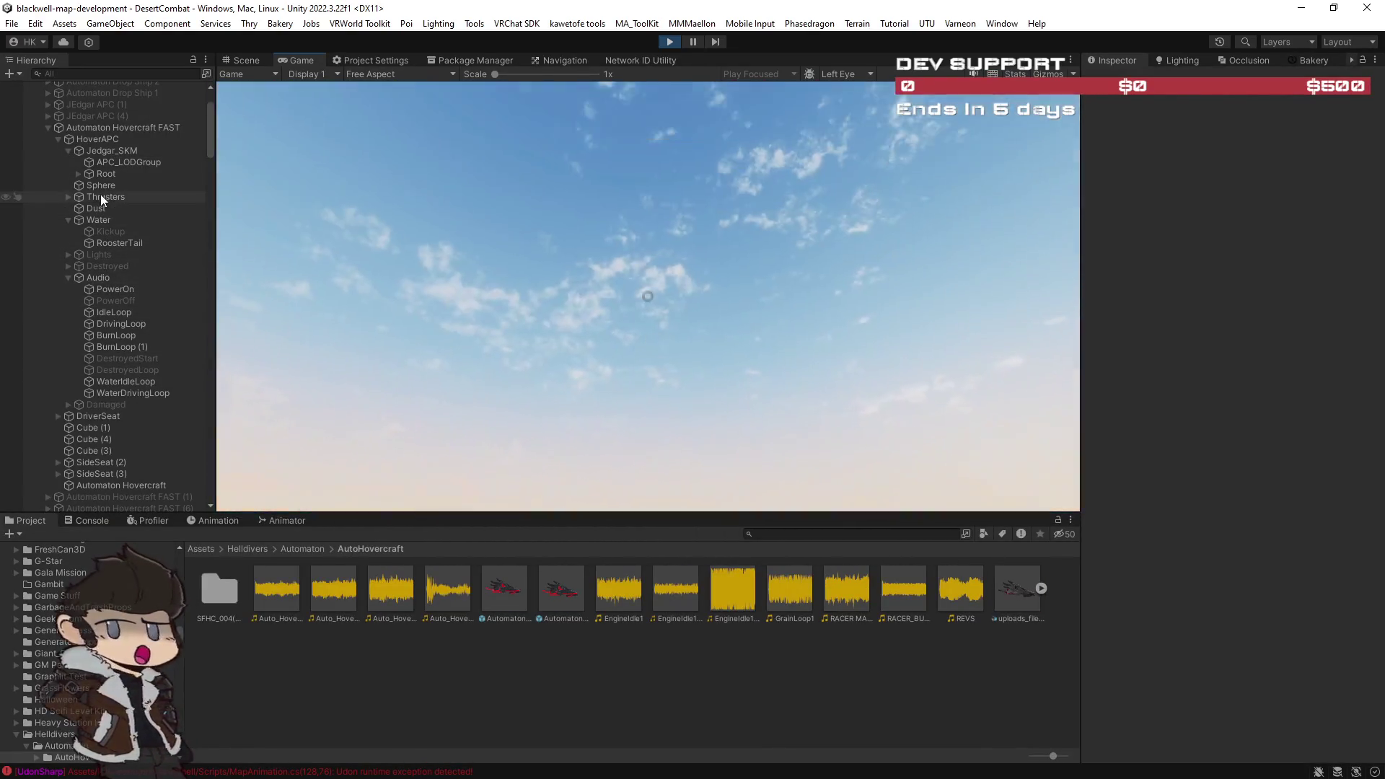
click(98, 185)
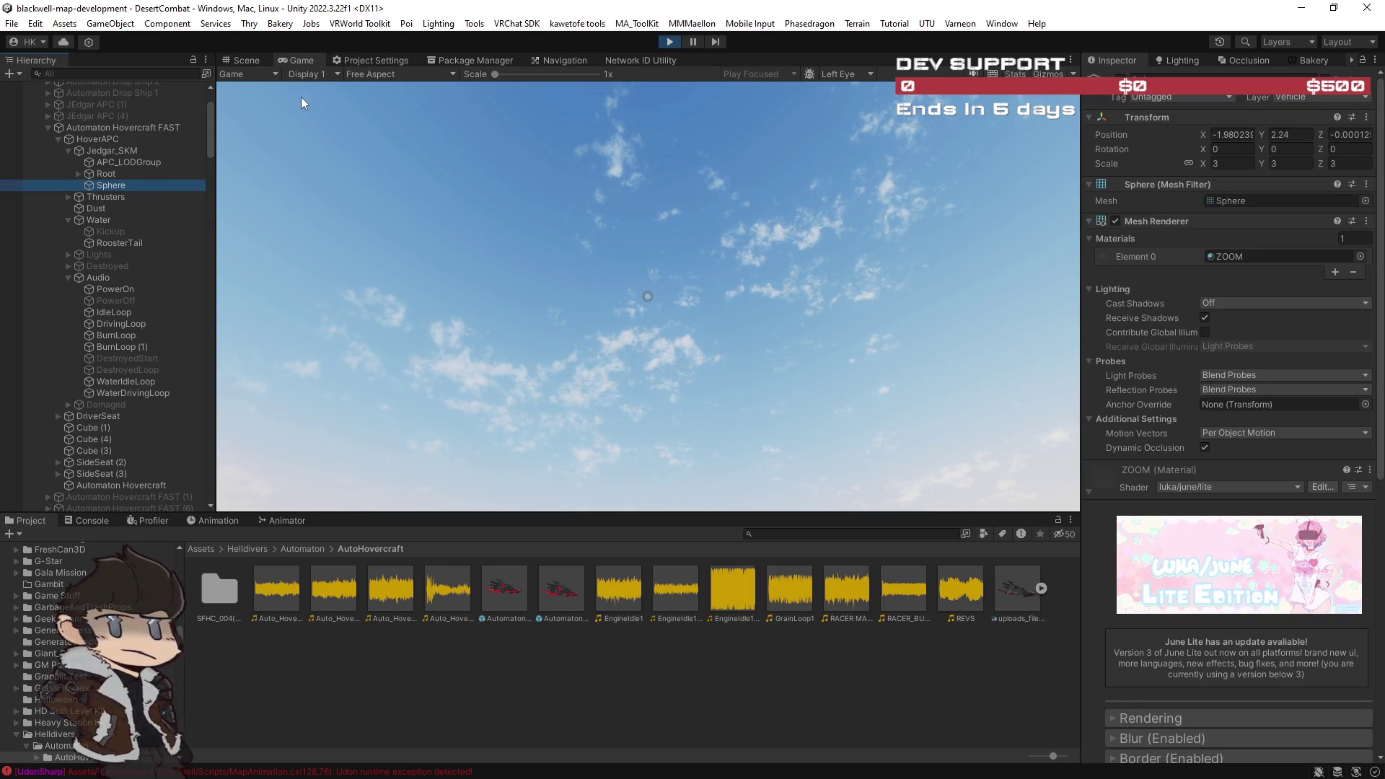
ctrl+click(119, 186)
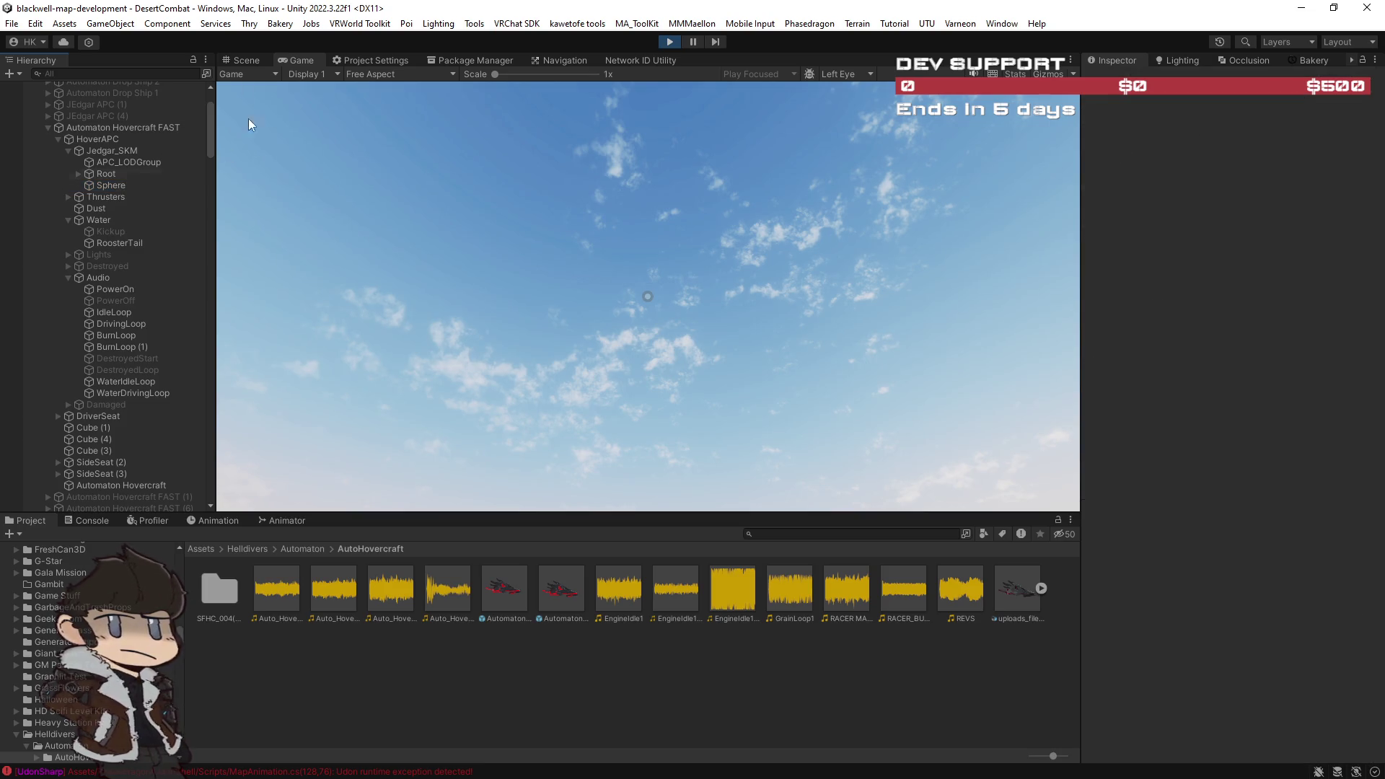
double_click(288, 58)
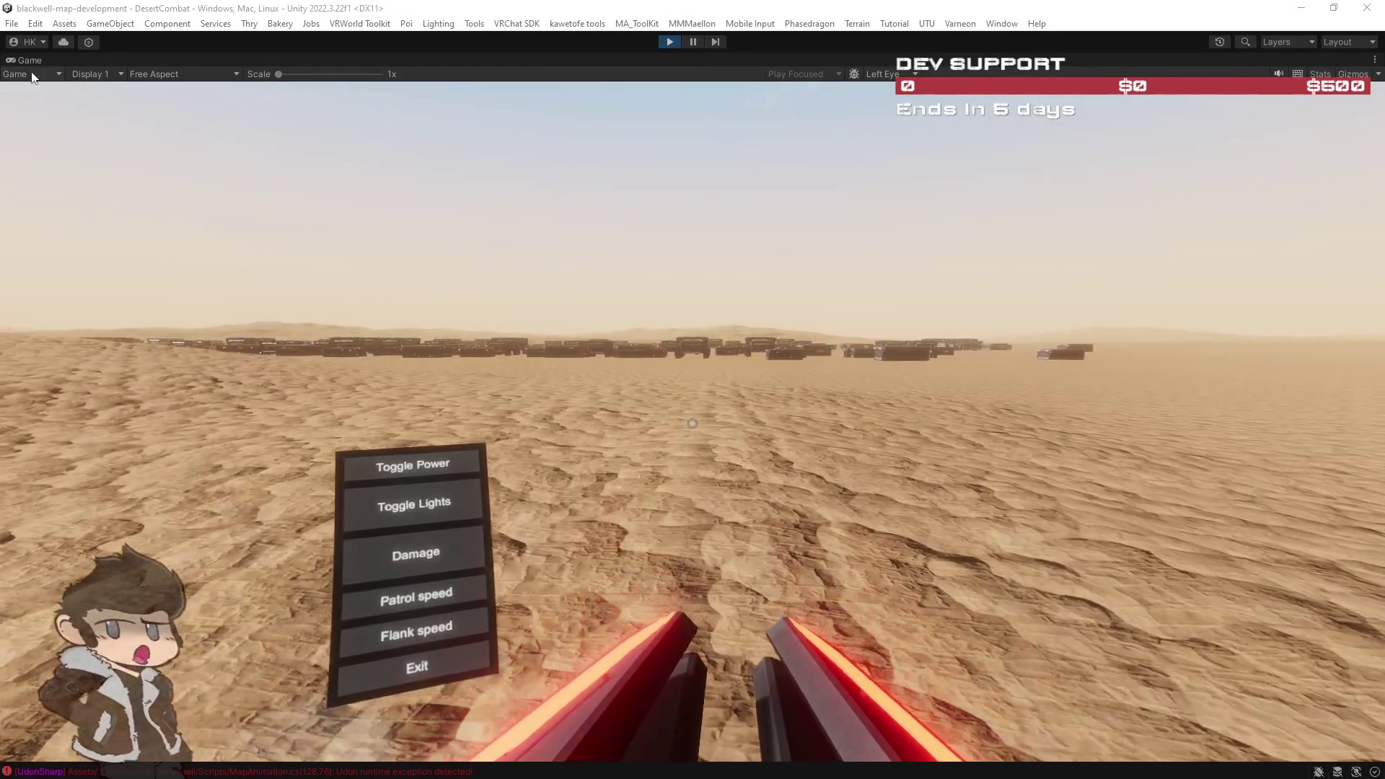
double_click(28, 58)
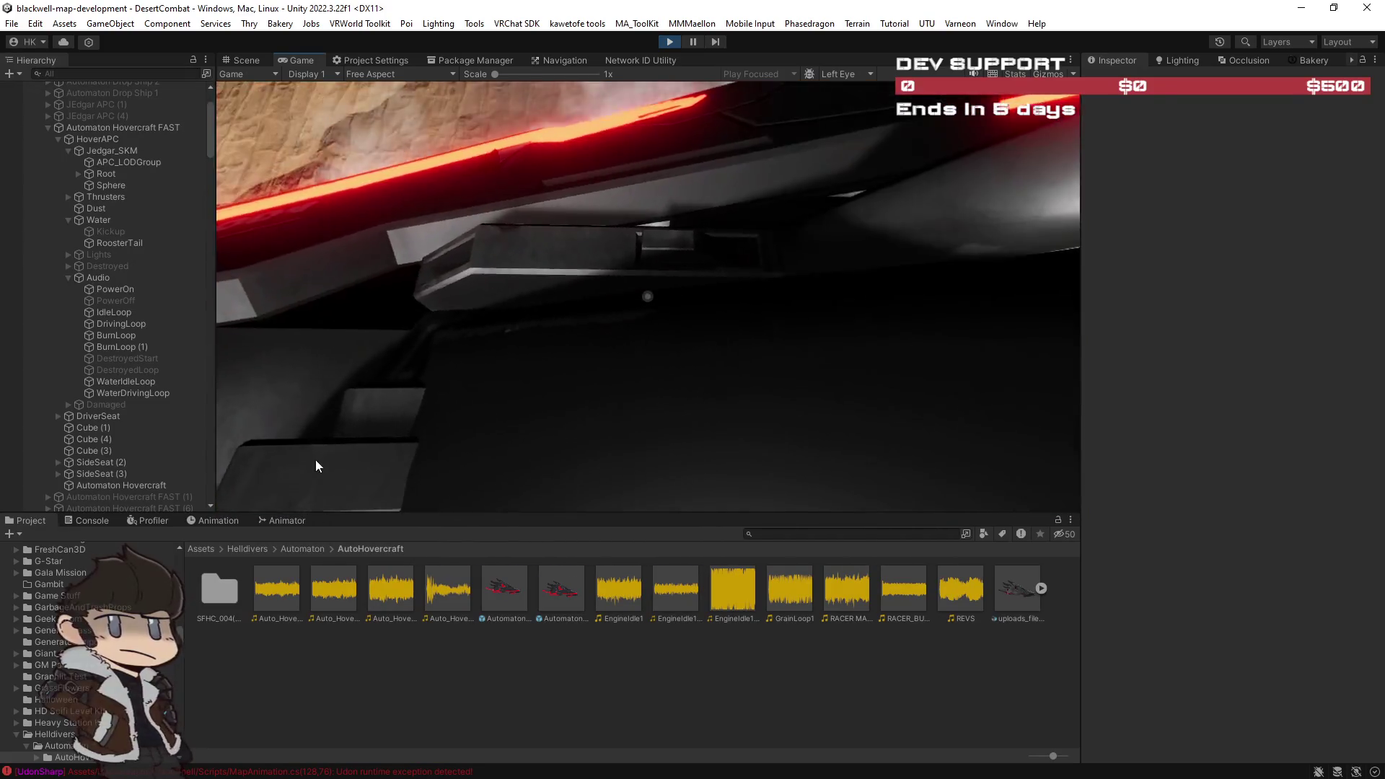
Step: Review the tracks of HoverAPC's ZOOM animation clip in the Animation window
click(222, 520)
click(267, 521)
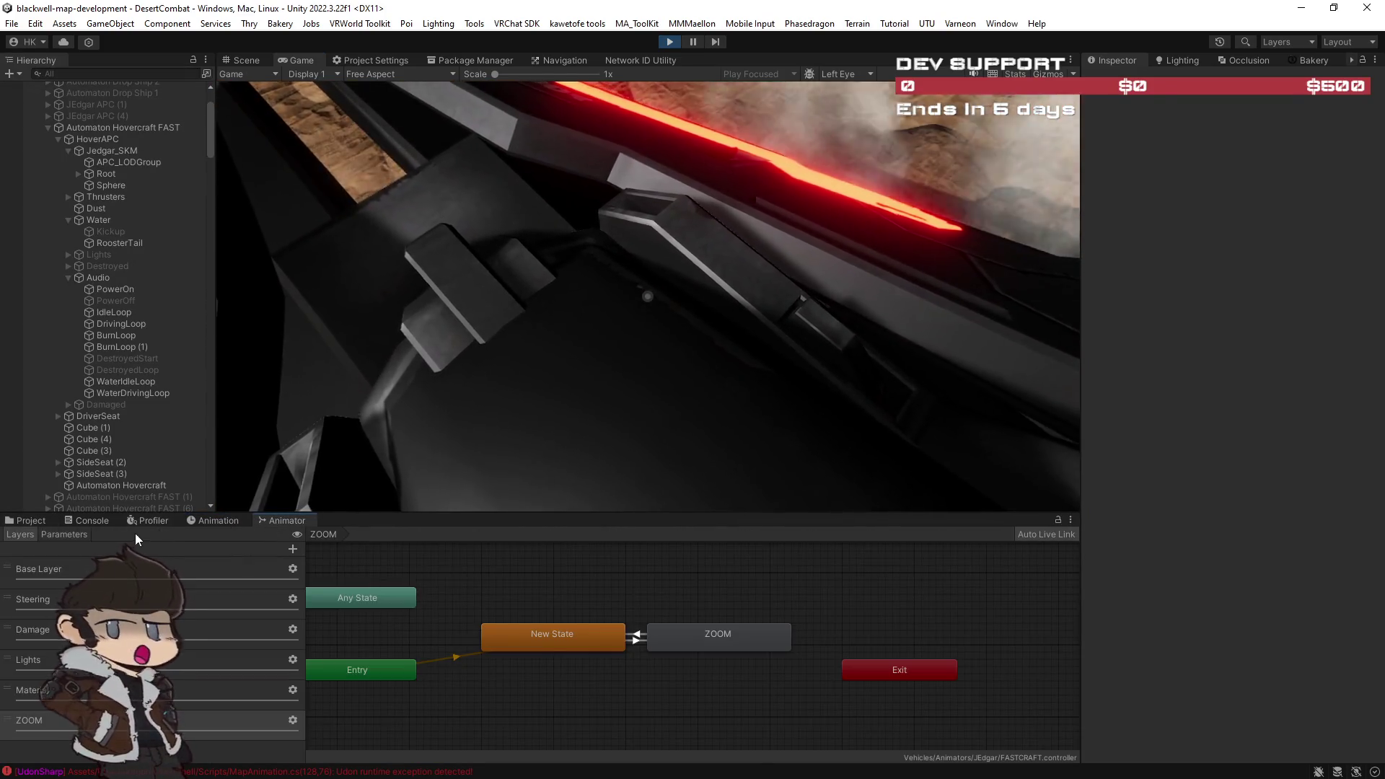
click(214, 520)
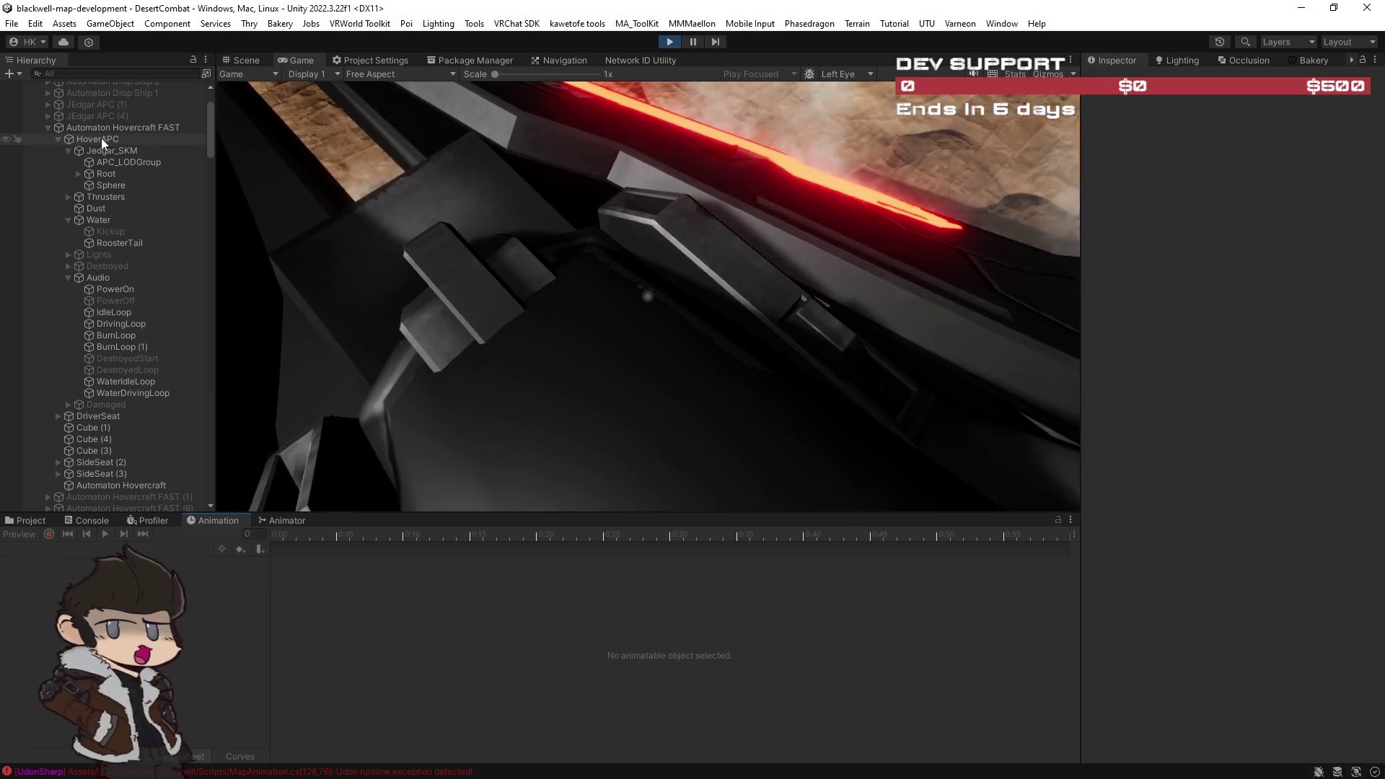
click(101, 139)
click(127, 550)
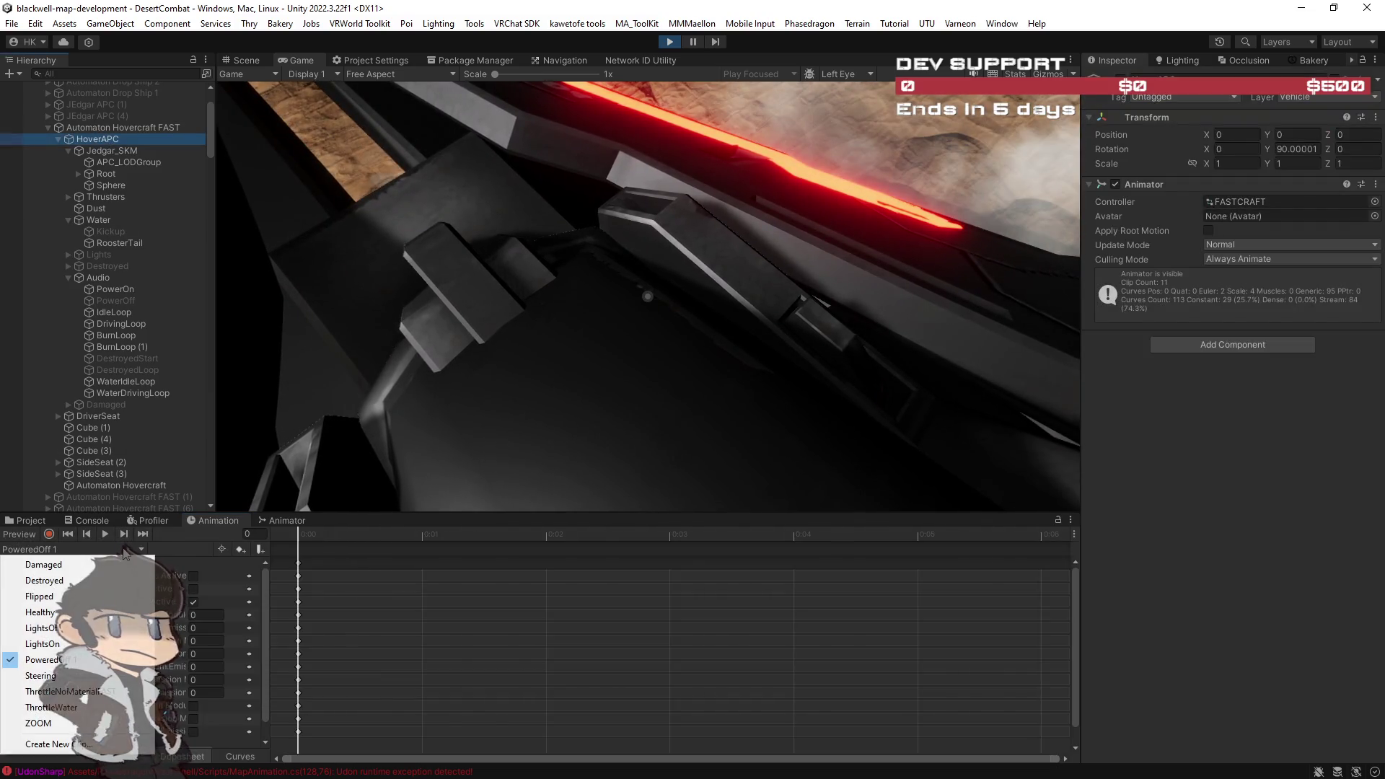
click(38, 722)
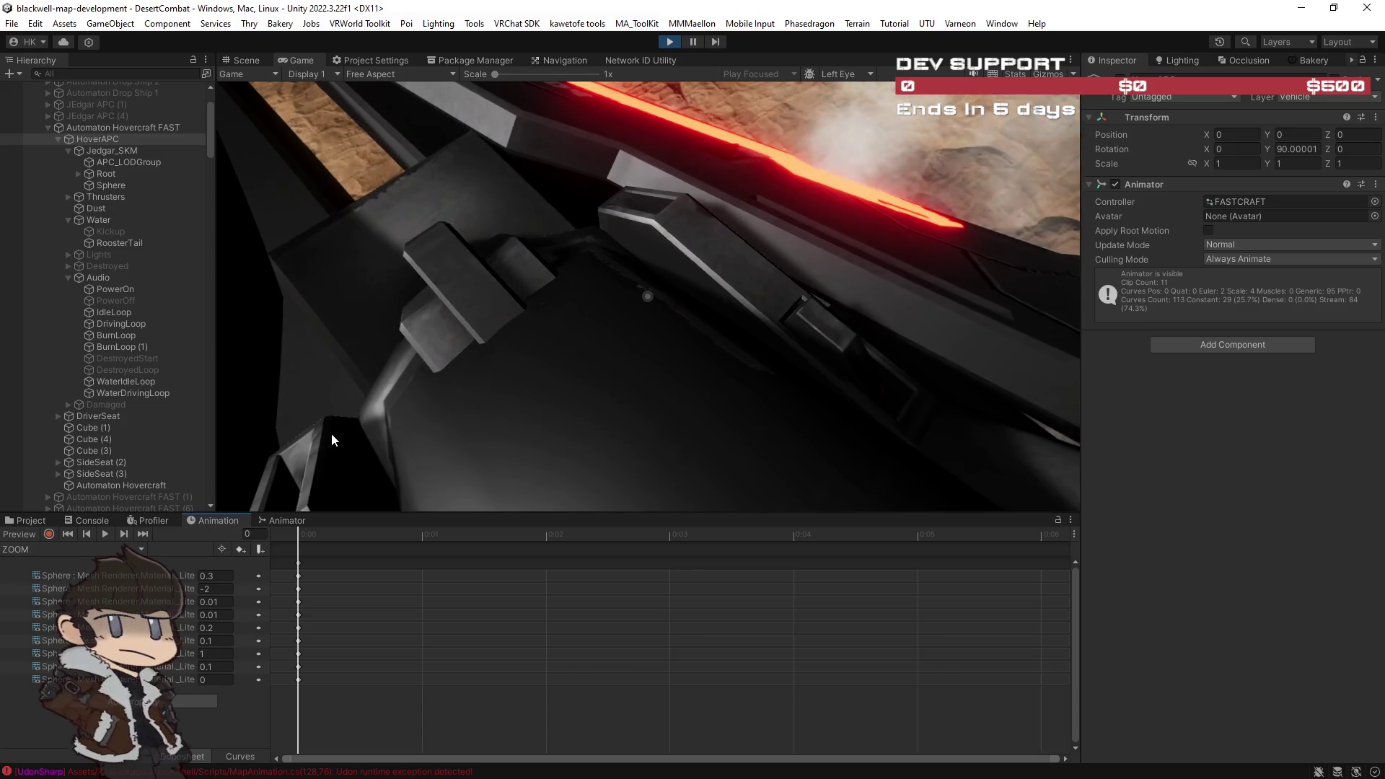
middle_click(214, 521)
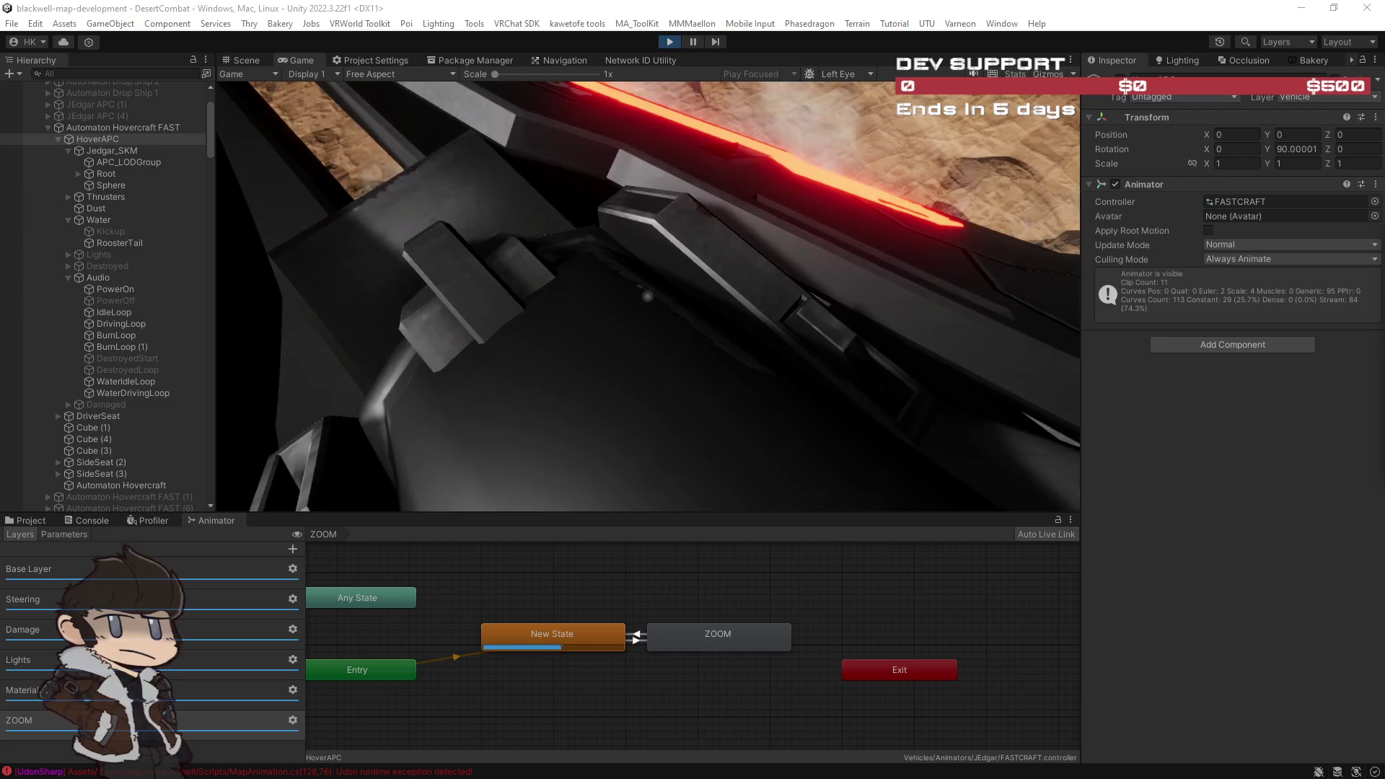
Step: Disable HoverAPC's Animator component and check the ZOOM layer's weight setting
click(1115, 184)
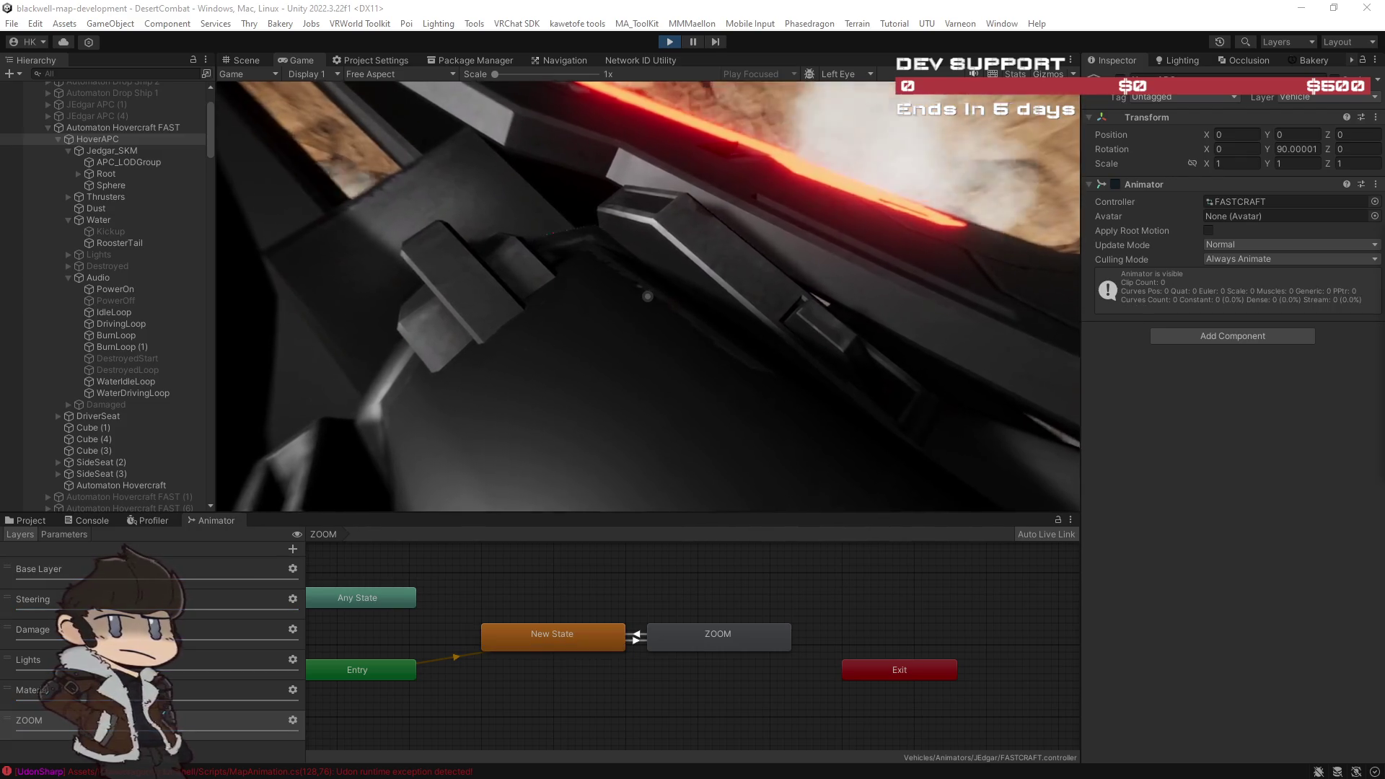
click(292, 720)
click(469, 695)
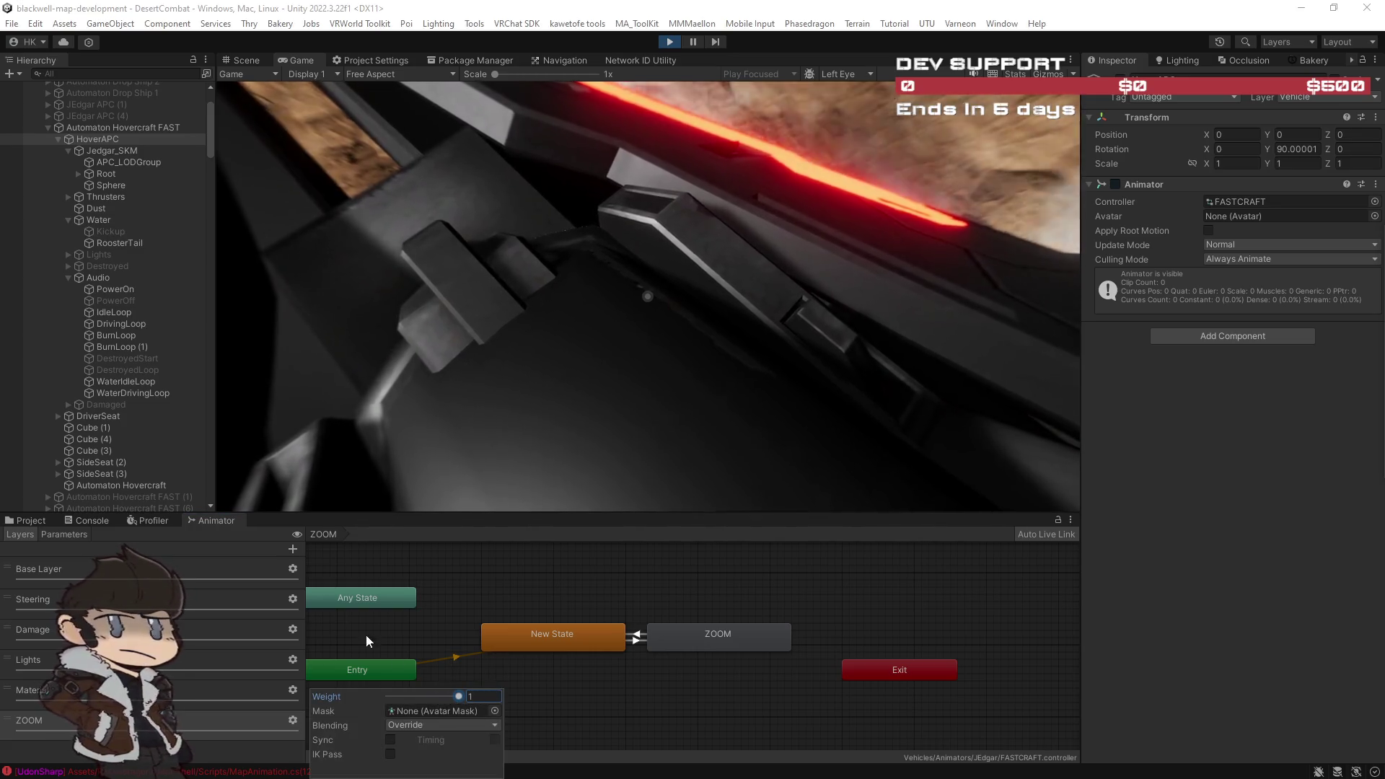
click(108, 144)
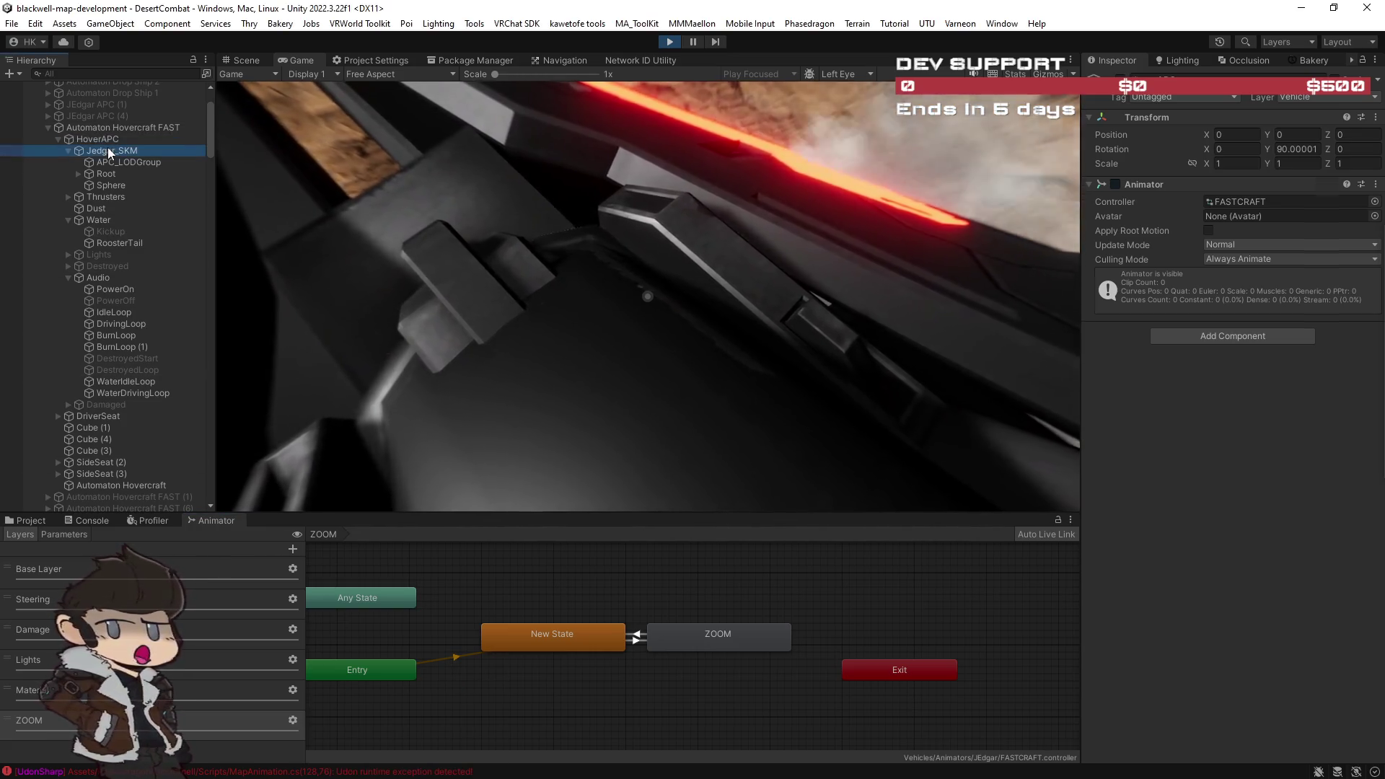
Step: Drive the hovercraft across the desert in a maximized Game view, then restore the editor layout
click(71, 533)
click(27, 535)
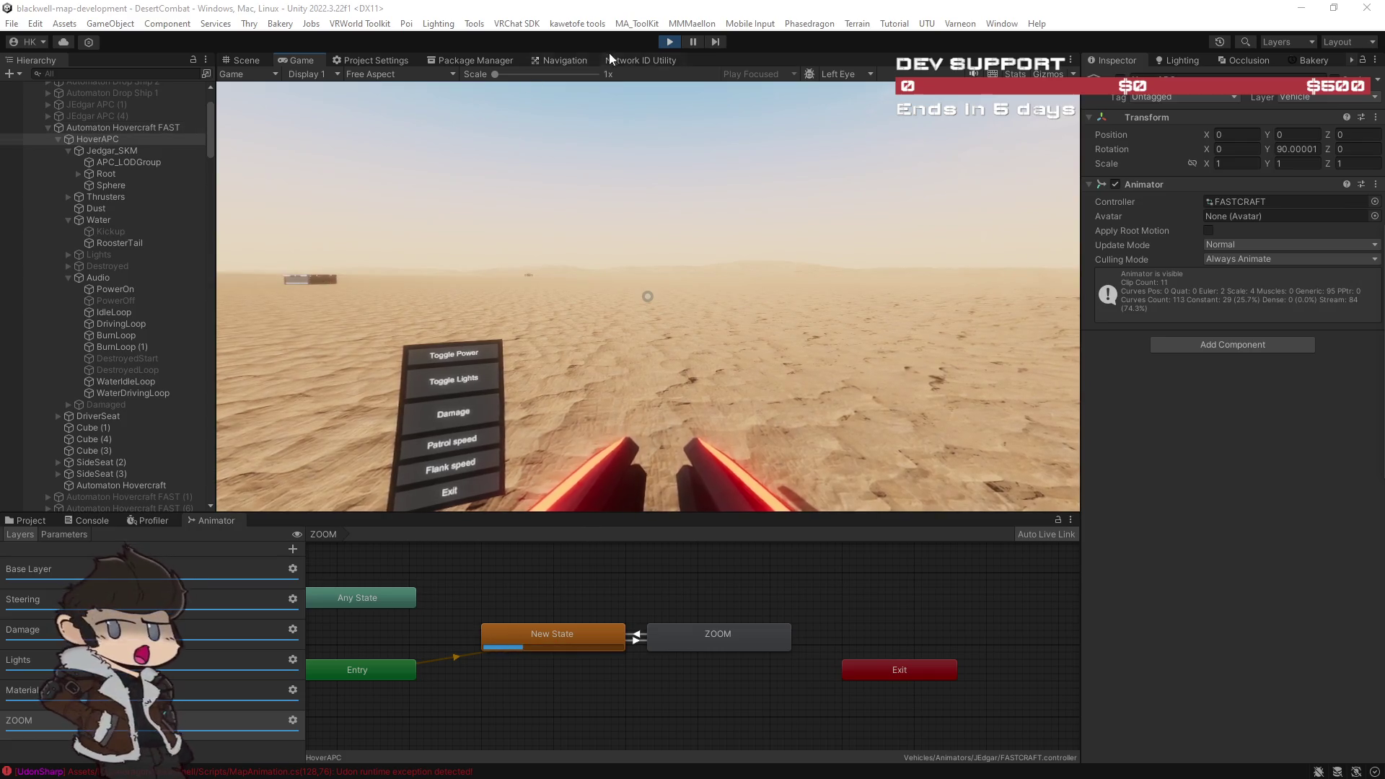
ctrl+click(108, 135)
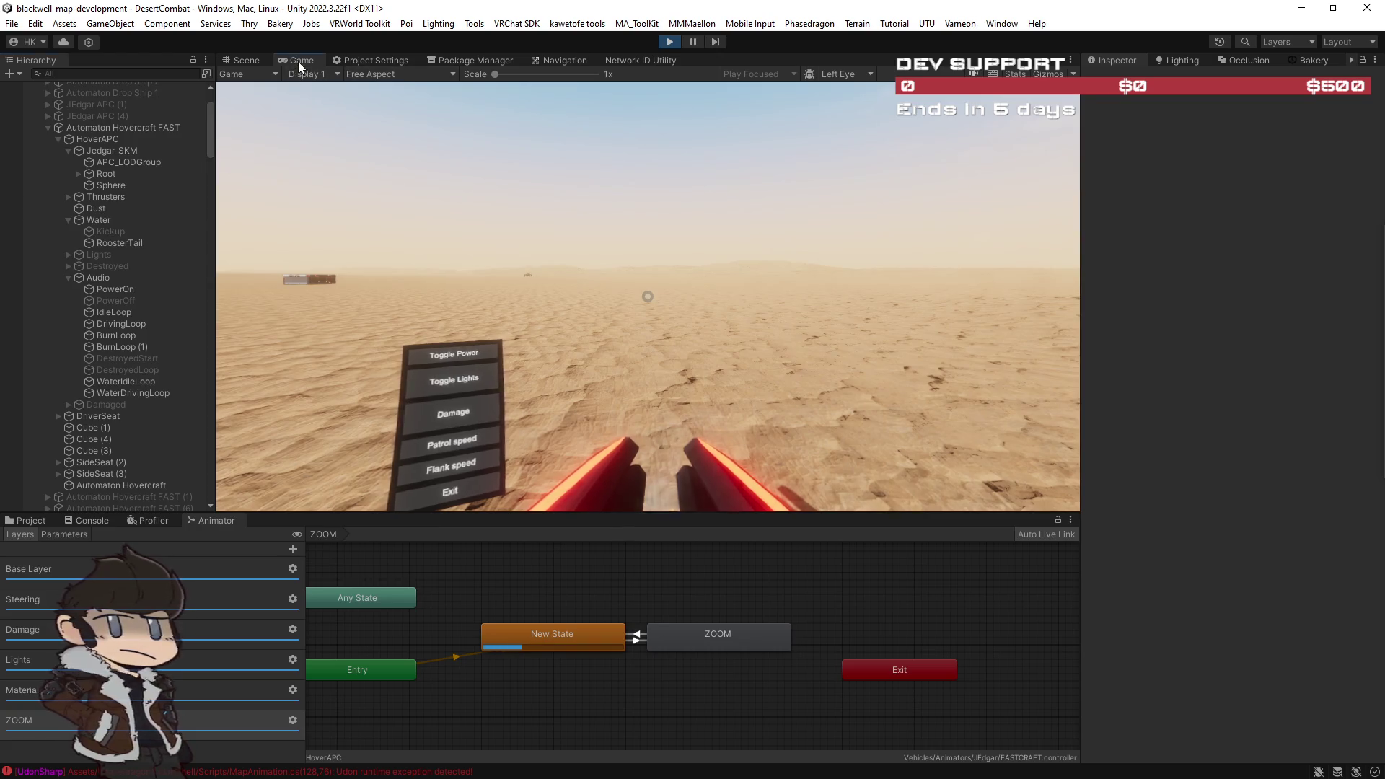
double_click(297, 62)
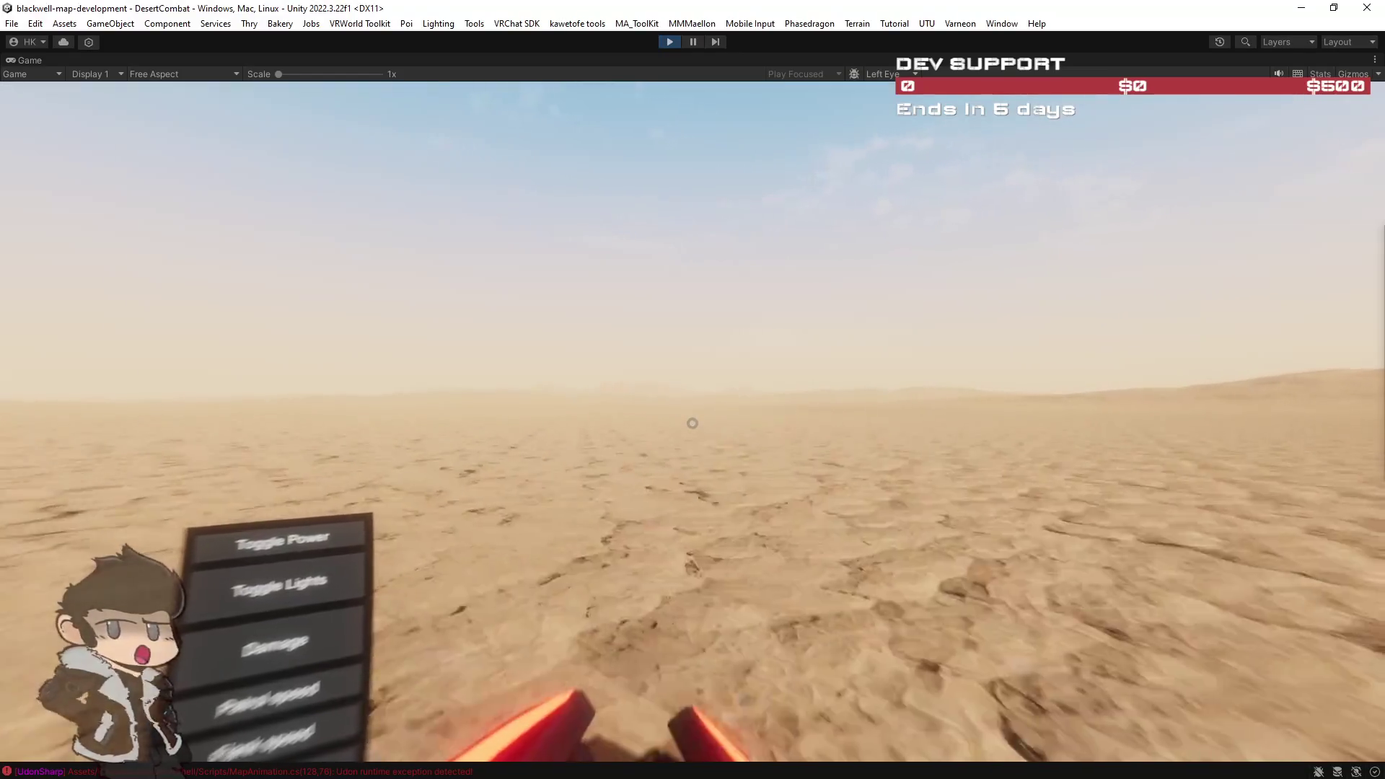
key(alt+Tab)
double_click(28, 60)
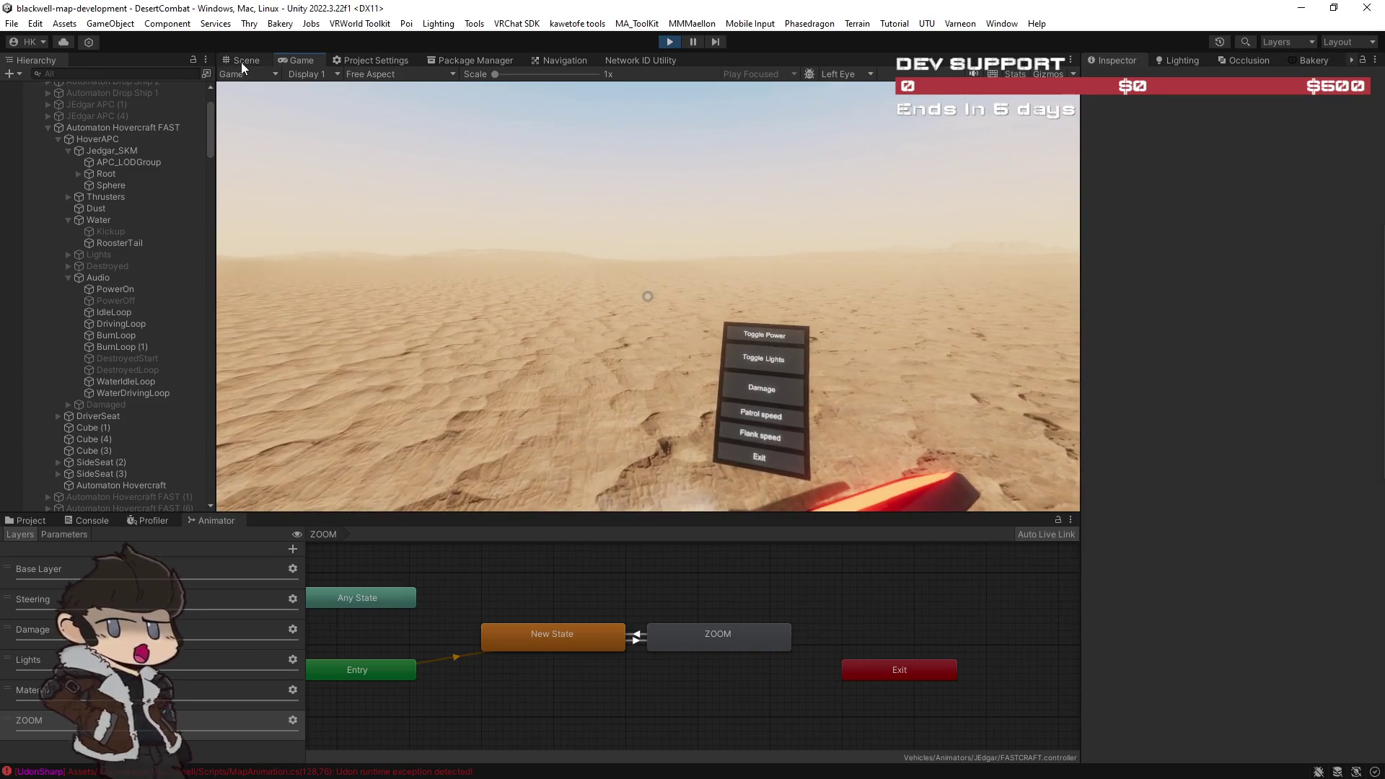
Step: Switch to the Scene view, fly over the vehicle rows, and frame the hovercraft's Root
click(240, 64)
mouse_move(542, 261)
mouse_down()
mouse_move(813, 288)
mouse_move(551, 291)
mouse_move(732, 308)
mouse_up()
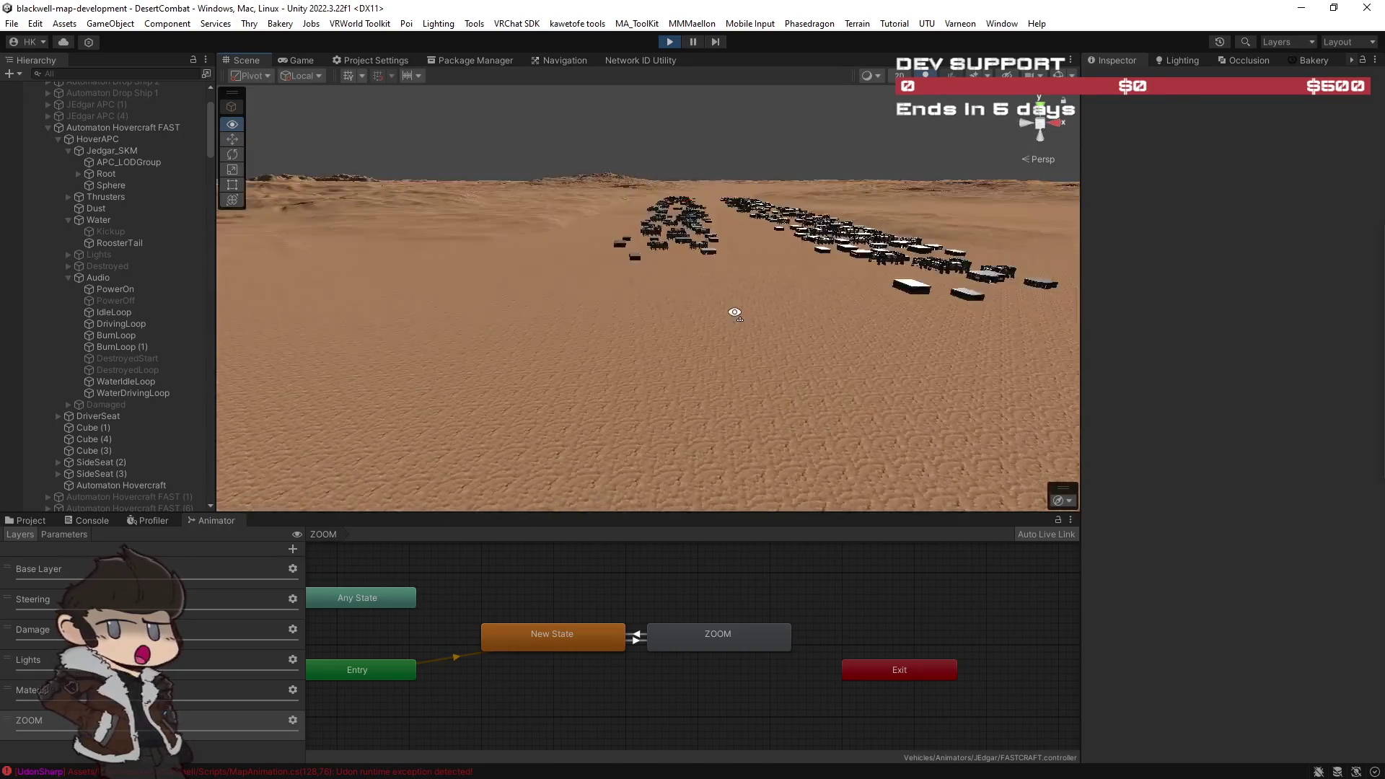
double_click(251, 65)
mouse_move(526, 201)
mouse_down()
mouse_move(687, 364)
mouse_move(733, 353)
mouse_move(379, 371)
mouse_move(1277, 405)
mouse_move(173, 388)
mouse_move(358, 390)
mouse_move(253, 392)
mouse_move(300, 411)
mouse_move(130, 390)
mouse_move(1039, 405)
mouse_move(80, 442)
mouse_move(232, 421)
mouse_move(989, 396)
mouse_move(819, 426)
mouse_move(619, 396)
mouse_move(296, 219)
mouse_up()
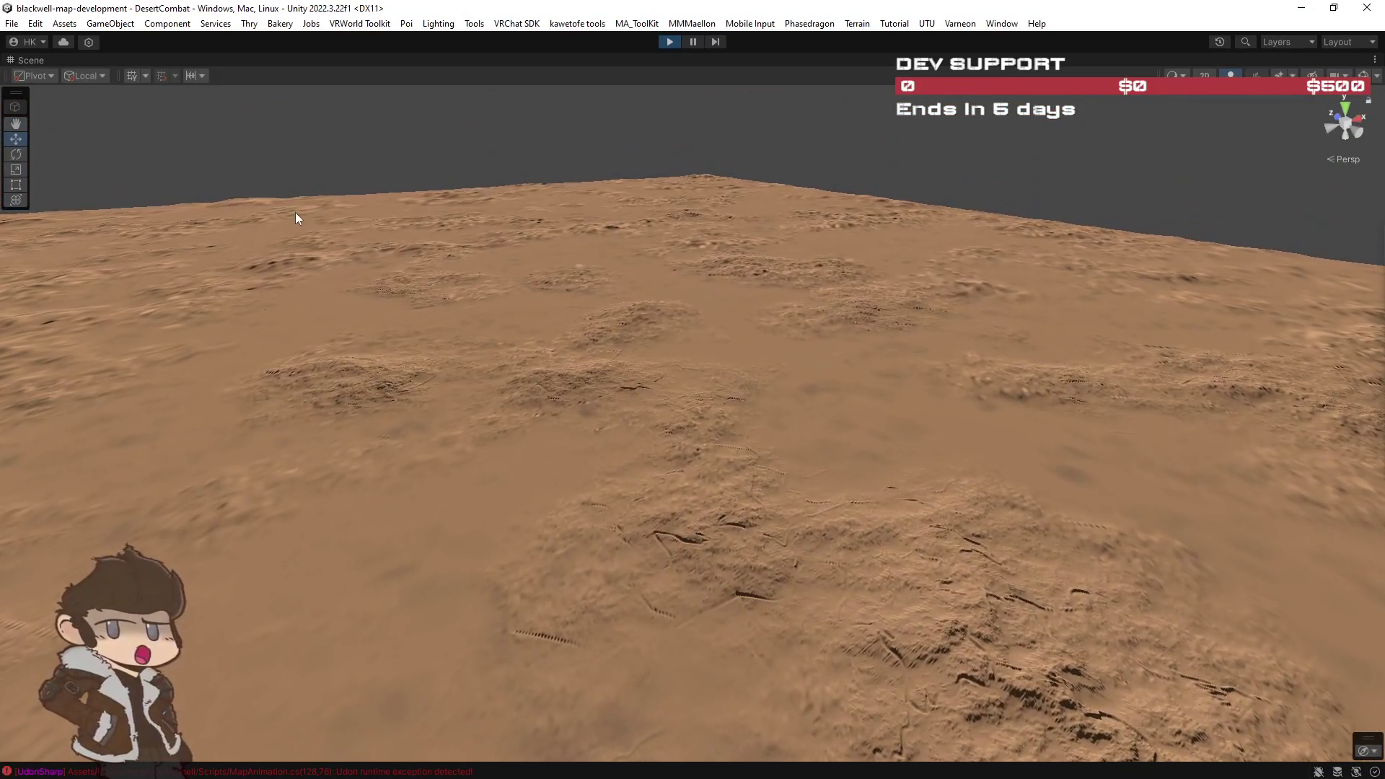
double_click(32, 60)
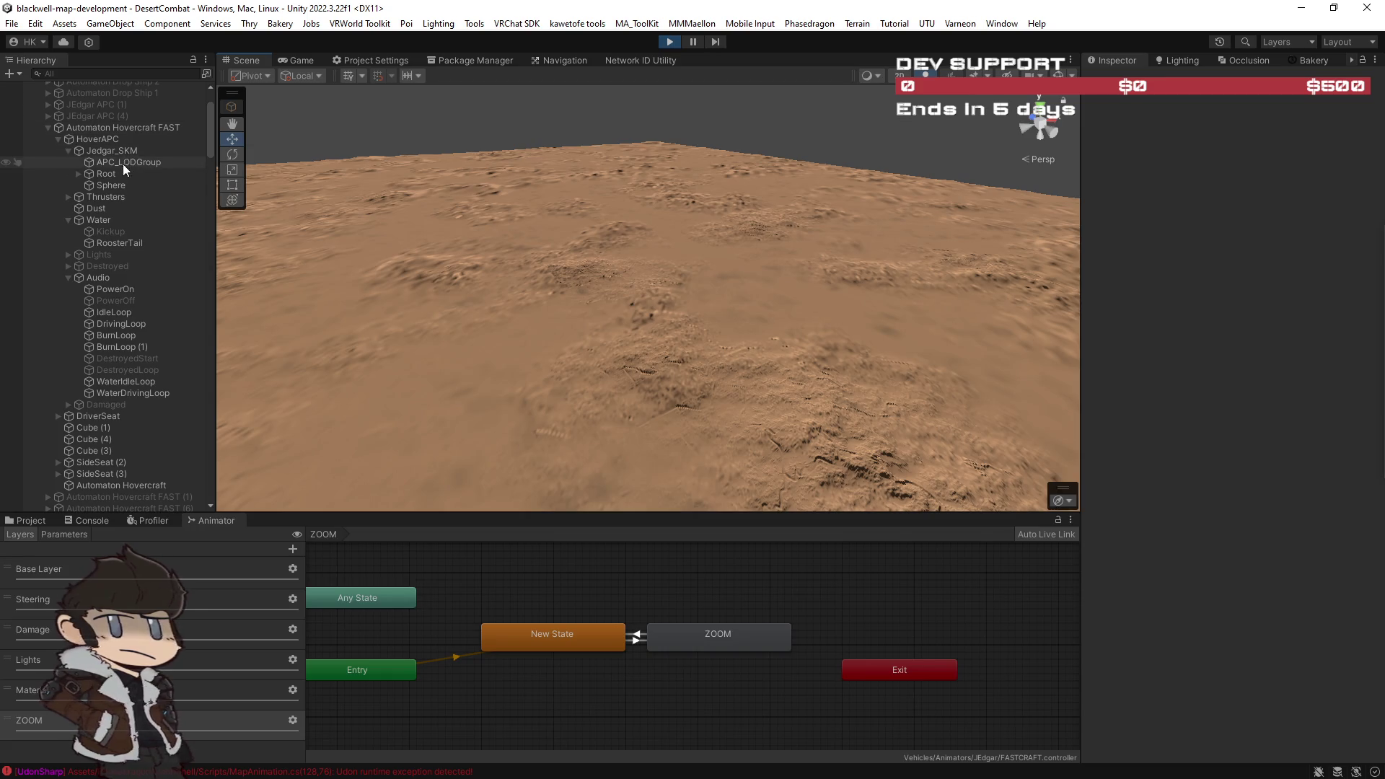
key(f)
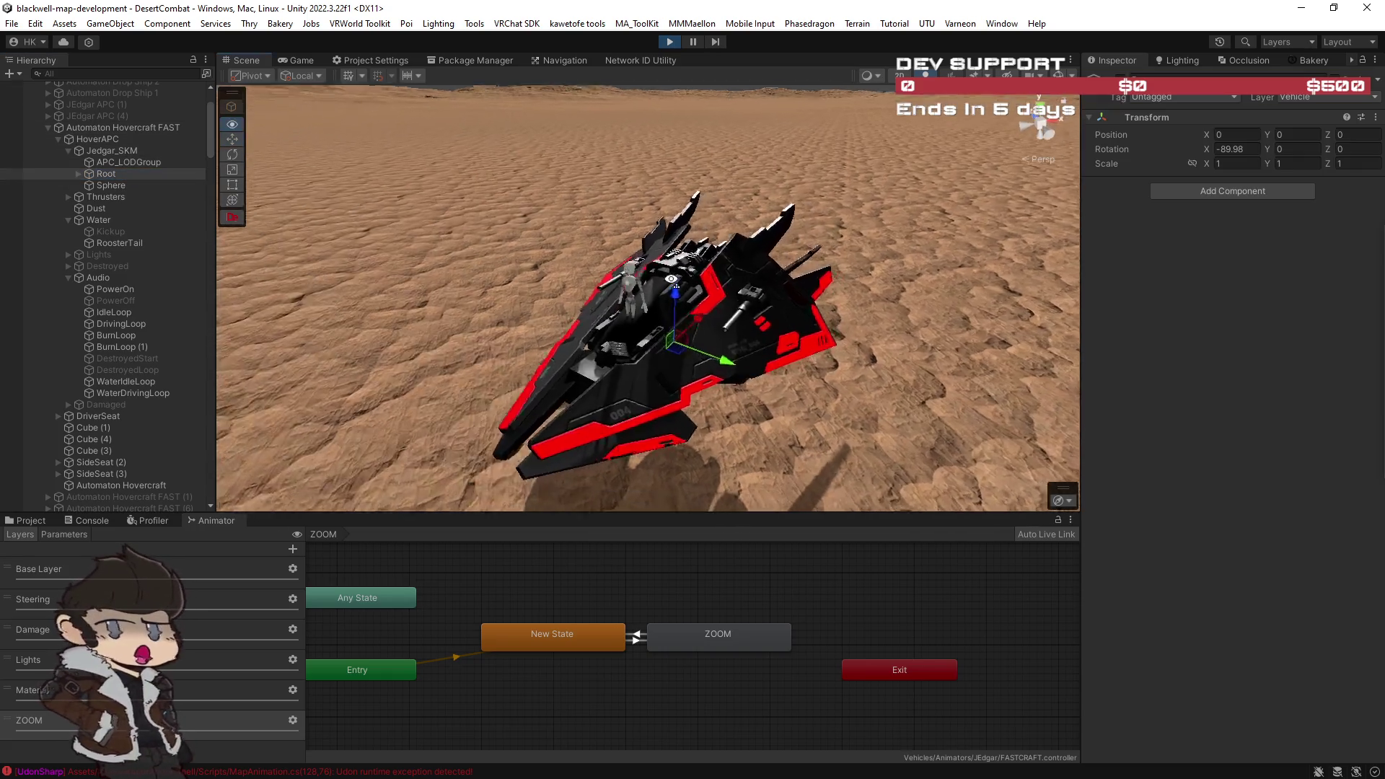
double_click(258, 59)
drag(361, 317, 498, 316)
scroll(497, 316, down, 10)
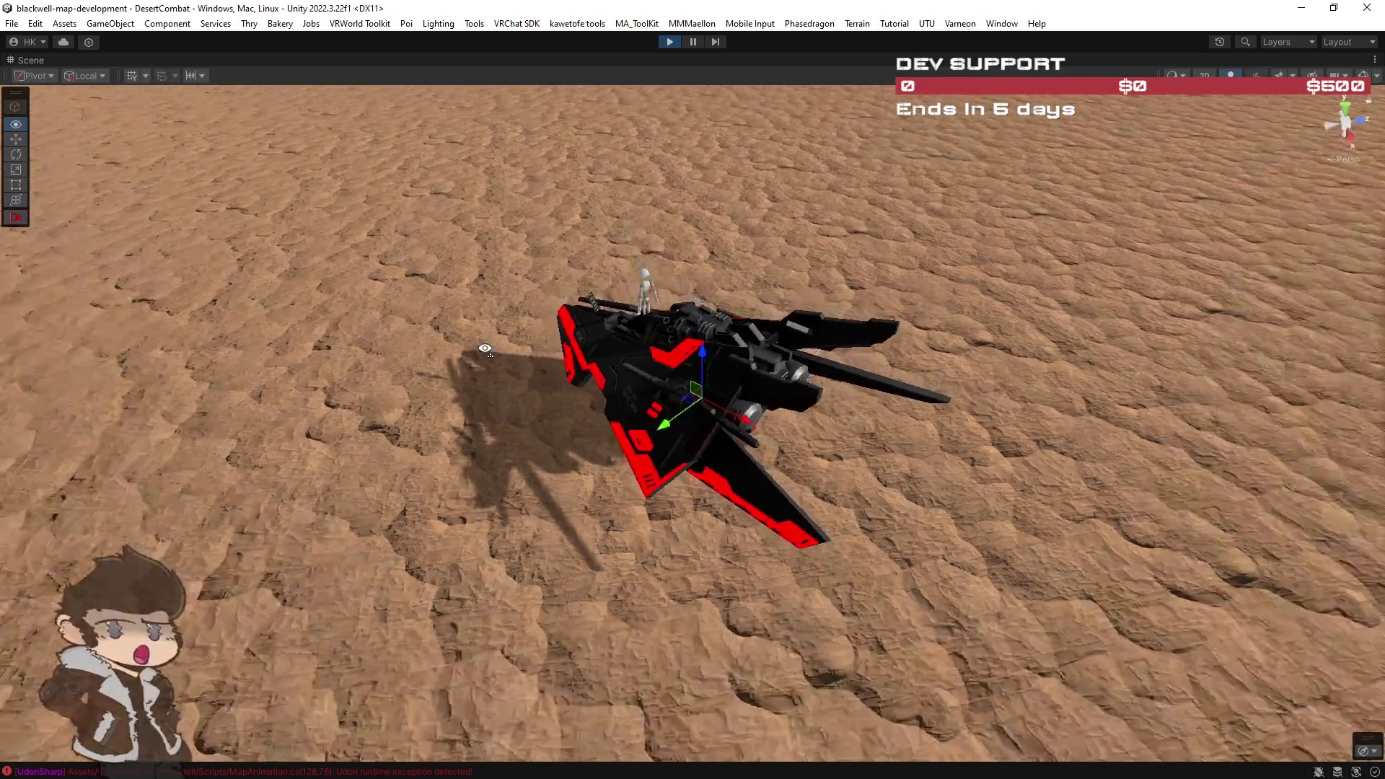
scroll(485, 355, down, 10)
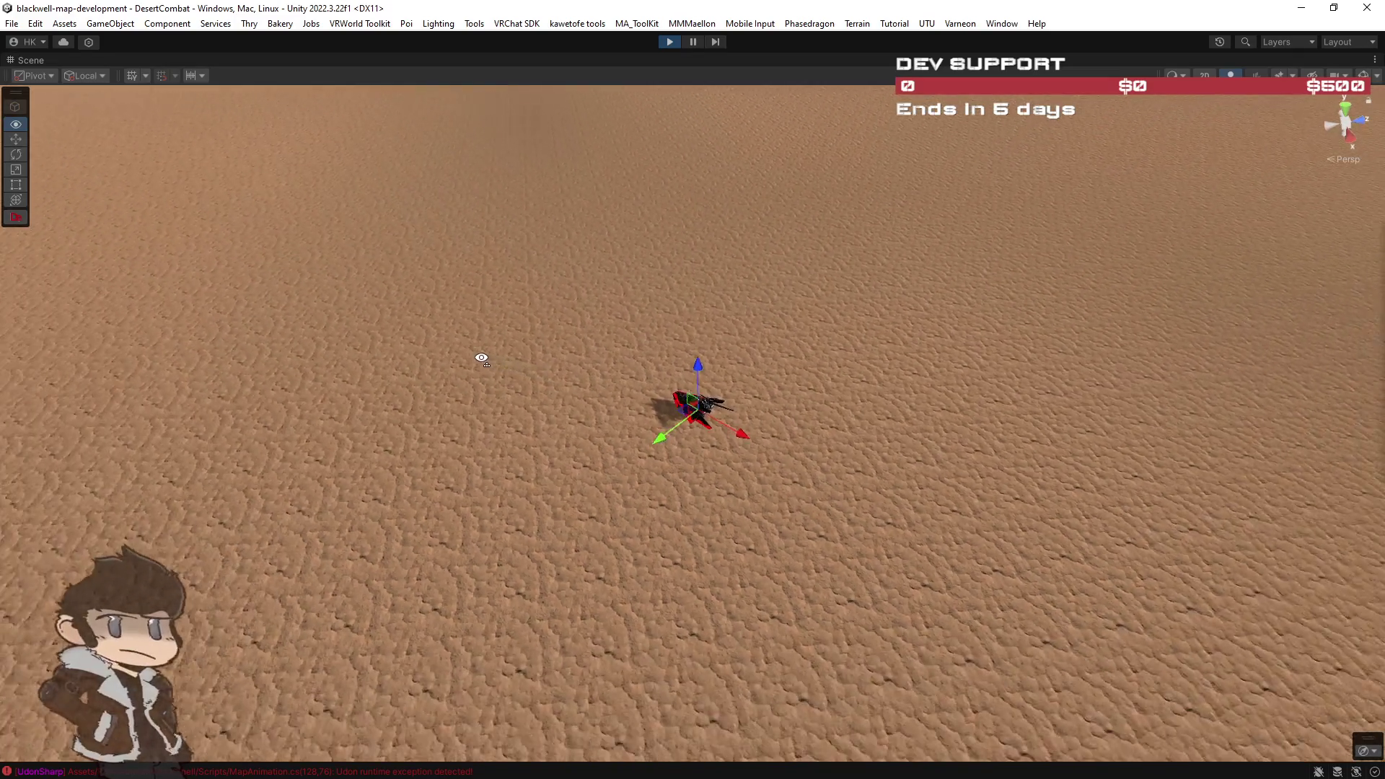
scroll(471, 360, down, 10)
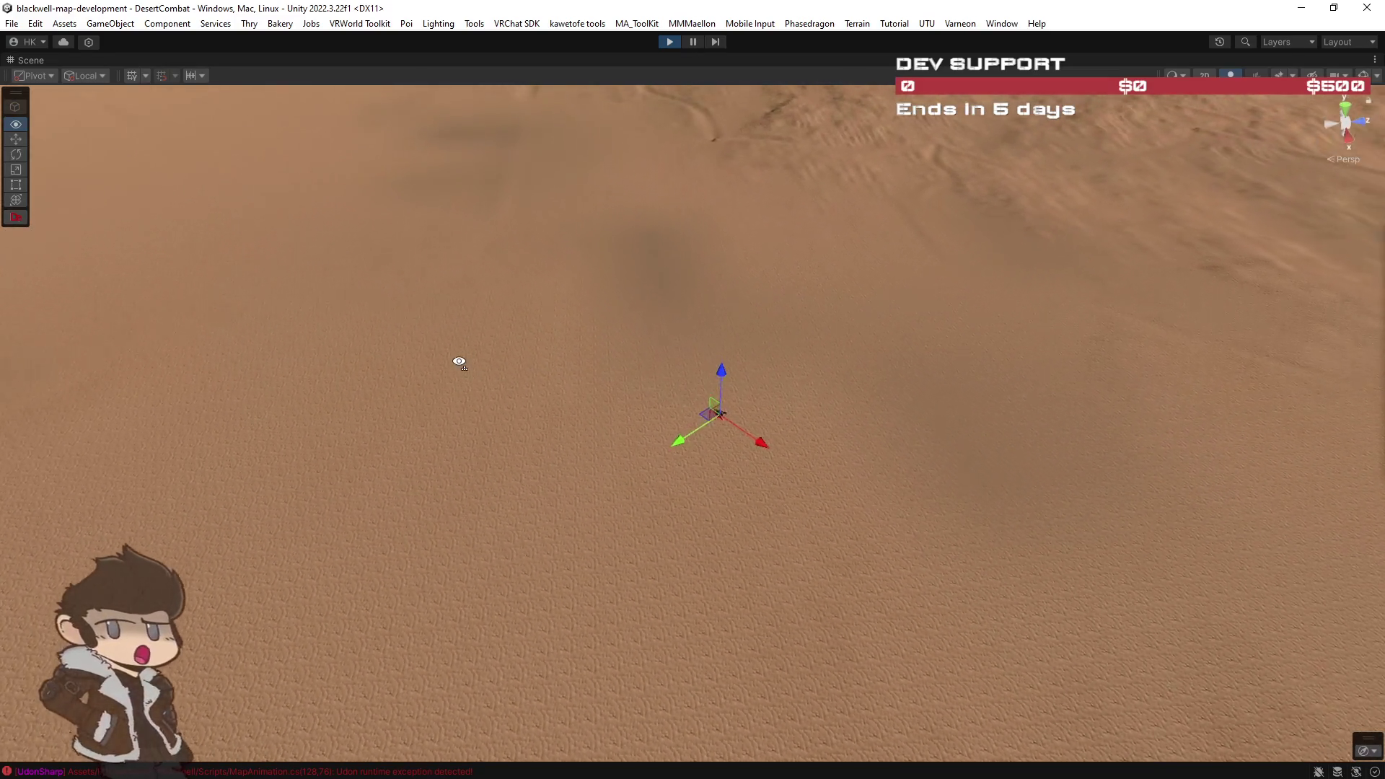
scroll(448, 365, down, 10)
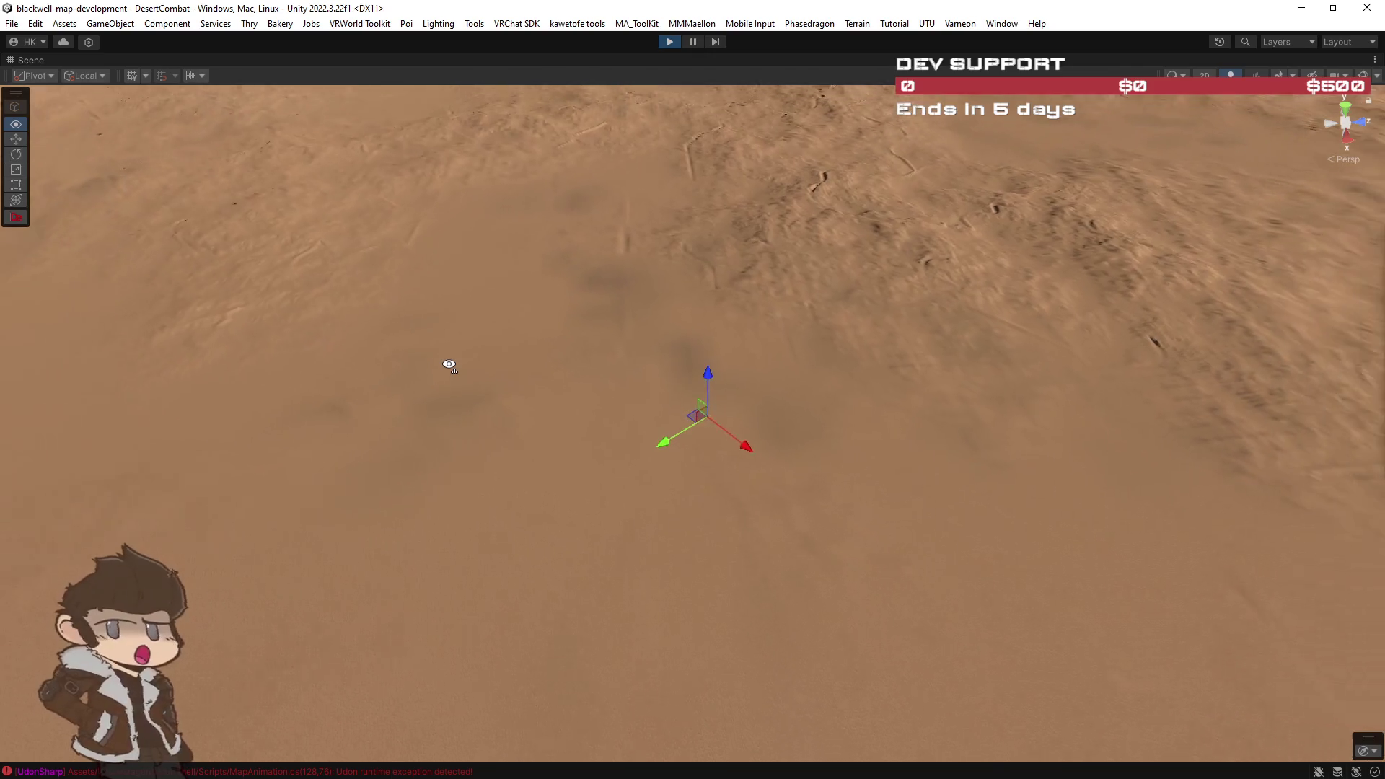
scroll(446, 368, down, 10)
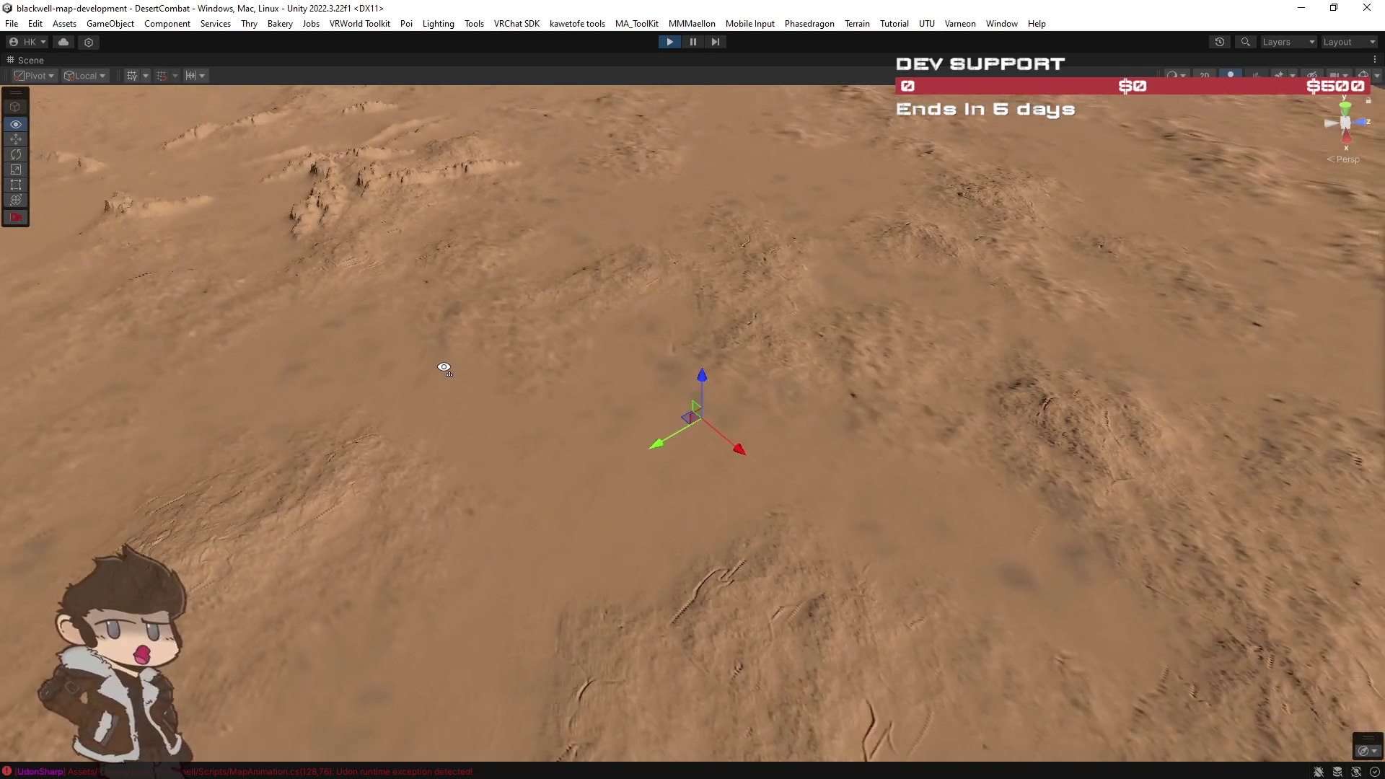
scroll(436, 370, down, 10)
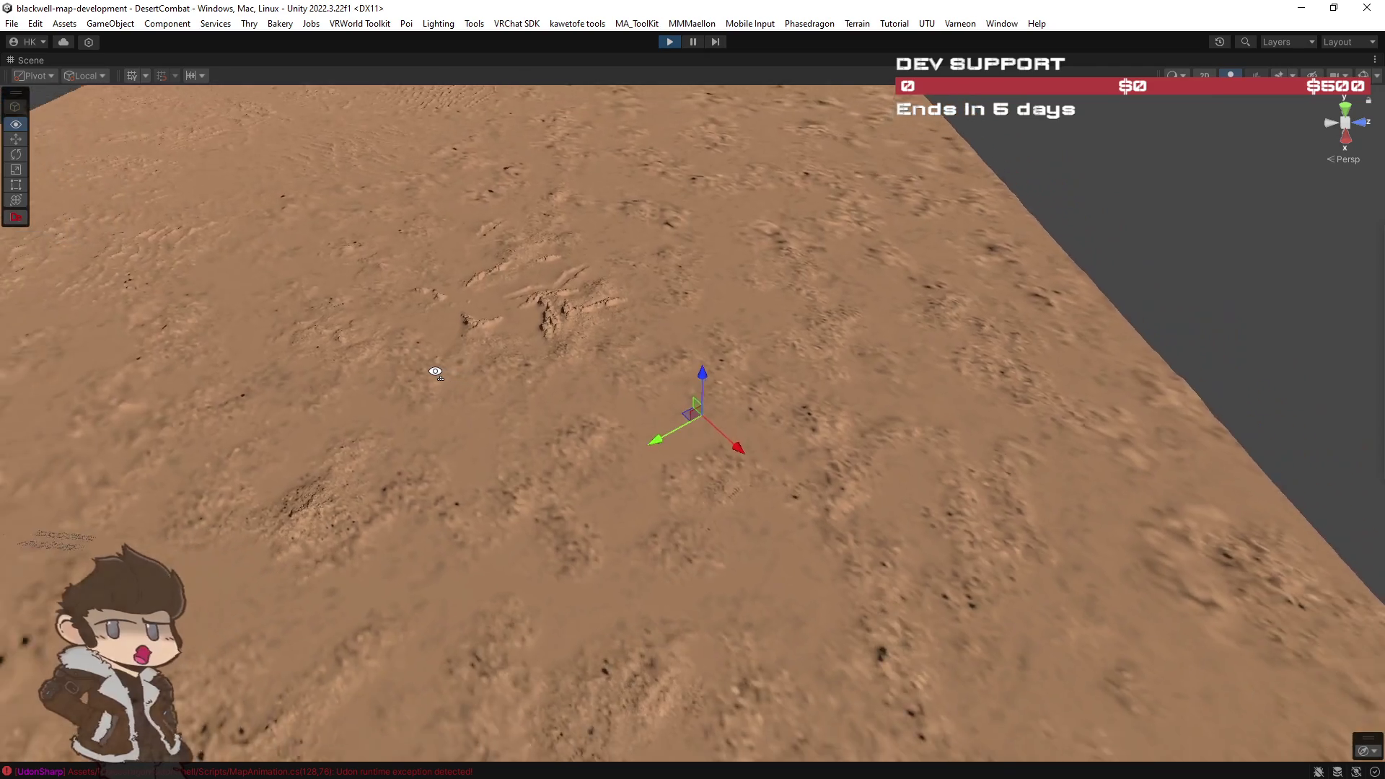
mouse_move(422, 384)
mouse_down()
mouse_move(375, 420)
mouse_move(434, 395)
mouse_up()
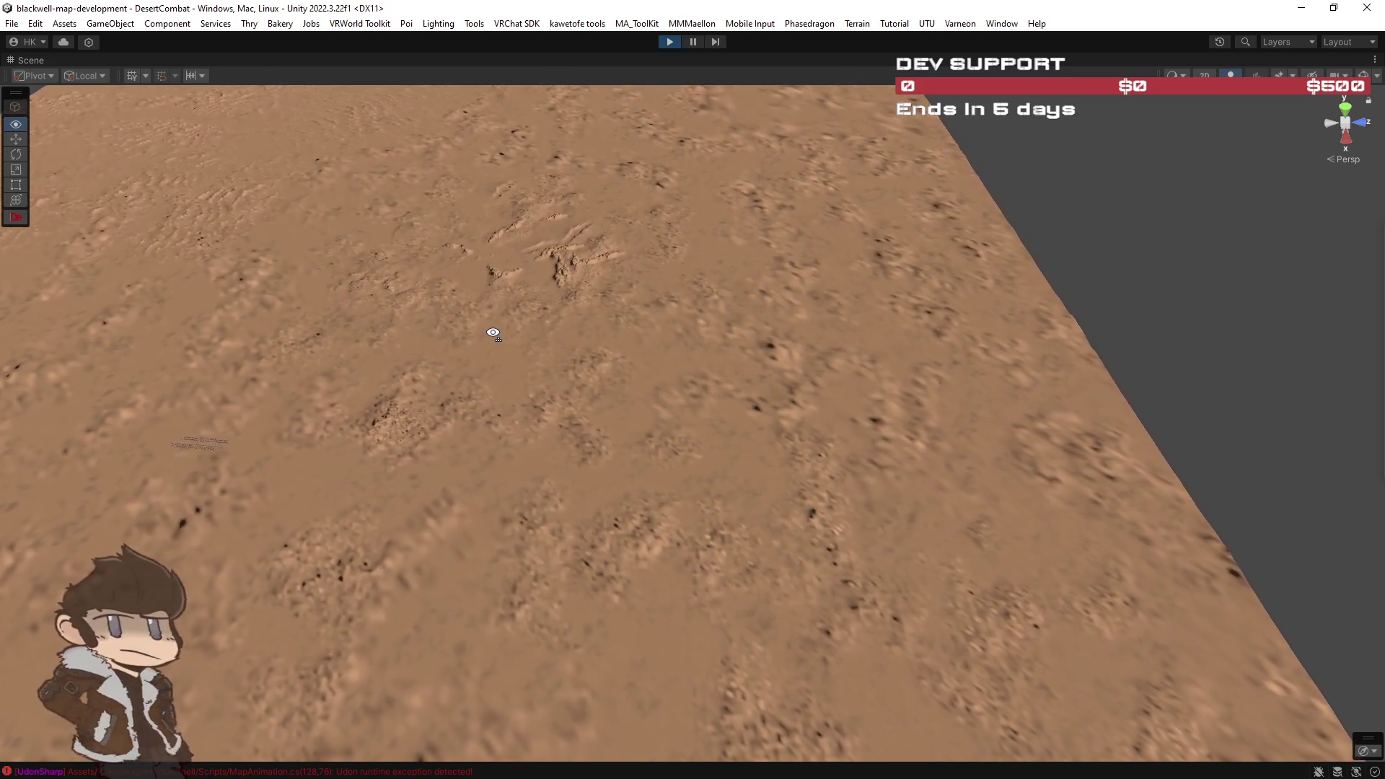
key(q)
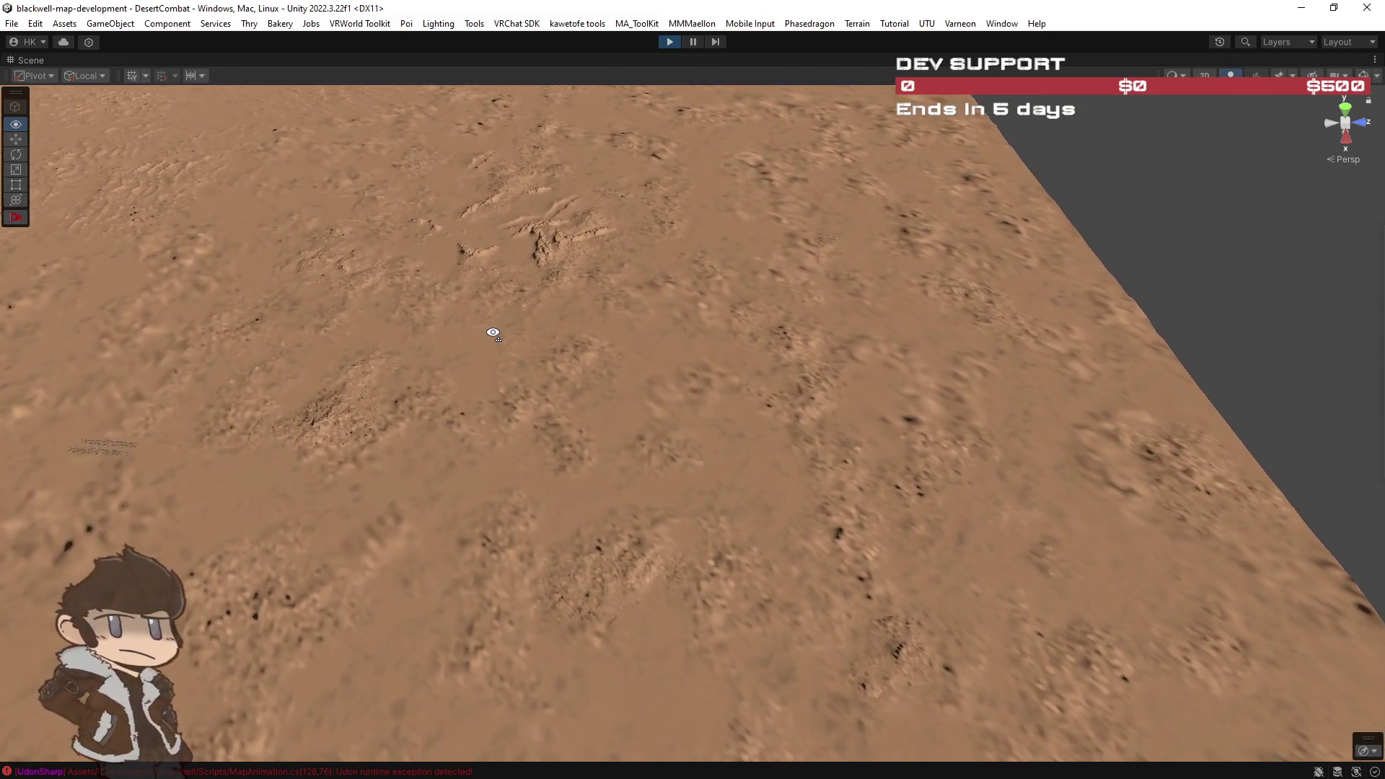
key(q)
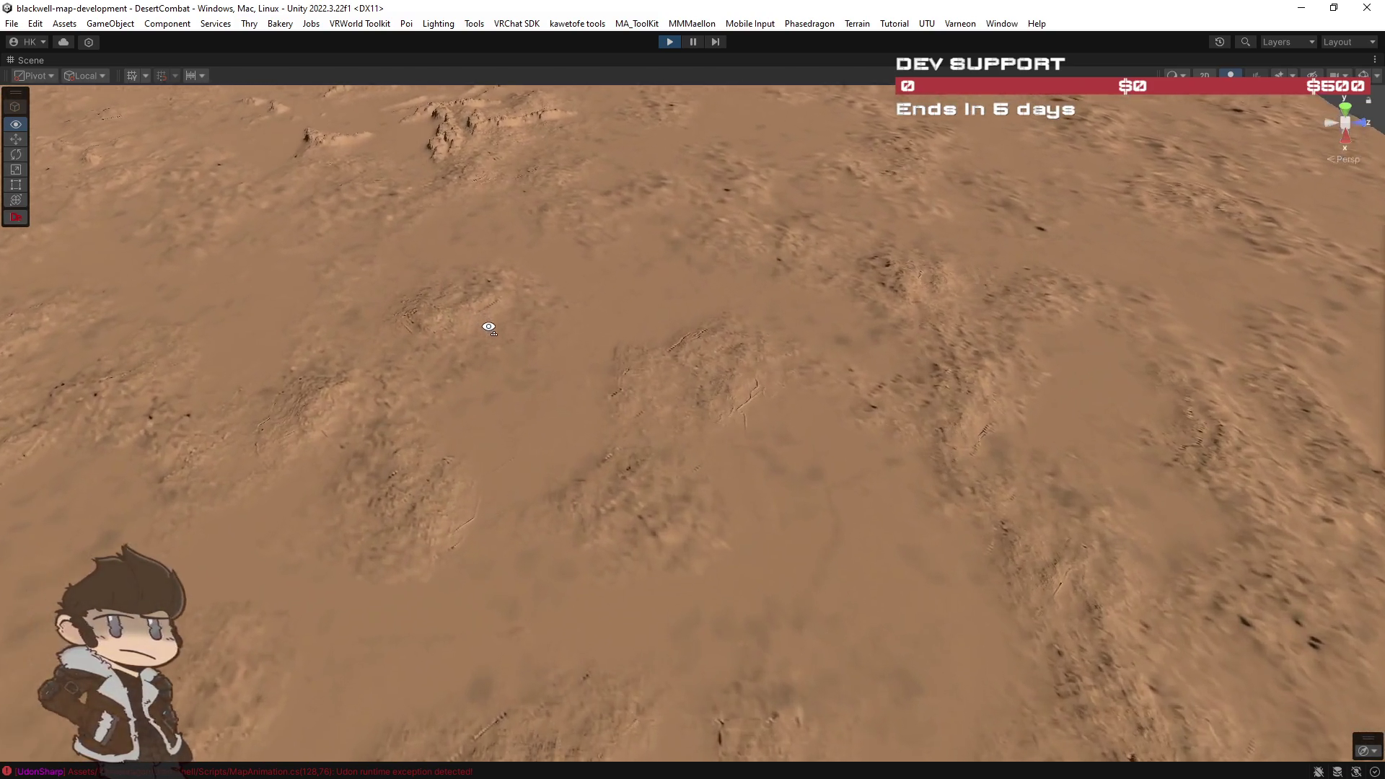
key(q)
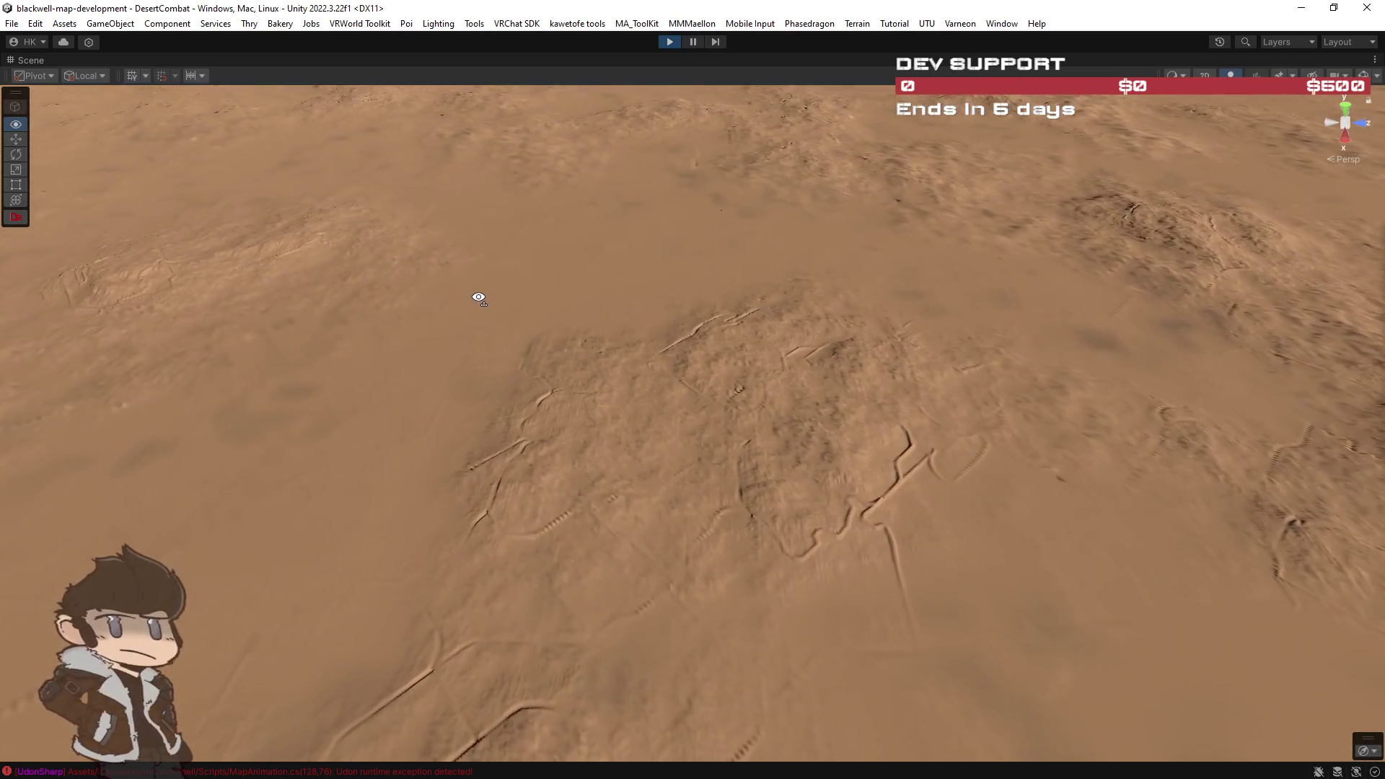
mouse_move(547, 370)
mouse_down()
mouse_move(491, 300)
mouse_move(504, 216)
mouse_move(458, 185)
mouse_up()
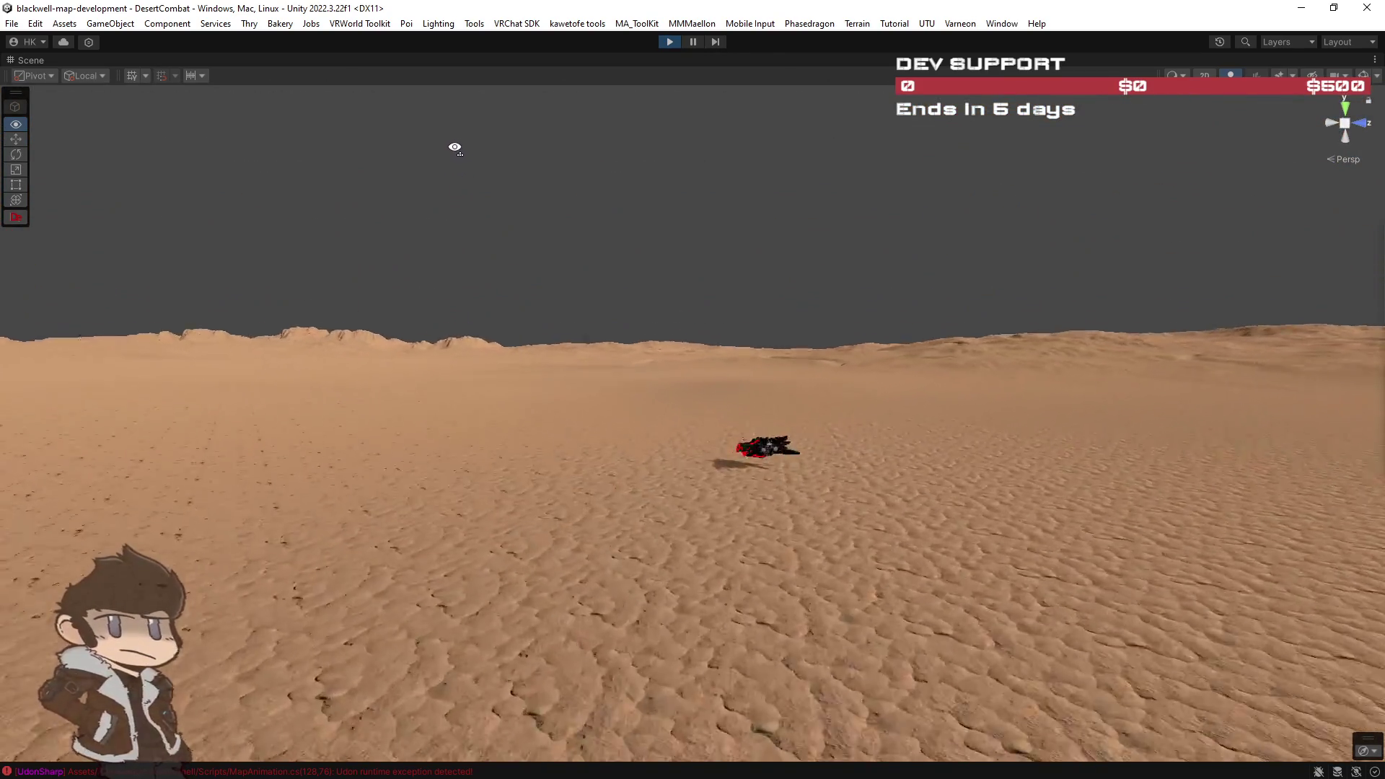
drag(530, 168, 544, 204)
key(w)
mouse_move(465, 342)
mouse_down()
mouse_move(824, 338)
mouse_move(433, 331)
mouse_move(399, 386)
mouse_move(229, 396)
mouse_move(375, 388)
mouse_up()
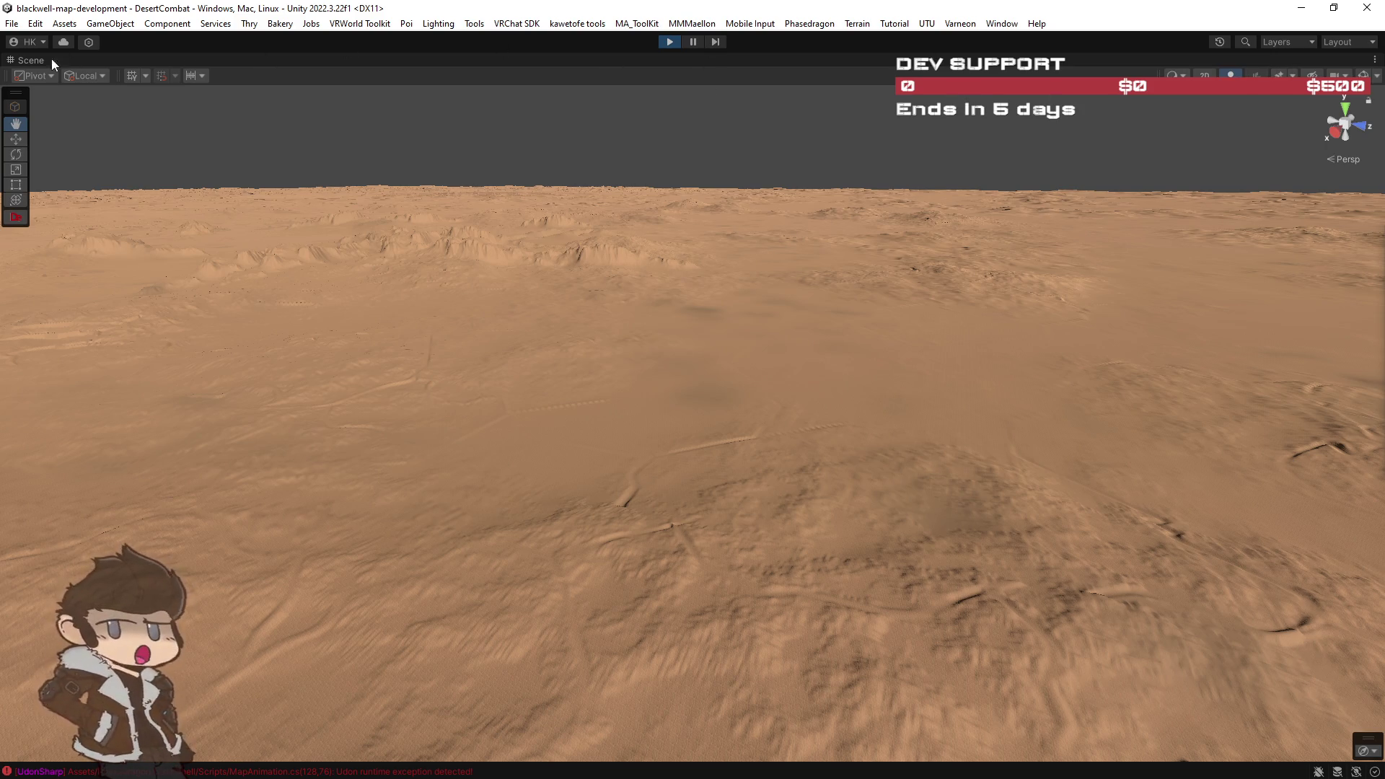
double_click(27, 63)
Step: Seek the SHIPBREAKERS trailer to the desert rover scene, pause it, and exit fullscreen
click(295, 61)
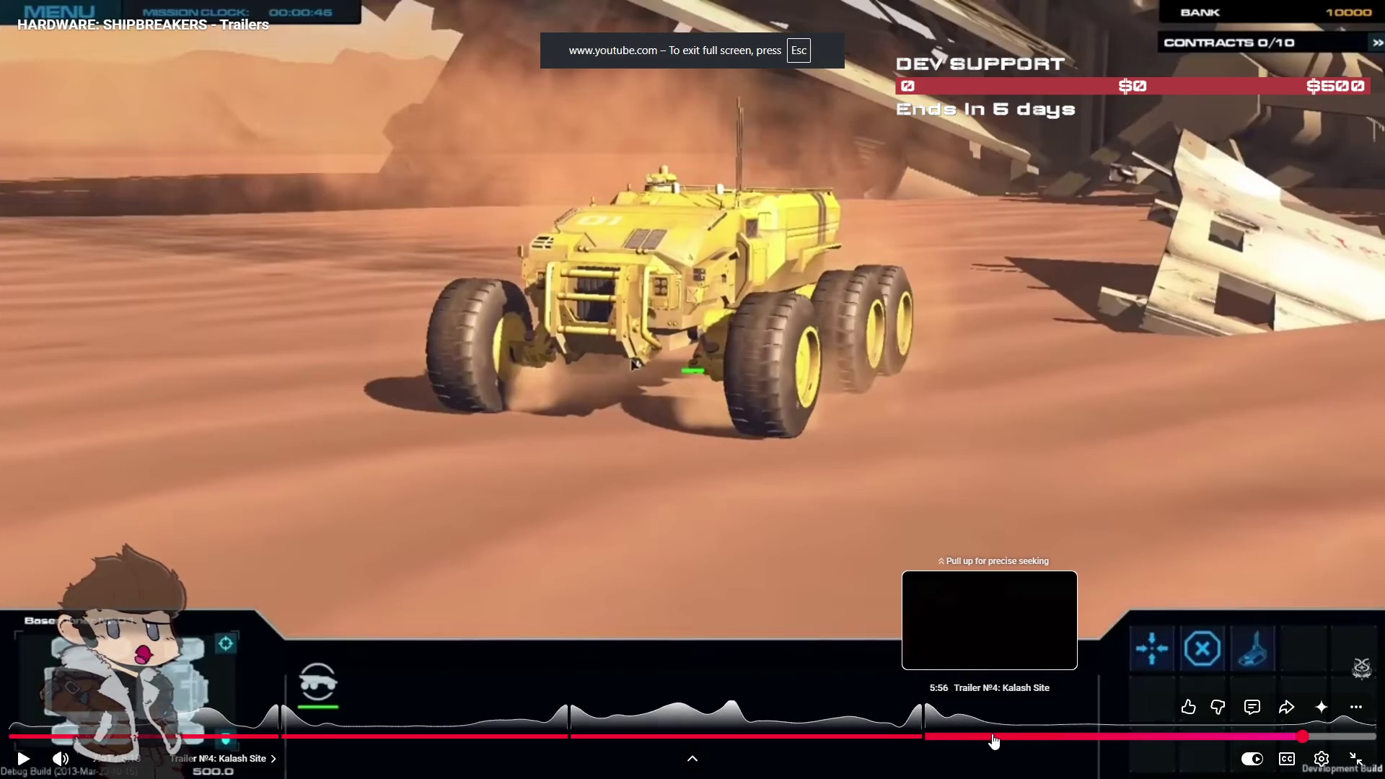
click(1008, 737)
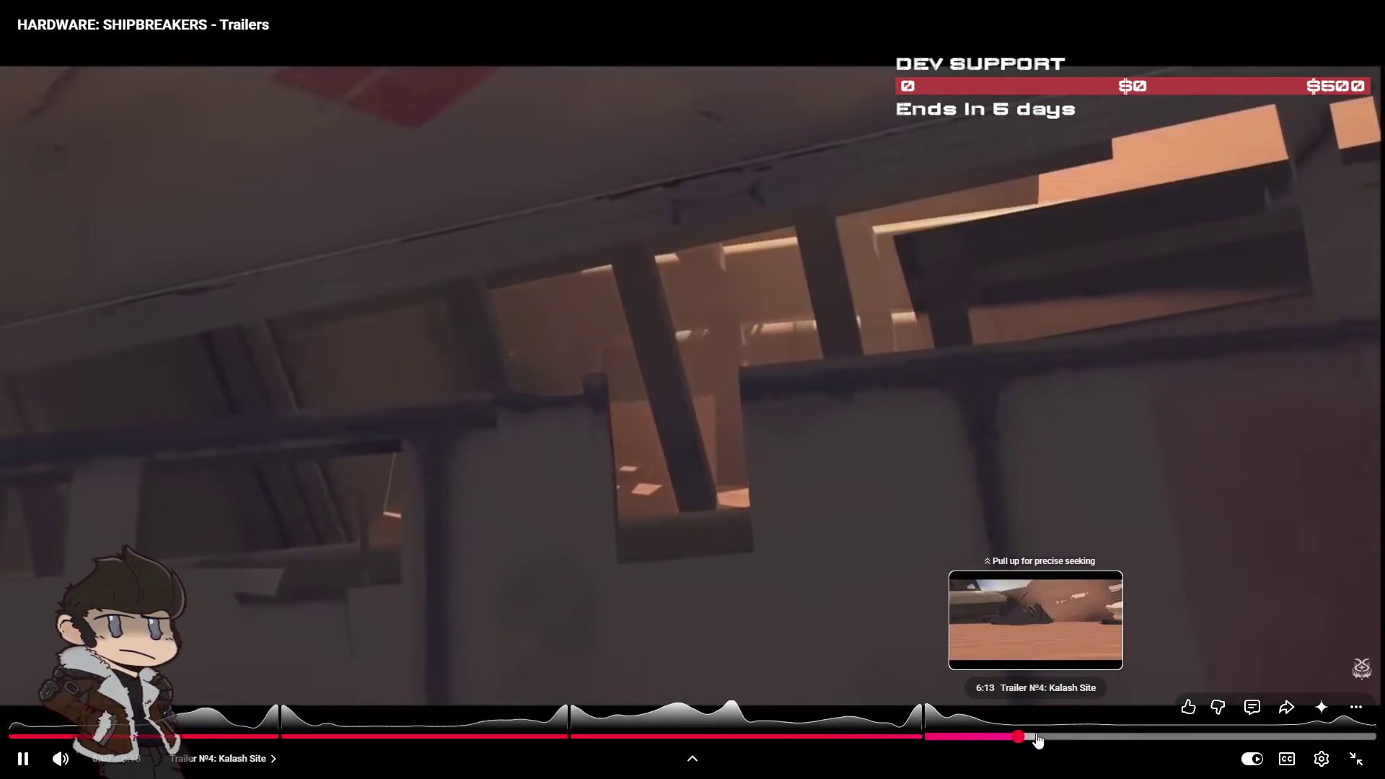
click(1042, 736)
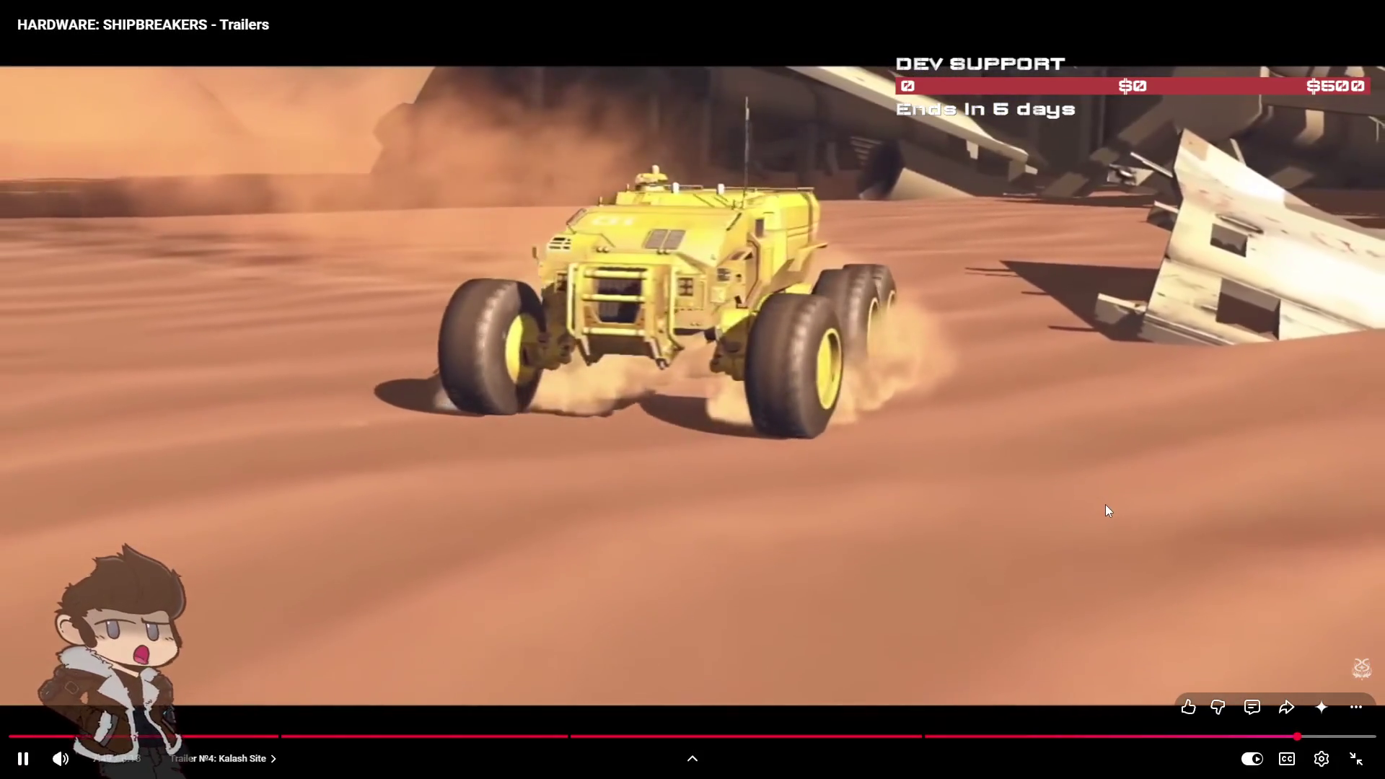
click(1097, 501)
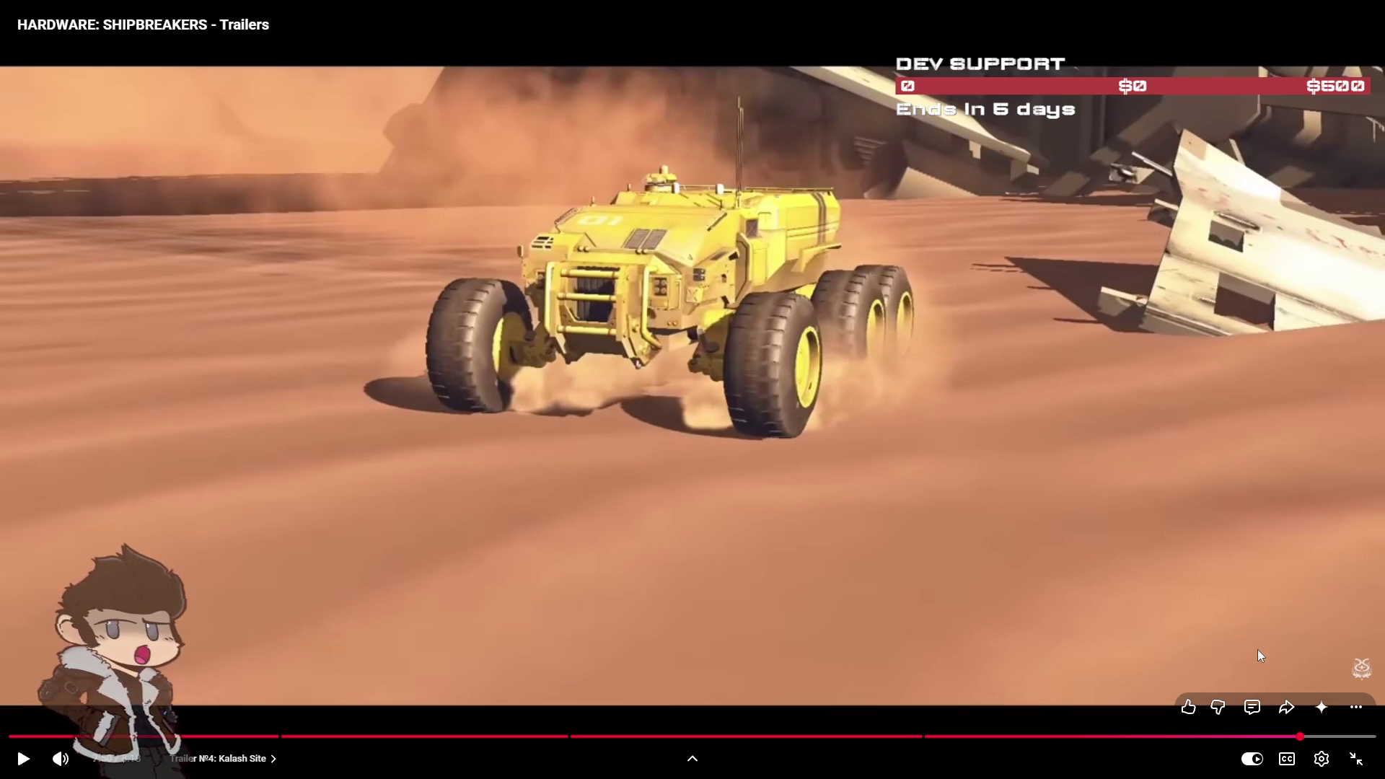
key(Escape)
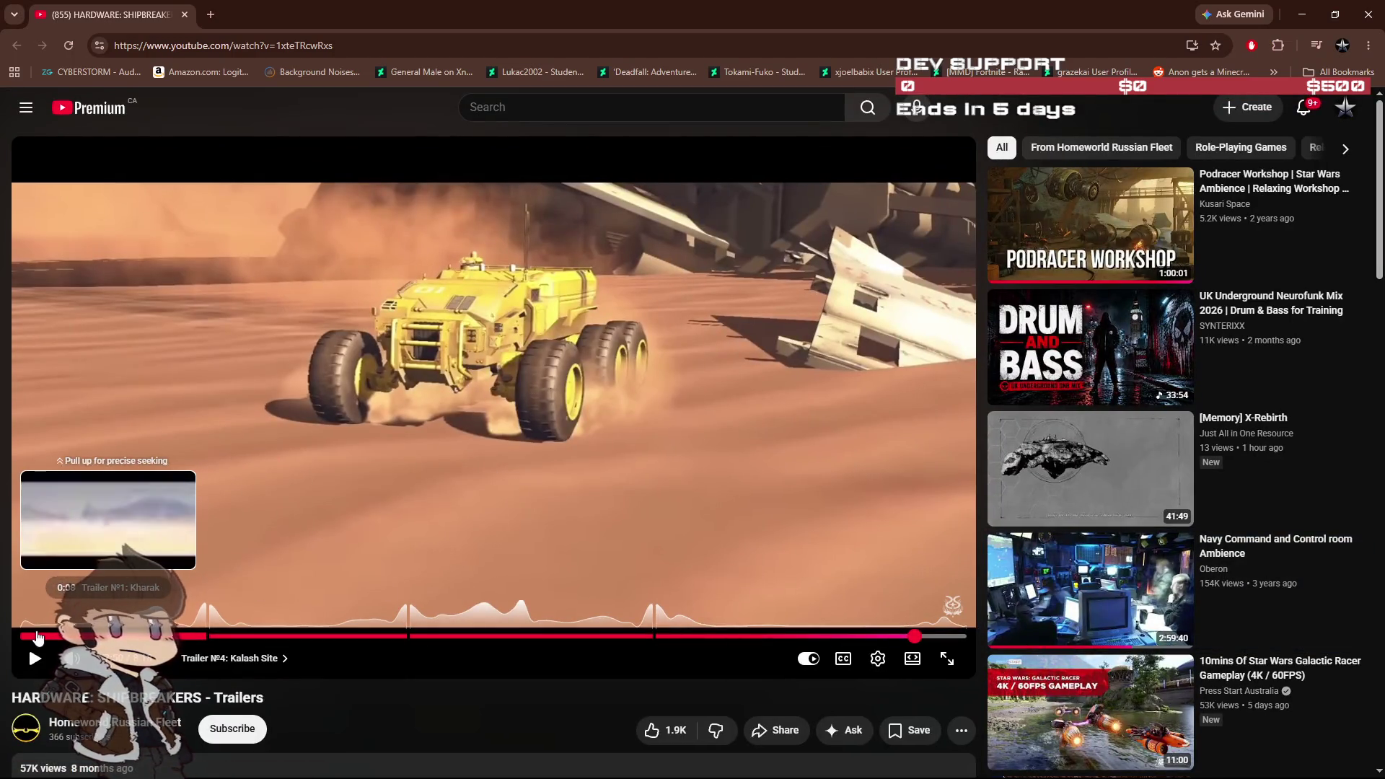
Step: Replay the HARDWARE: SHIPBREAKERS trailers fullscreen from the start of Trailer Nº1: Kharak
click(27, 638)
click(947, 658)
click(776, 479)
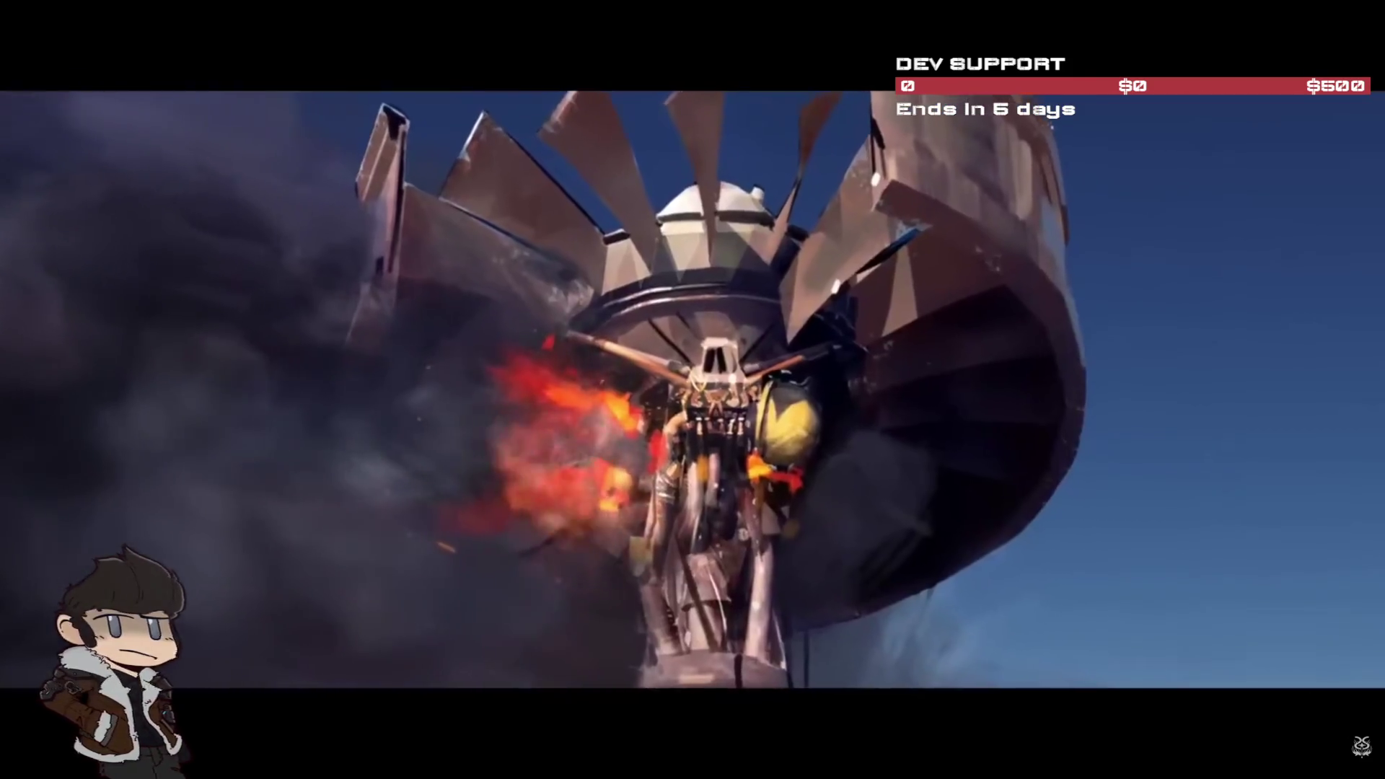
mouse_move(1110, 604)
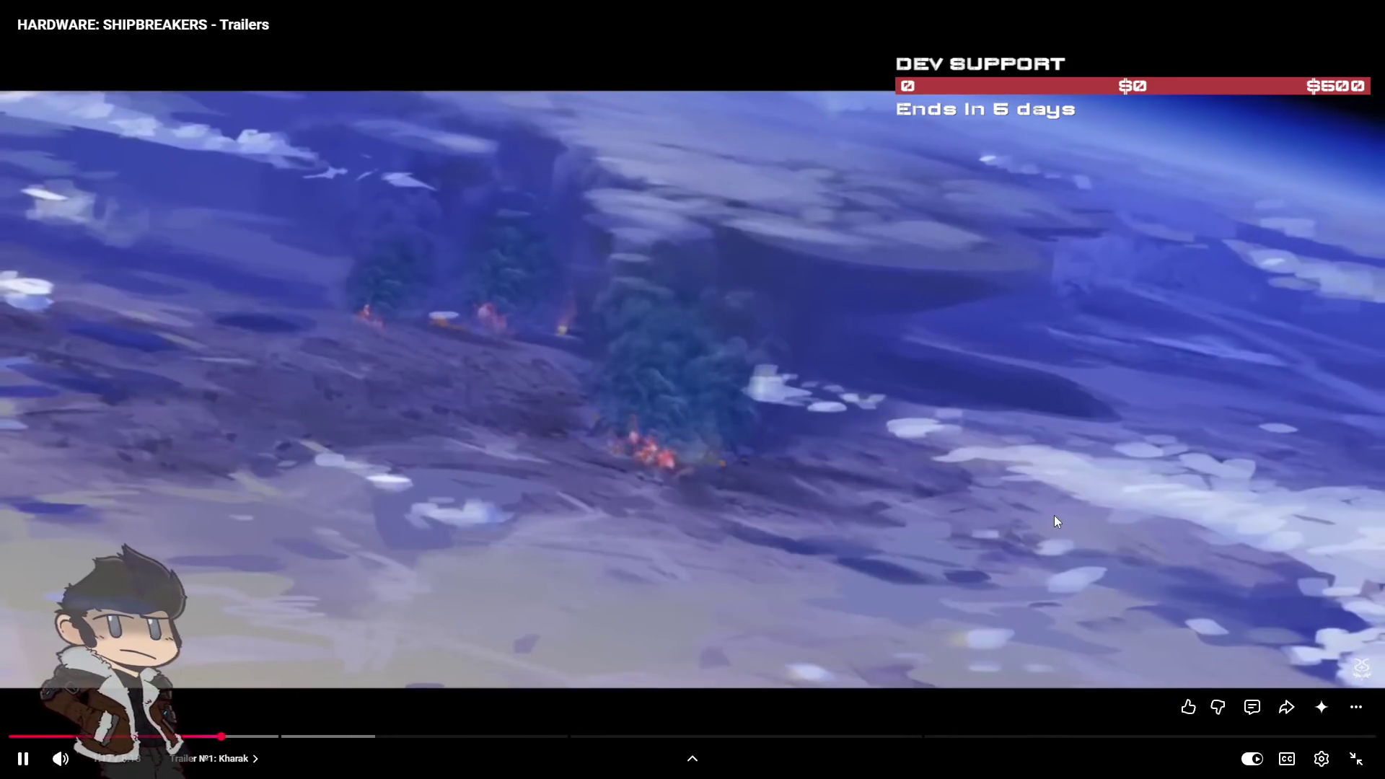
Step: Pause the trailer video midway through Trailer №1: Kharak
click(1076, 516)
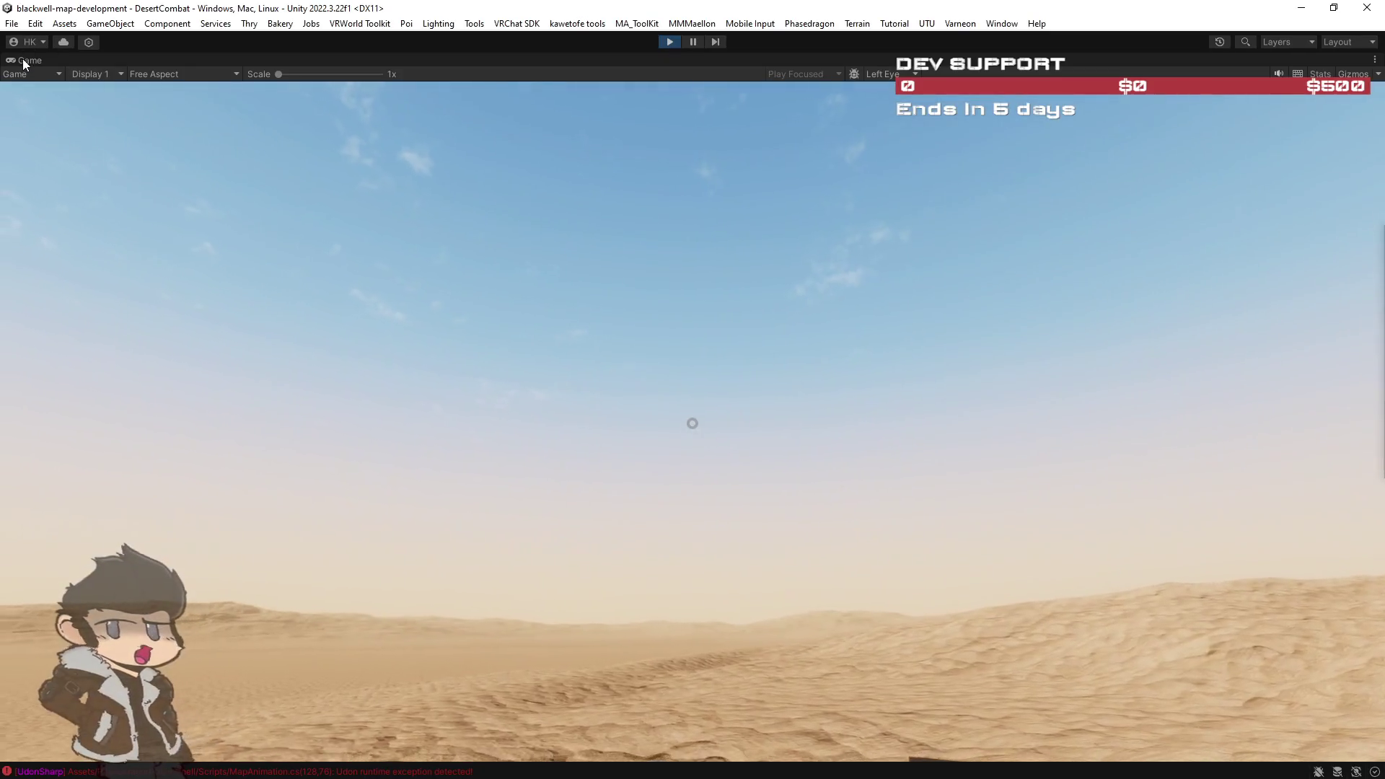
Step: Leave the maximized Game view and maximize the Scene view, angled across the desert dunes
double_click(23, 58)
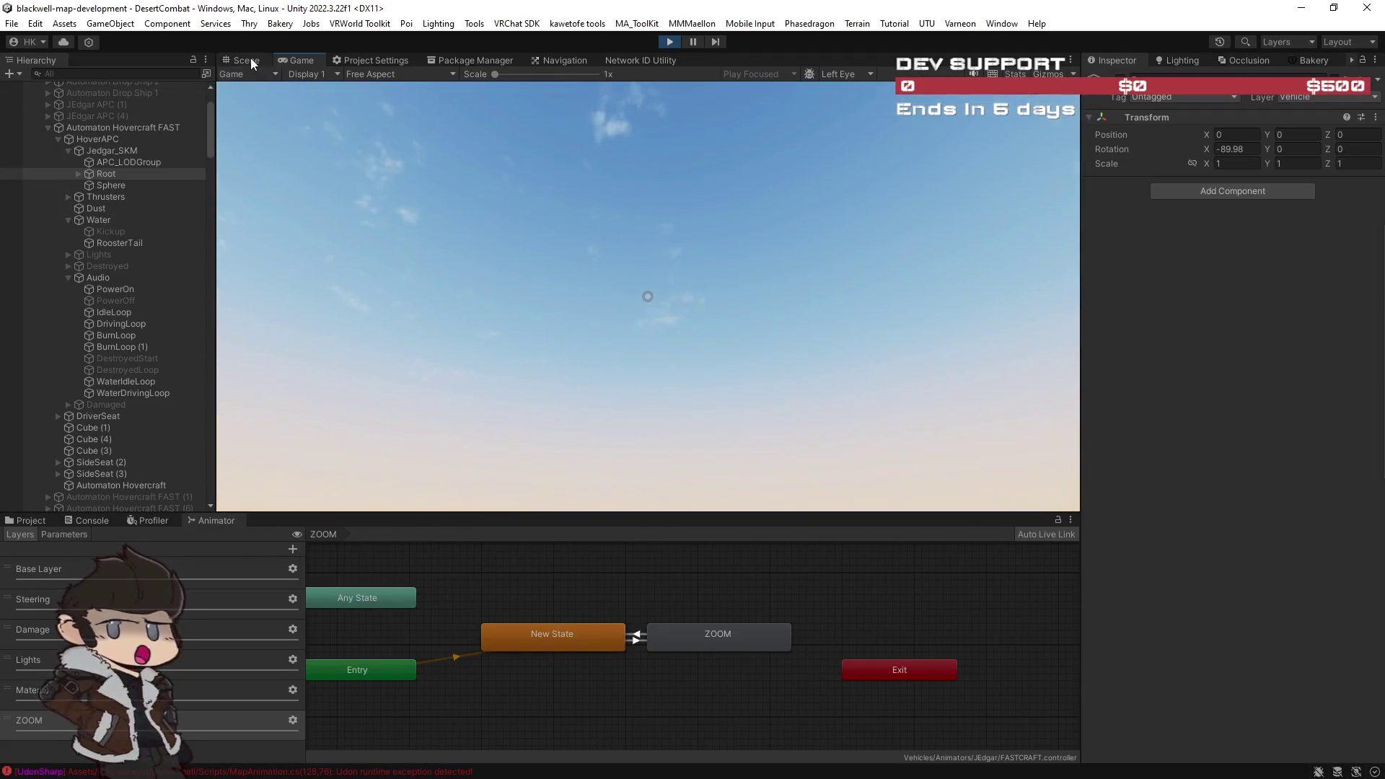
click(245, 60)
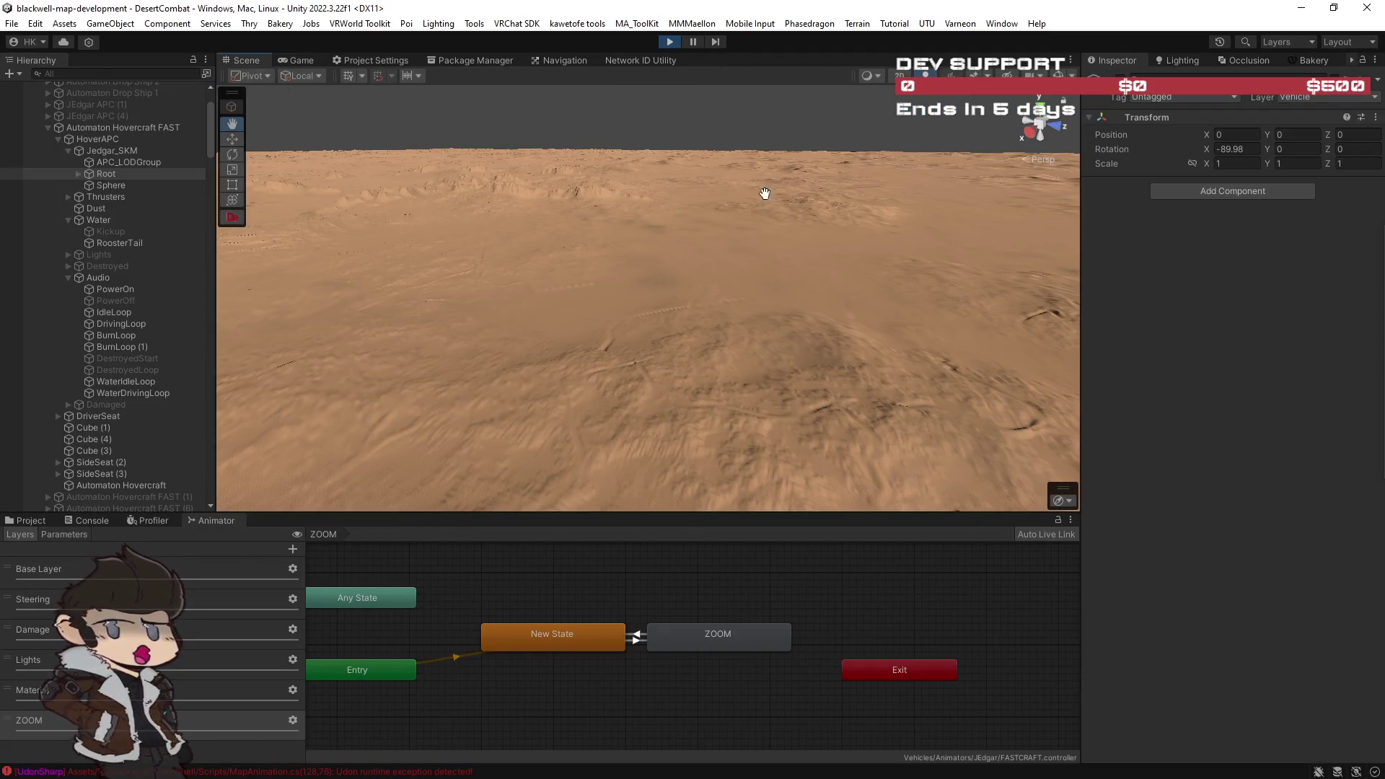
drag(784, 171, 606, 225)
double_click(254, 59)
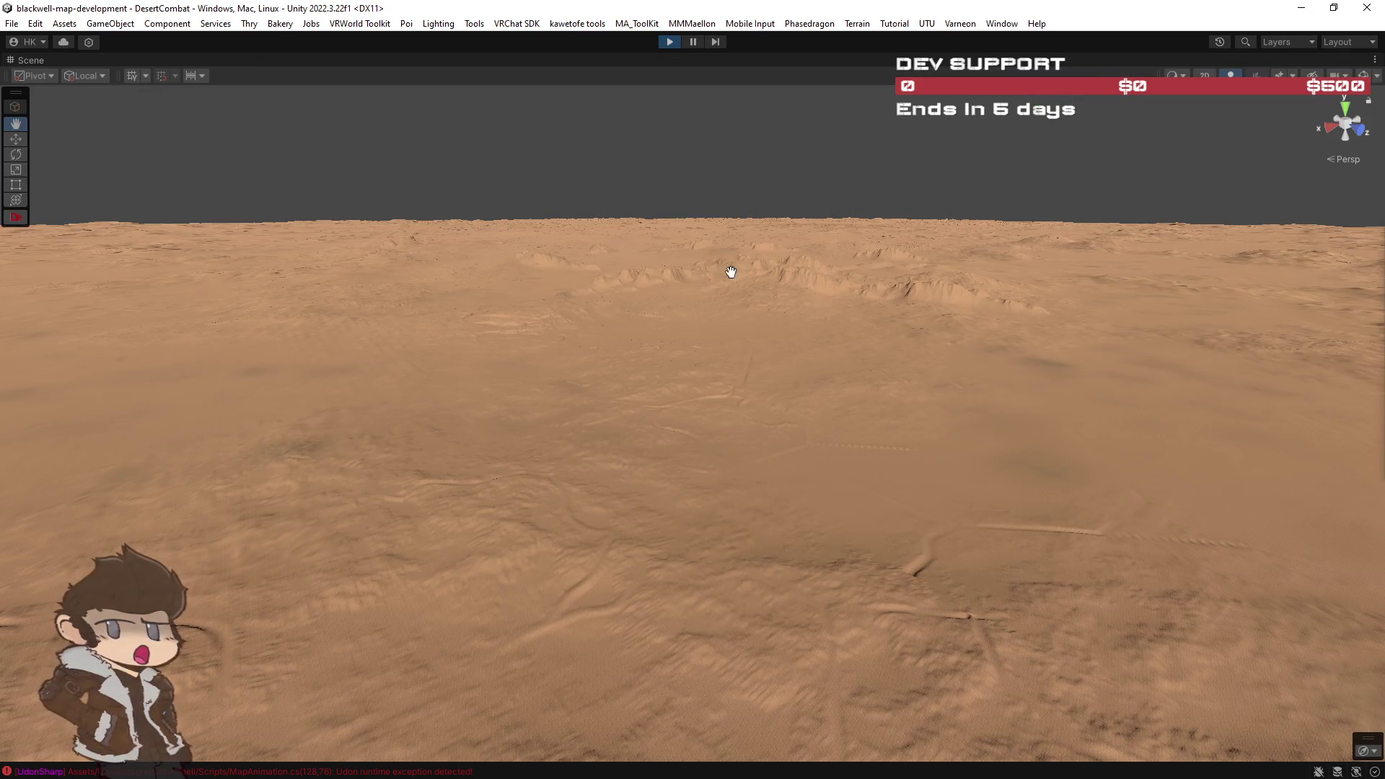
mouse_move(710, 270)
mouse_down()
mouse_move(556, 253)
mouse_move(799, 261)
mouse_move(762, 315)
mouse_move(729, 182)
mouse_move(788, 188)
mouse_move(800, 172)
mouse_move(822, 207)
mouse_move(927, 266)
mouse_move(863, 295)
mouse_move(779, 201)
mouse_move(847, 192)
mouse_move(858, 219)
mouse_move(942, 269)
mouse_move(375, 318)
mouse_move(204, 293)
mouse_move(272, 328)
mouse_move(291, 293)
mouse_move(139, 284)
mouse_move(15, 254)
mouse_move(44, 238)
mouse_move(29, 281)
mouse_move(15, 267)
mouse_move(1339, 206)
mouse_move(41, 188)
mouse_up()
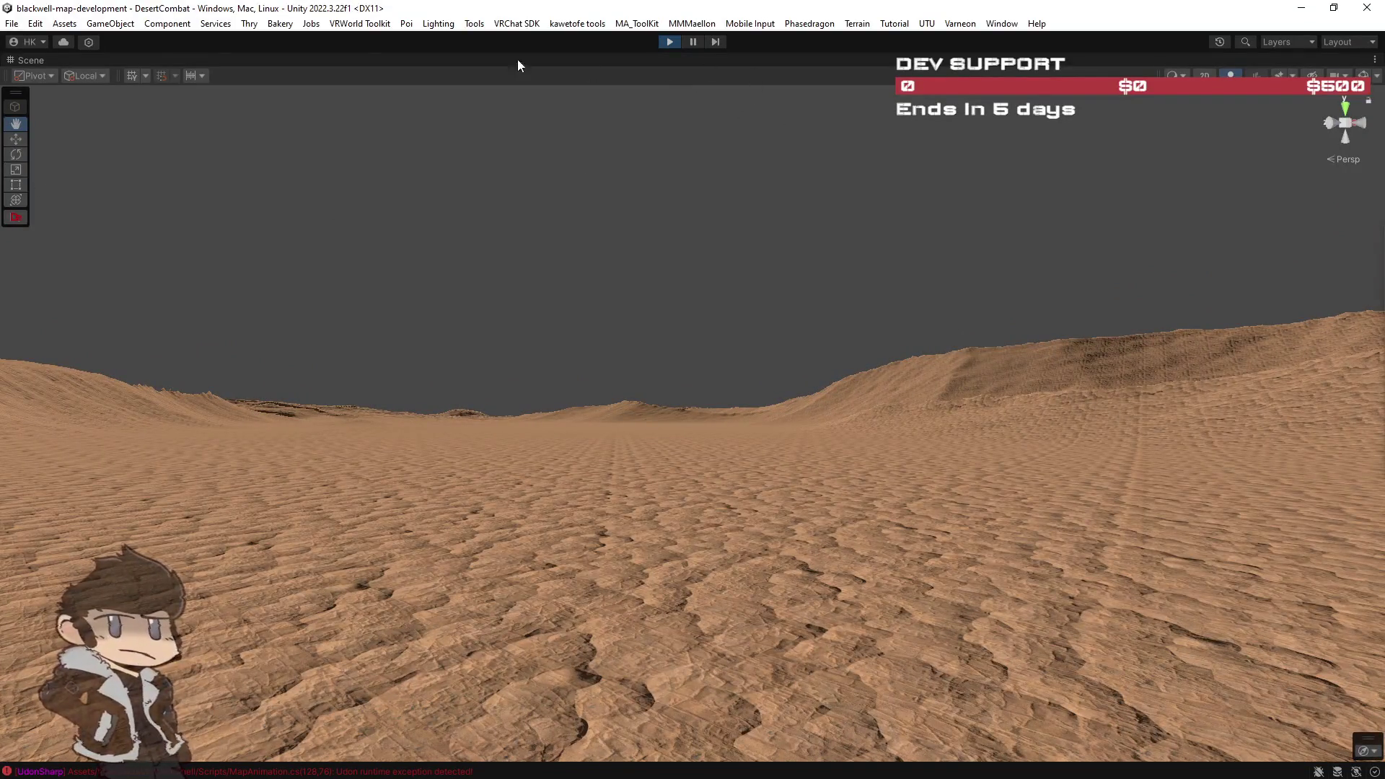
Step: Un-maximize the Scene view to show the HoverAPC hierarchy, Inspector and Animator ZOOM layer
double_click(37, 62)
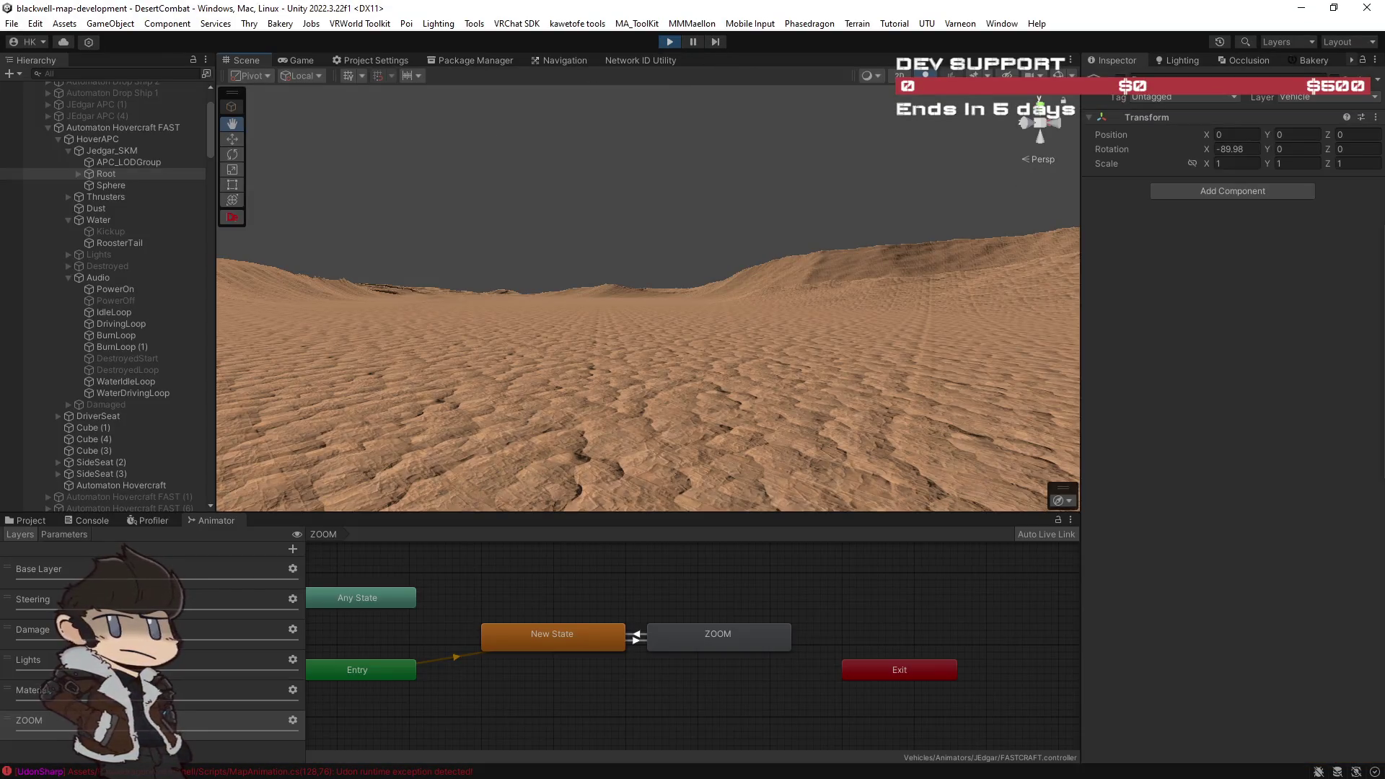
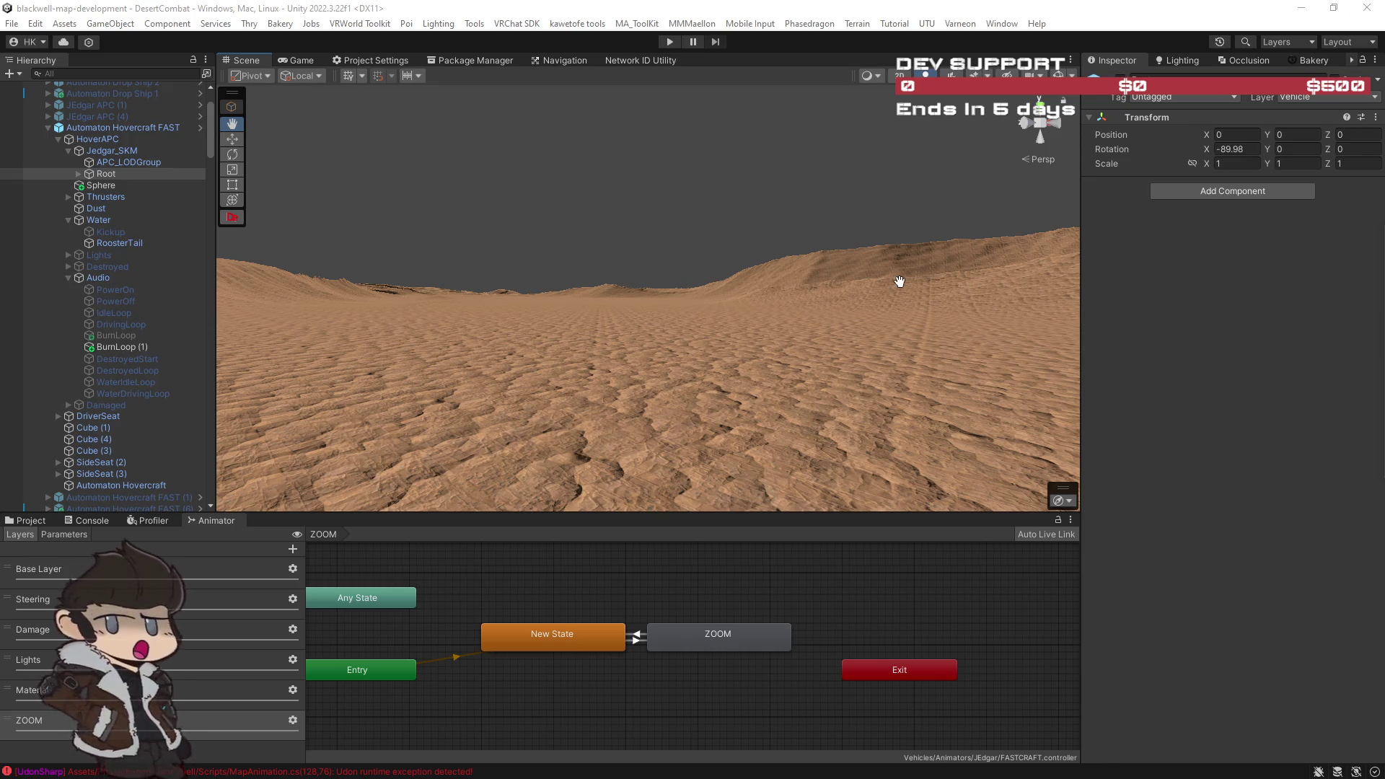
Step: Parent the Sphere under Jedgar_SKM in the HoverAPC hierarchy, then look over the dunes in the scene view
mouse_move(866, 300)
mouse_down()
mouse_move(943, 331)
mouse_move(544, 293)
mouse_up()
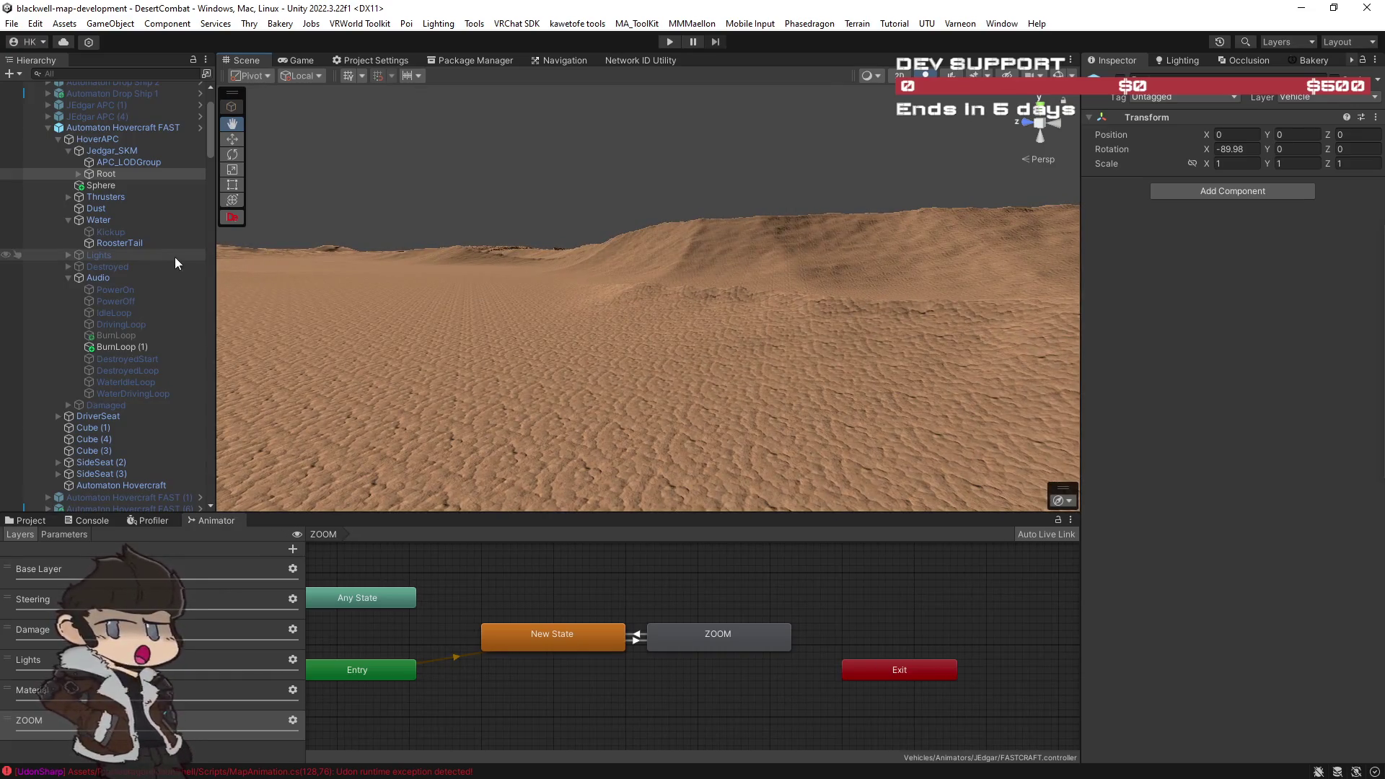
click(99, 184)
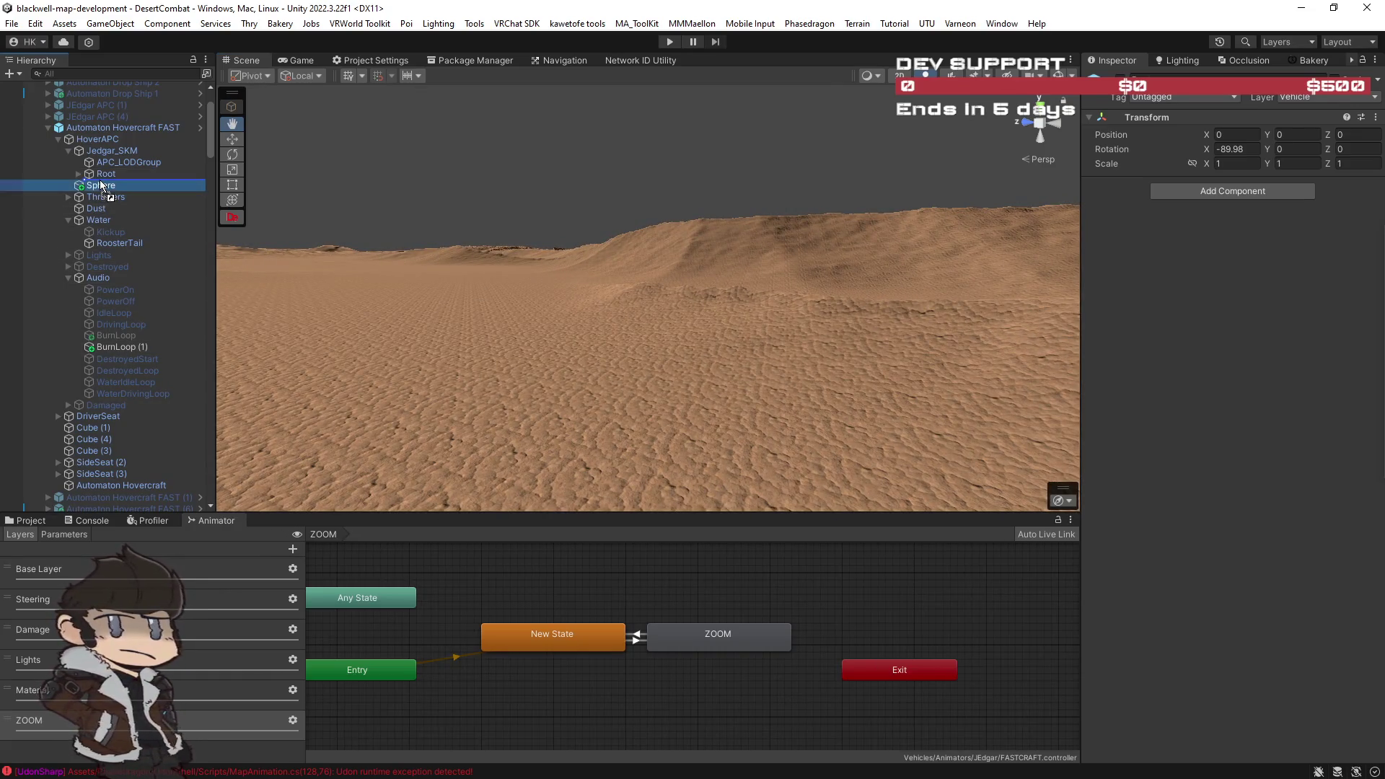
drag(100, 186, 151, 188)
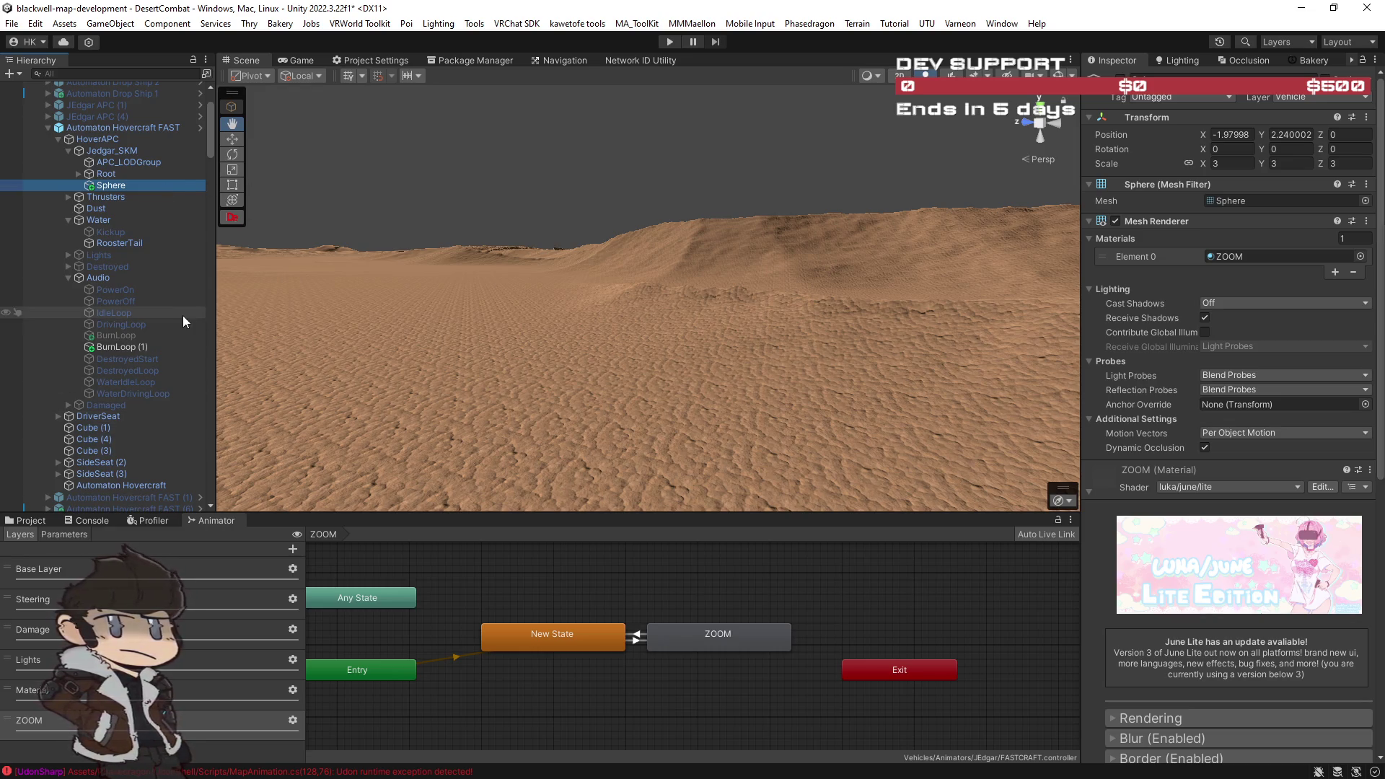
right_click(495, 350)
key(w)
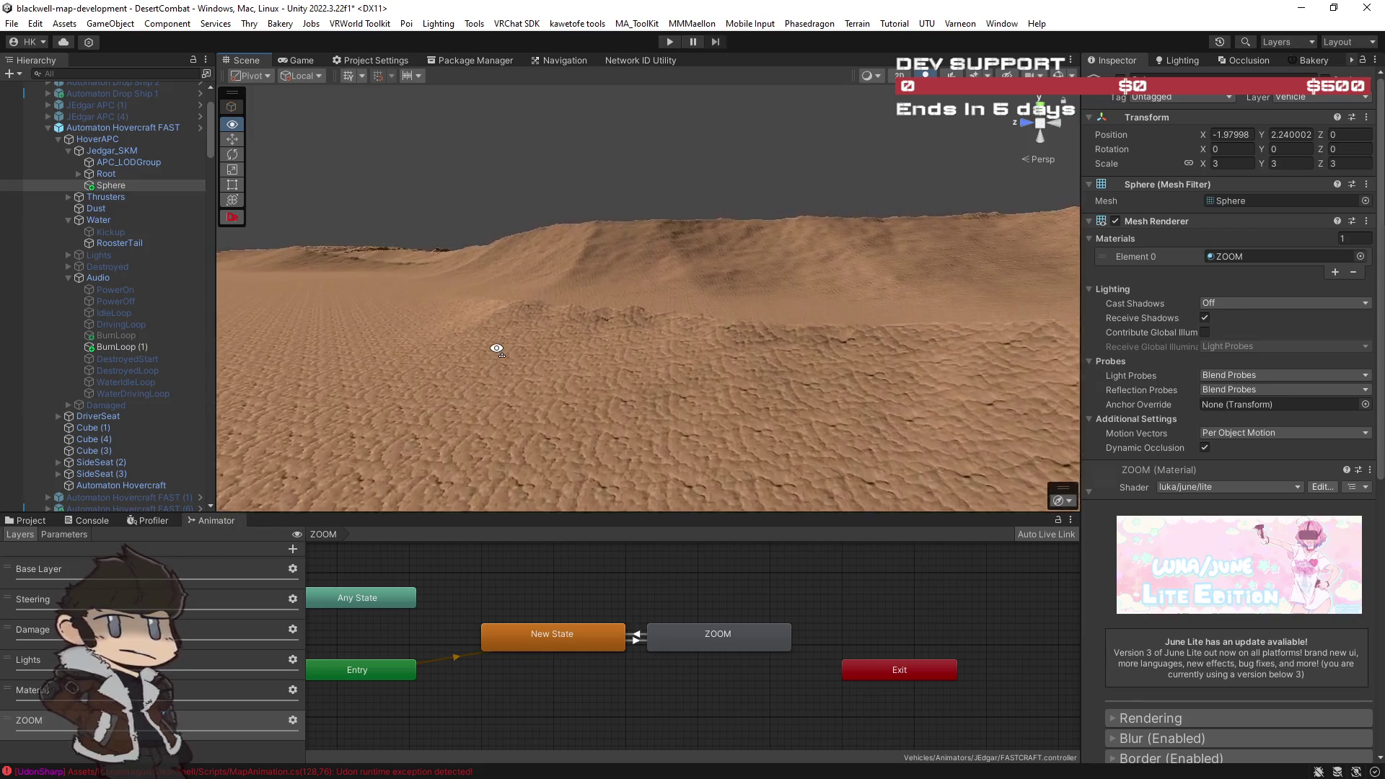
key(e)
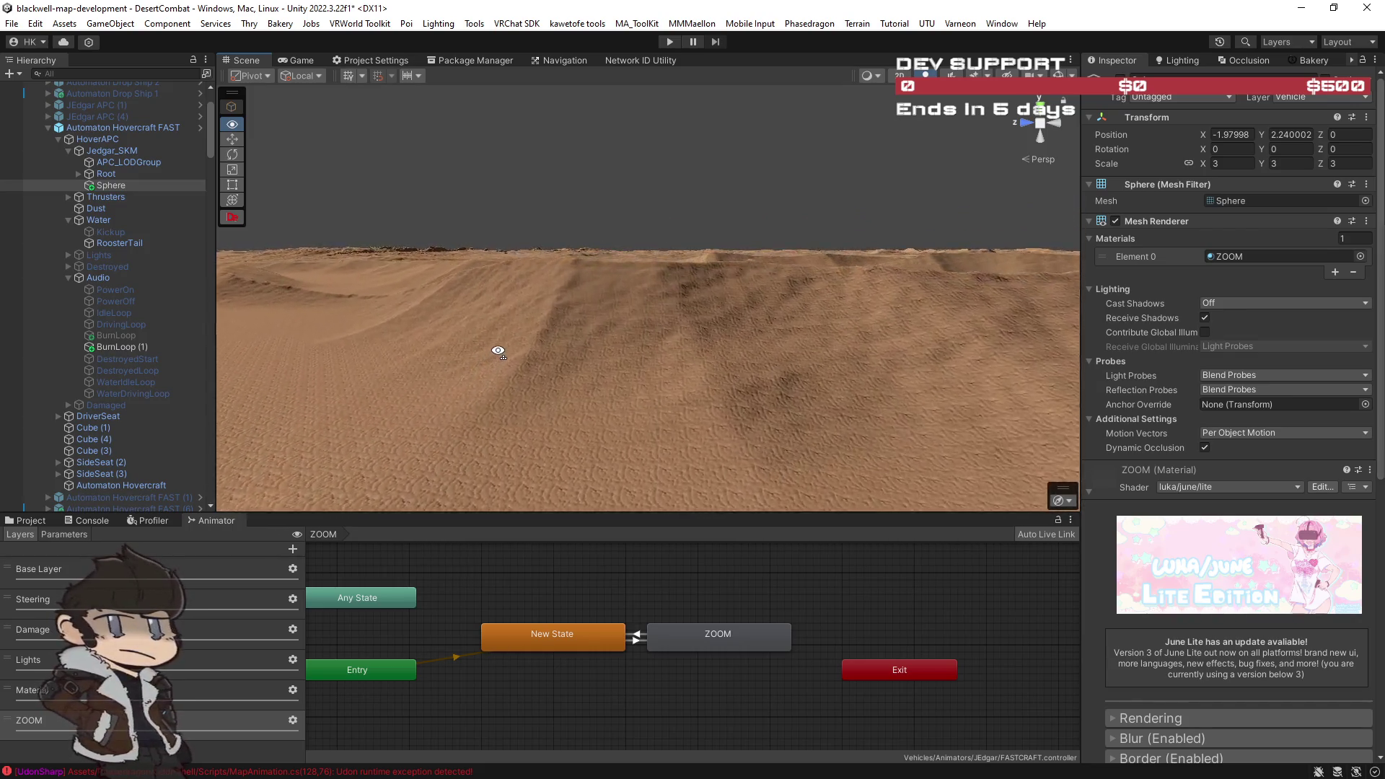
key(e)
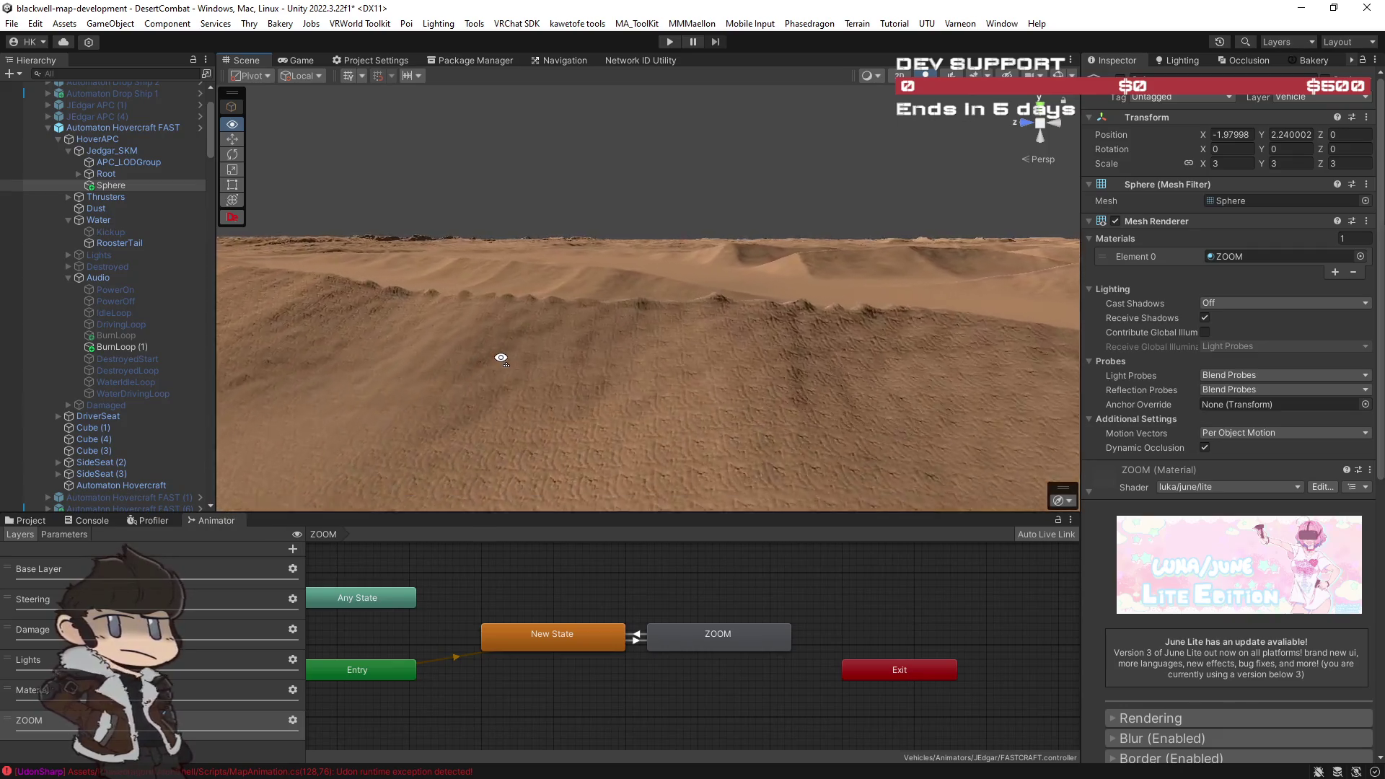
key(w)
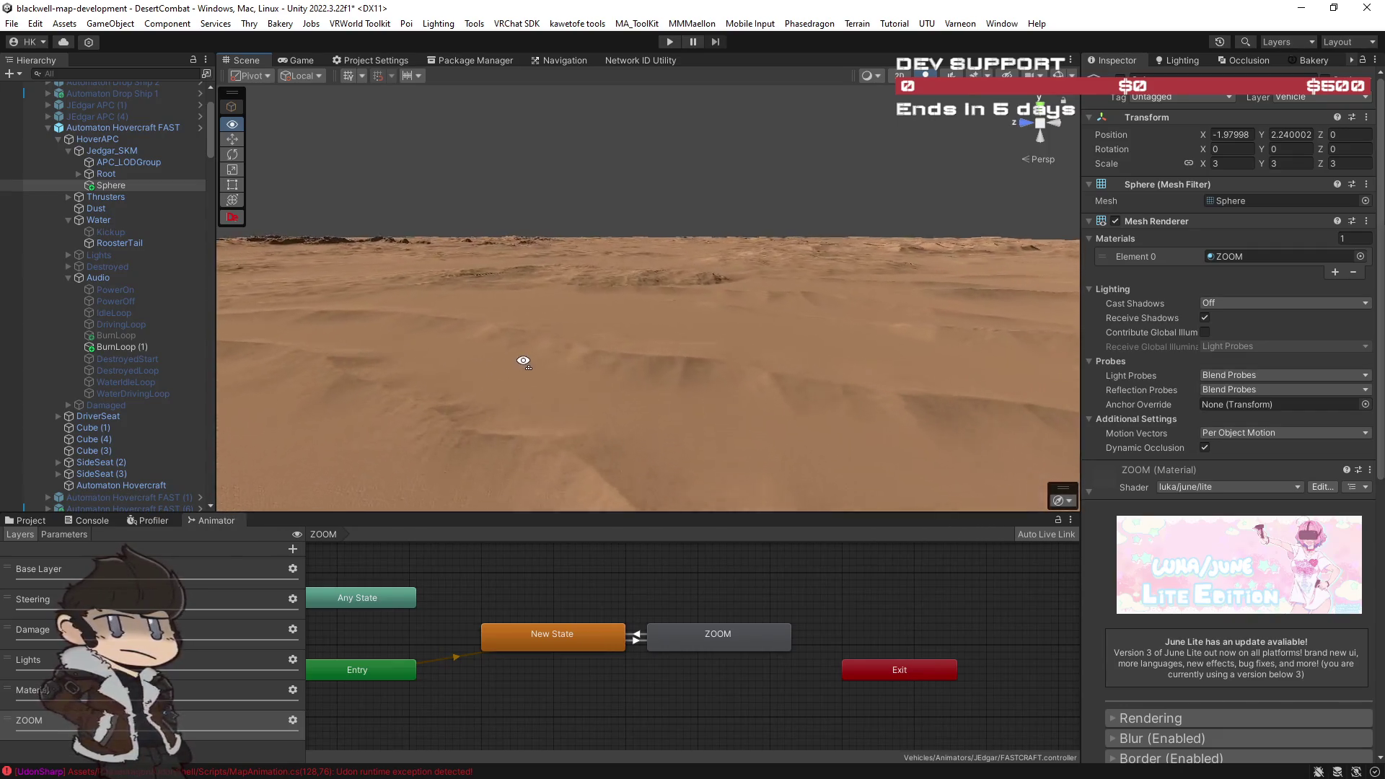
key(w)
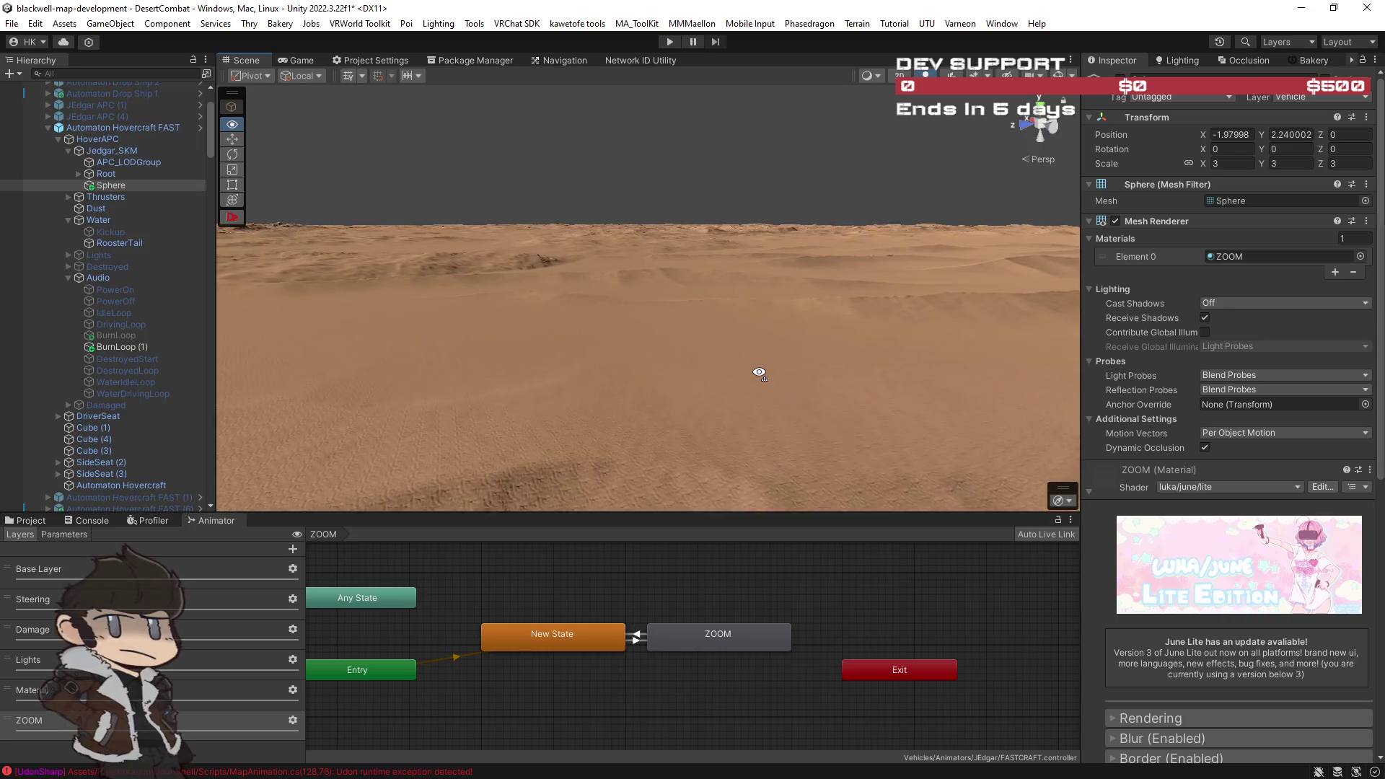
key(w)
key(w)
mouse_move(759, 372)
mouse_down()
mouse_move(679, 353)
mouse_move(479, 392)
mouse_move(454, 331)
mouse_move(386, 311)
mouse_move(457, 309)
mouse_move(476, 324)
mouse_move(463, 362)
mouse_move(436, 374)
mouse_move(530, 377)
mouse_move(504, 359)
mouse_move(618, 374)
mouse_move(580, 356)
mouse_move(585, 331)
mouse_move(556, 340)
mouse_move(582, 371)
mouse_move(550, 380)
mouse_move(389, 387)
mouse_move(1278, 397)
mouse_move(1106, 409)
mouse_move(841, 371)
mouse_move(331, 424)
mouse_move(447, 404)
mouse_move(773, 436)
mouse_up()
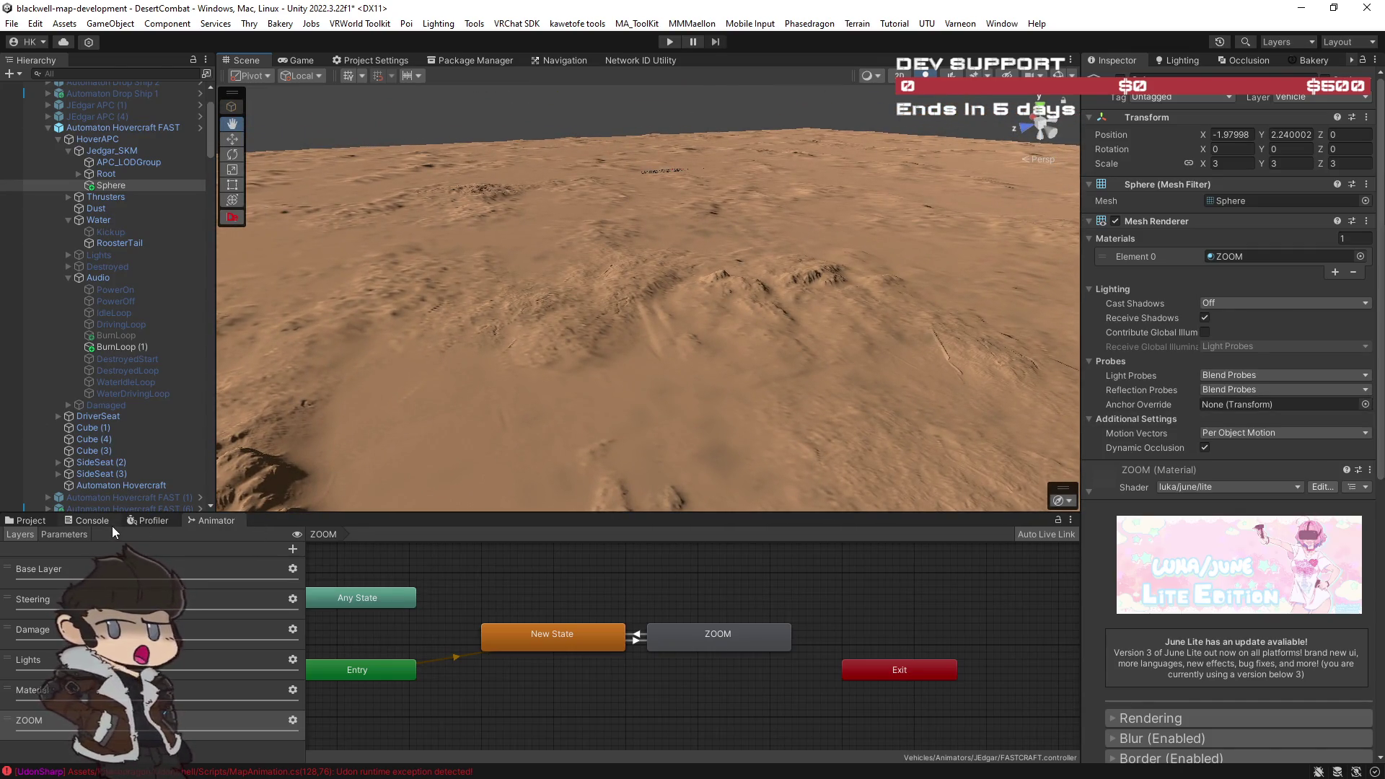
drag(741, 377, 835, 376)
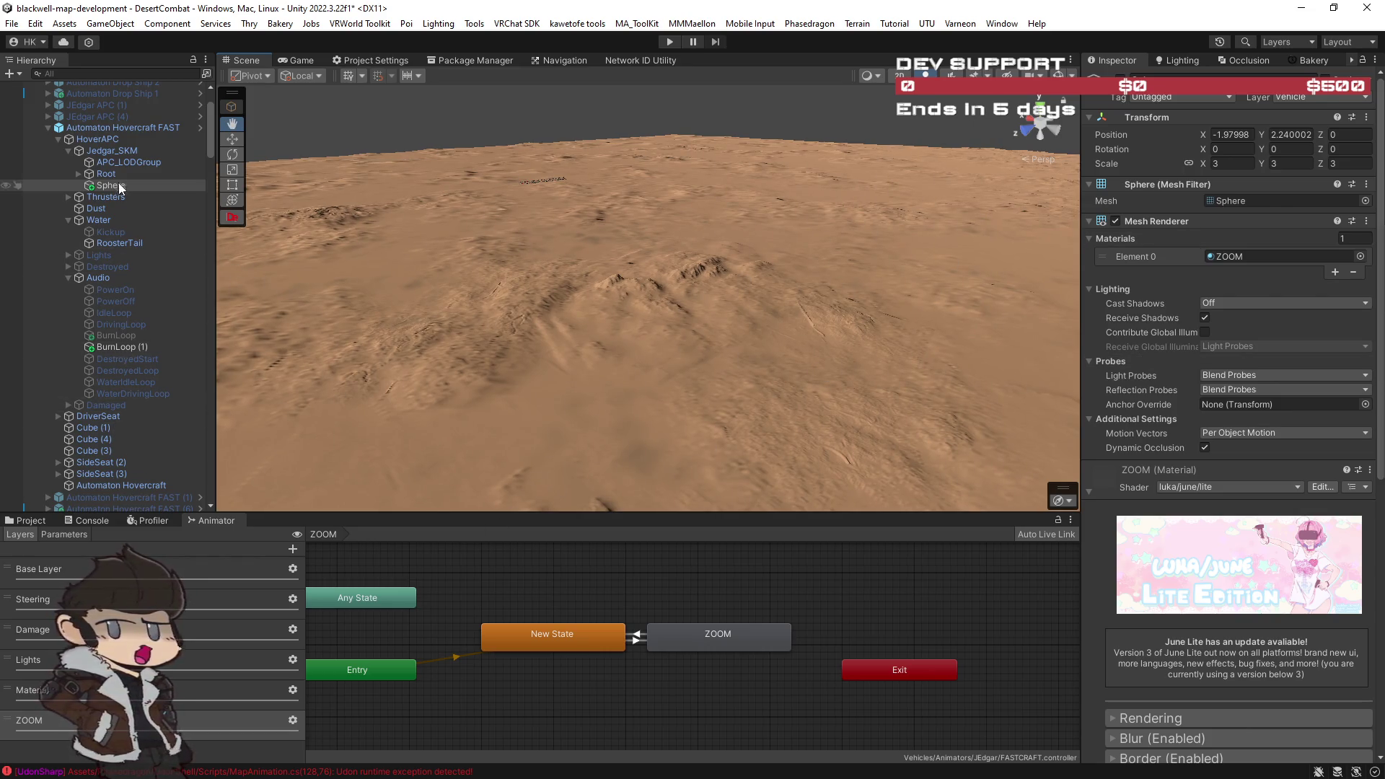
scroll(105, 357, down, 3)
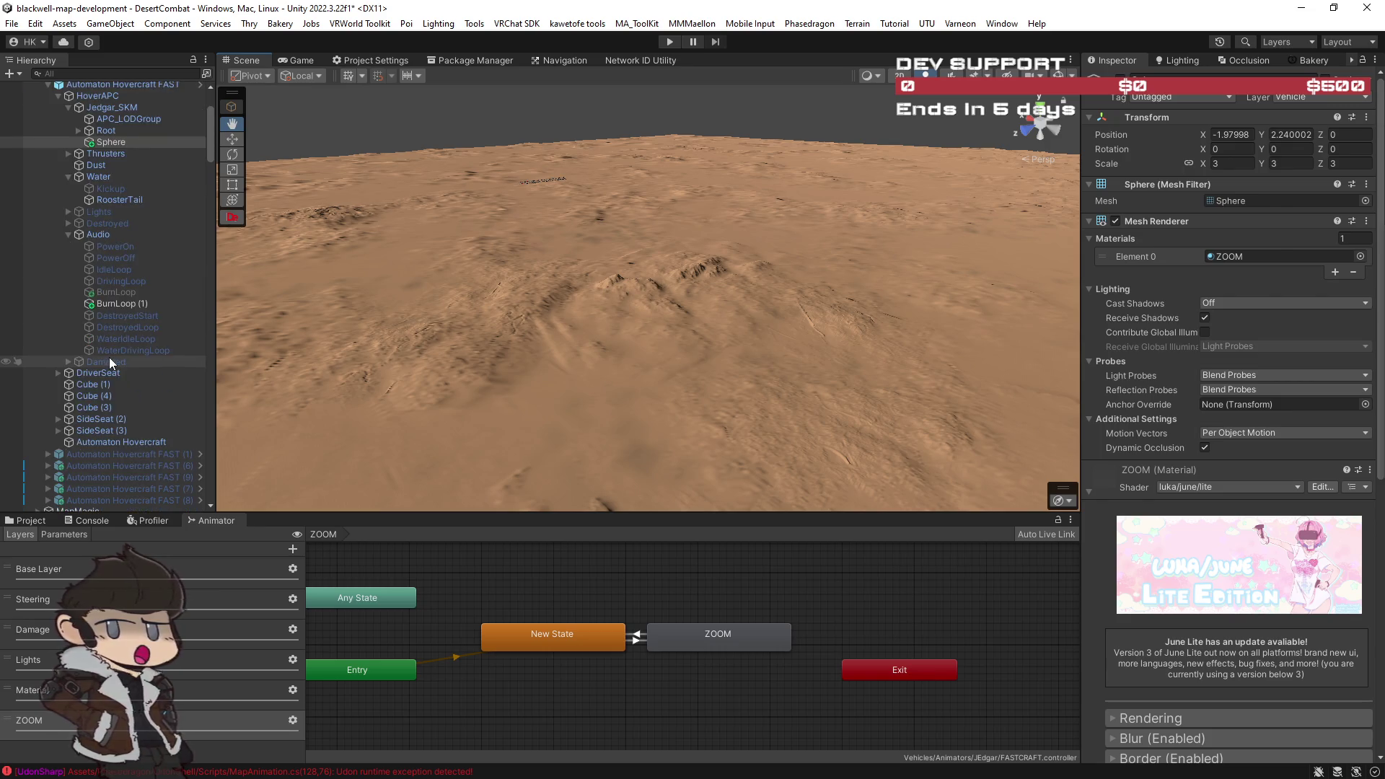
scroll(110, 357, down, 5)
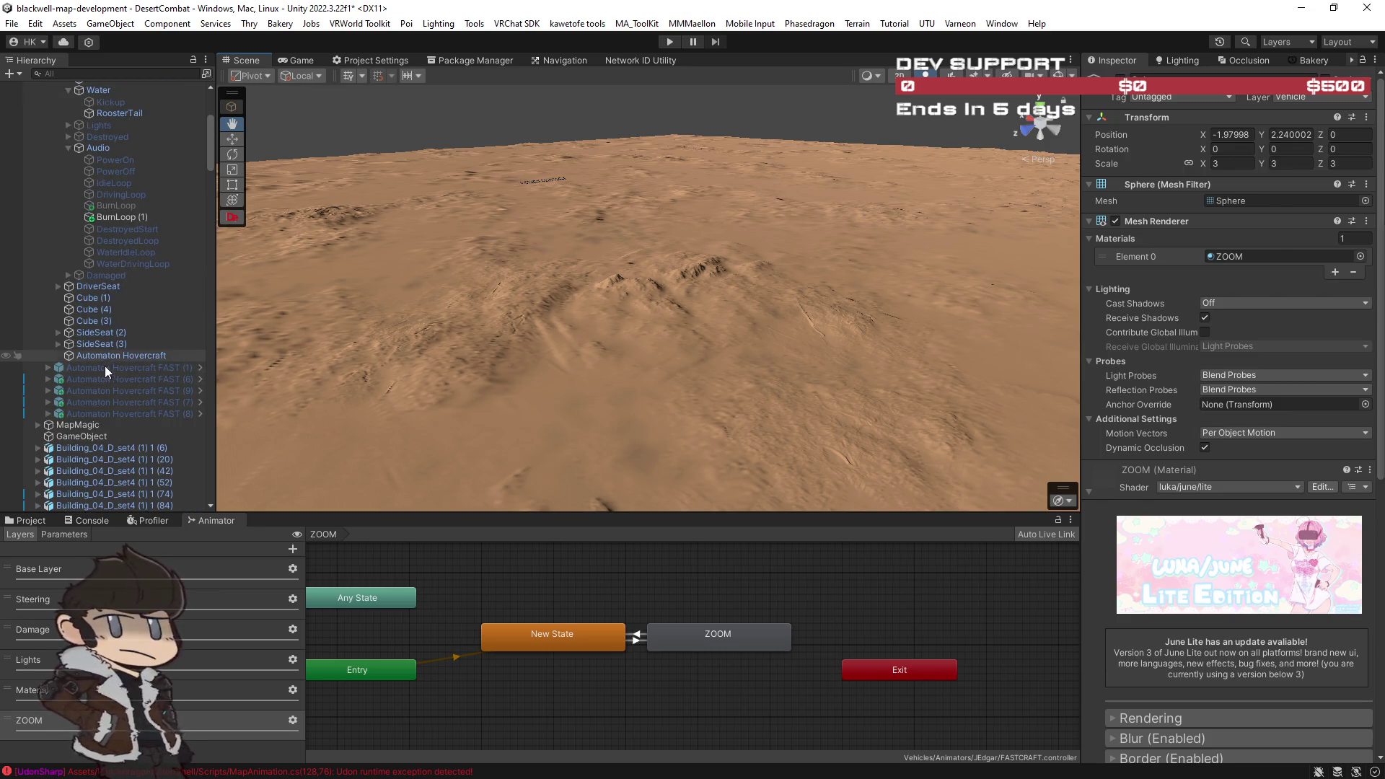